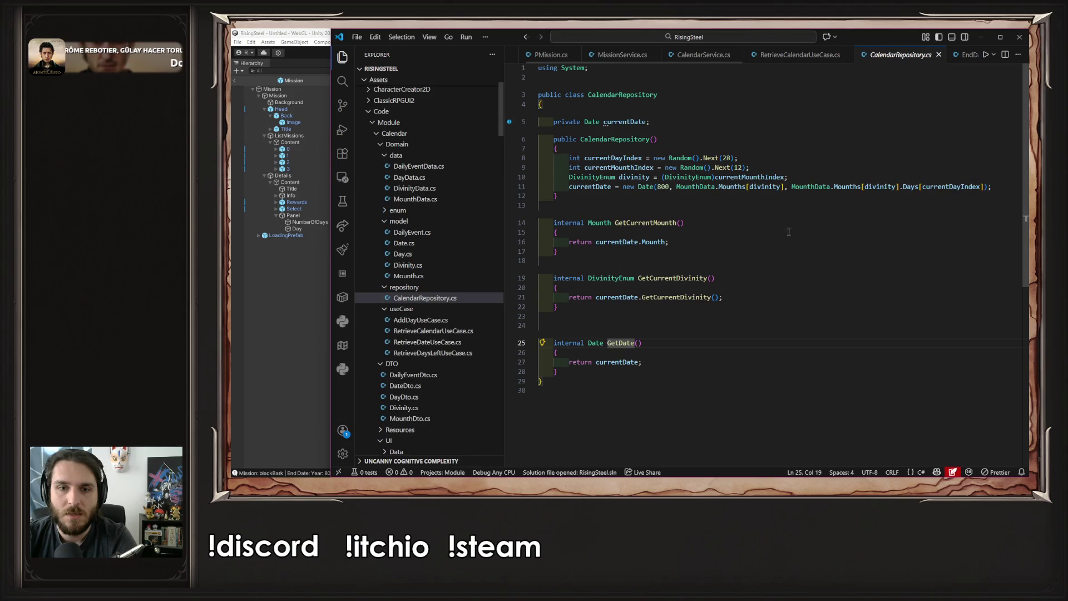
Trace currentDate through RetrieveCalendarUseCase, CalendarService and MissionService to the SetEndDateMissions definition
double_click(629, 360)
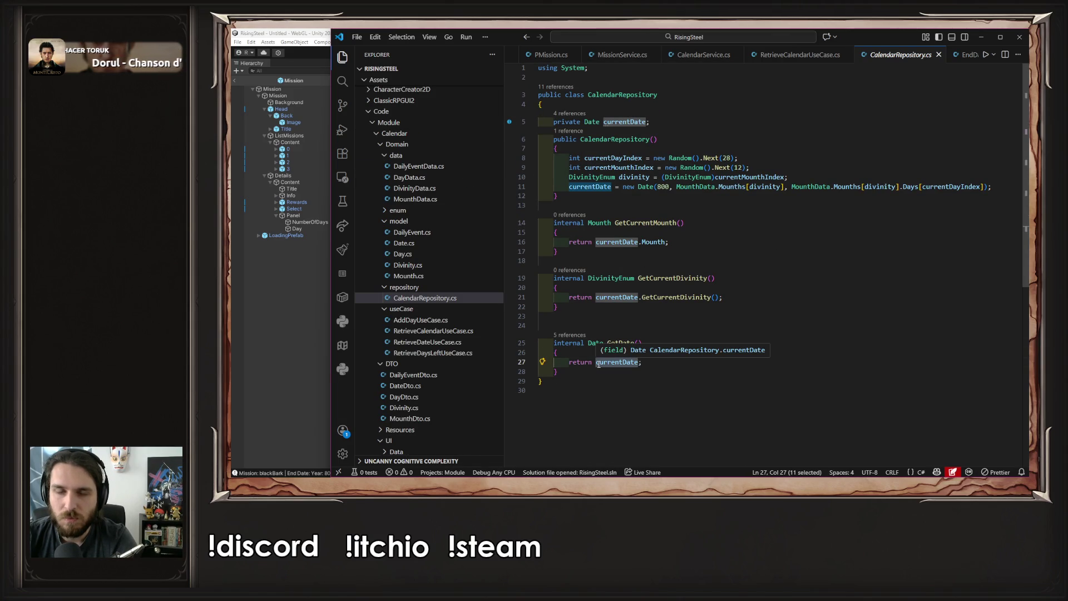
left_click(795, 55)
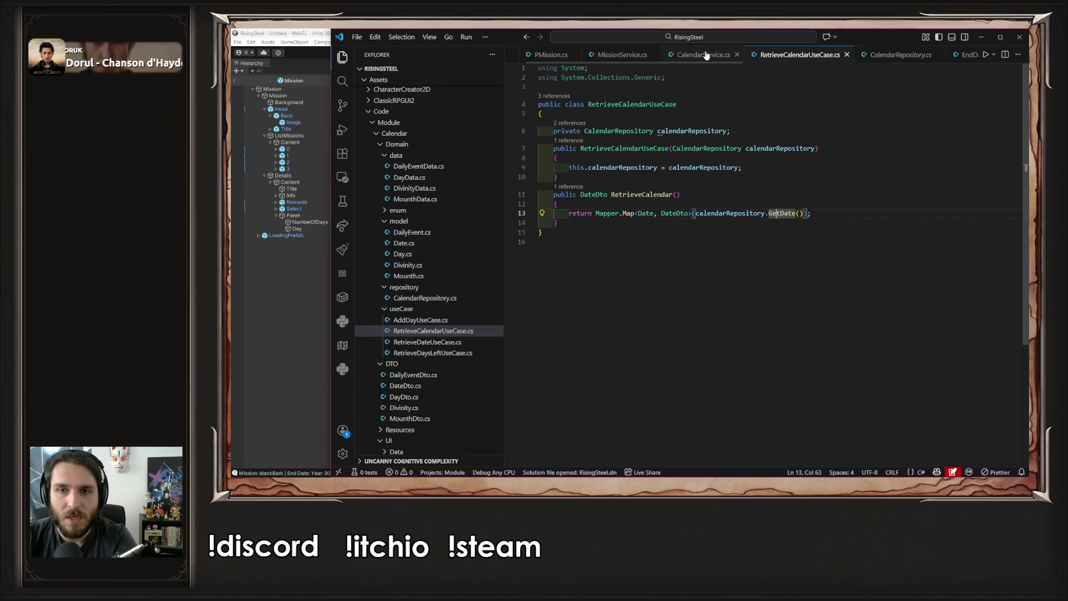
left_click(705, 55)
left_click(656, 56)
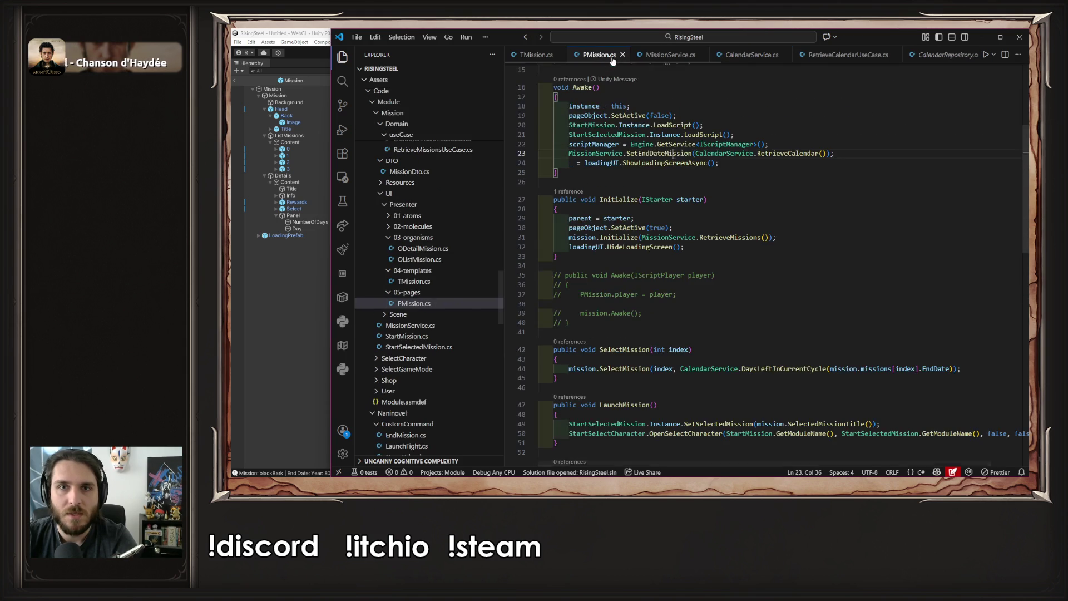
left_click(689, 252)
left_click(689, 259, "ctrl")
left_click(720, 231)
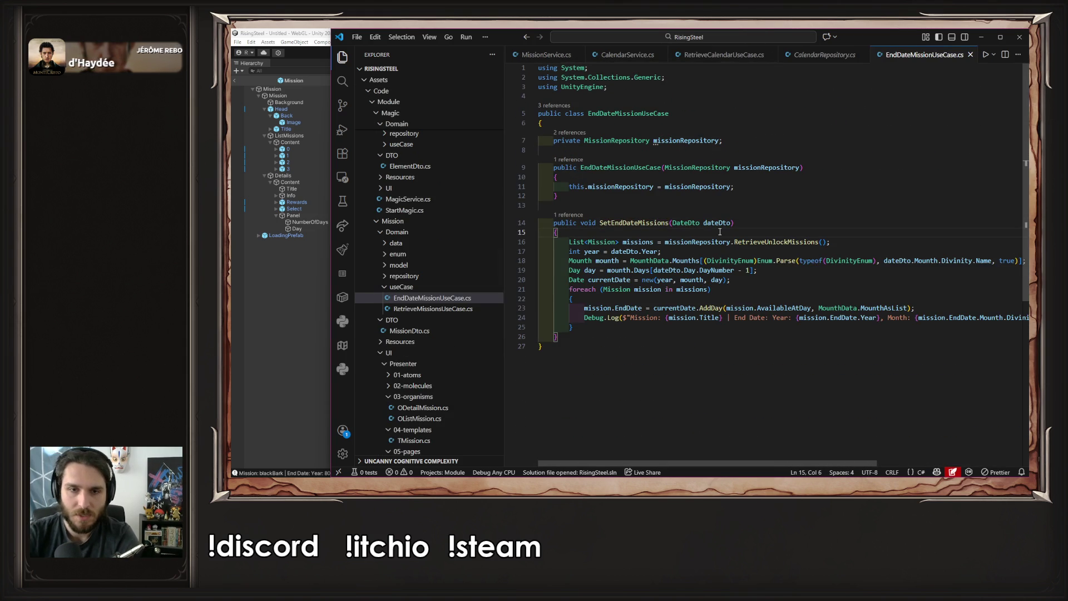
key("Return")
key("Down")
key("Down")
key("Down")
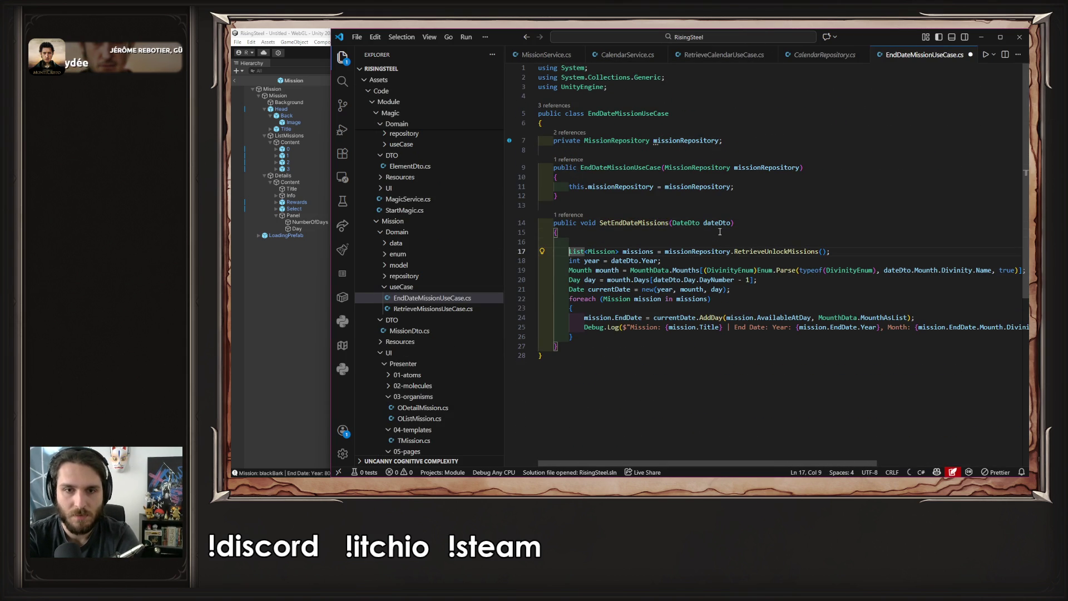
key("Home")
key("Up")
key("Up")
key("Up")
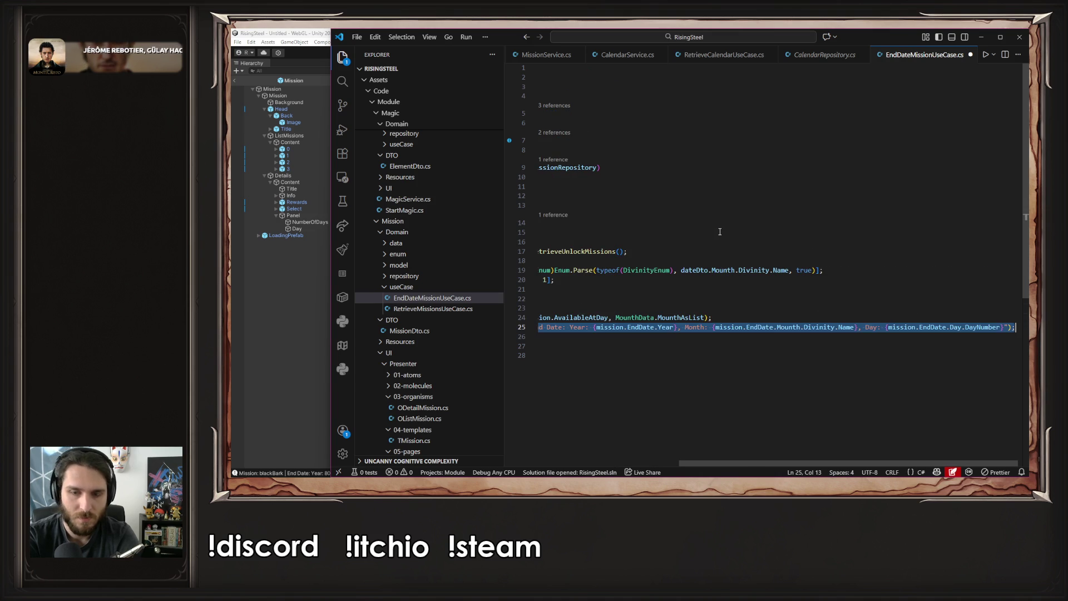
key("Up")
key("Up")
key("Up")
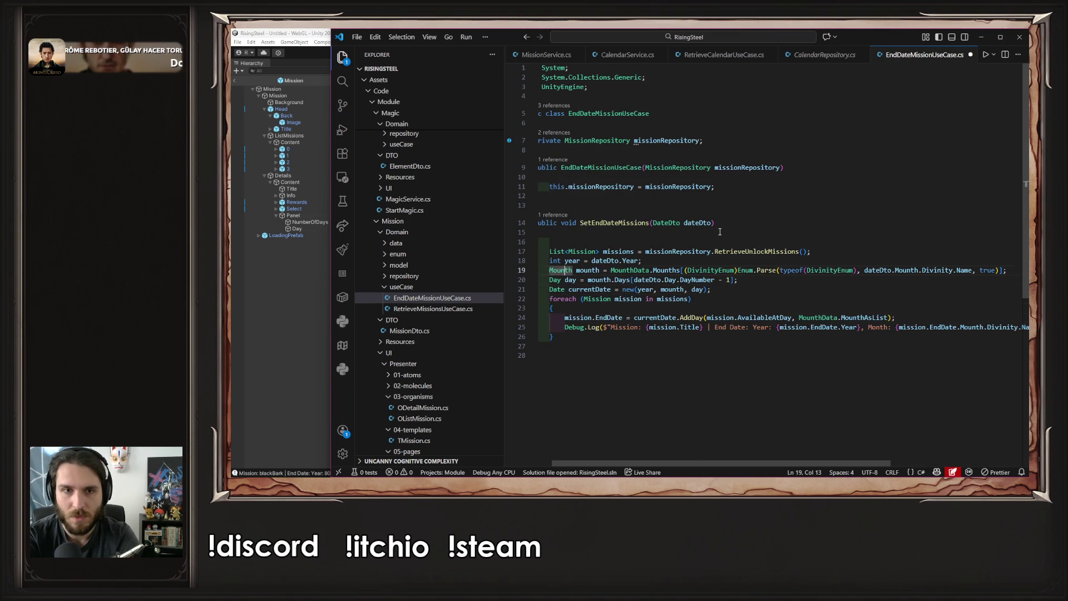
key("ctrl+v")
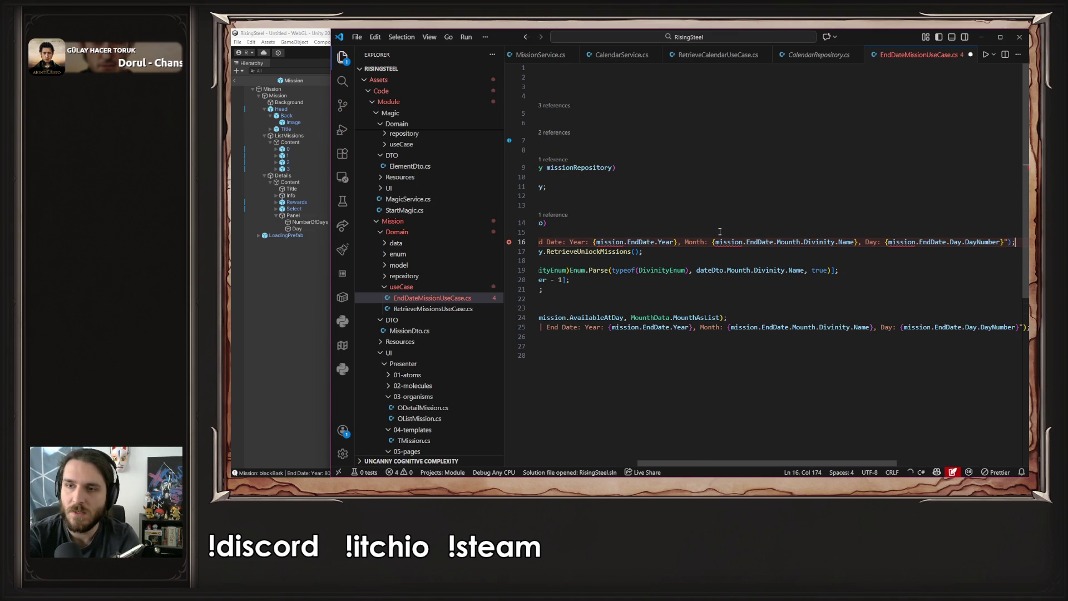
key("Left")
key("Left")
key("ctrl+shift+Left")
key("ctrl+shift+Left")
key("ctrl+shift+Left")
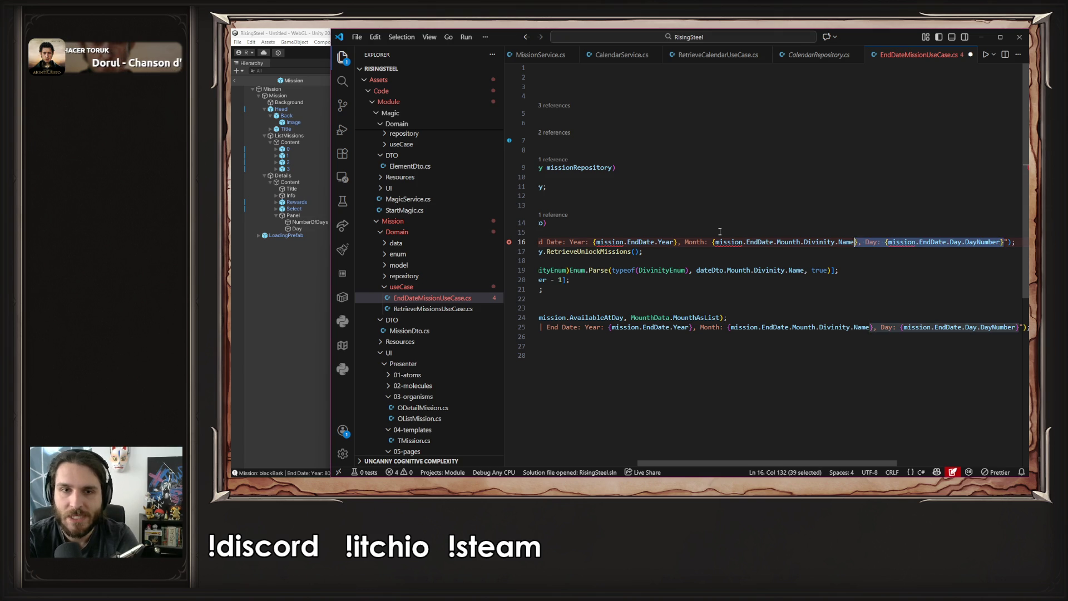
key("ctrl+shift+Left")
key("ctrl+shift+Left")
key("ctrl+shift+Left")
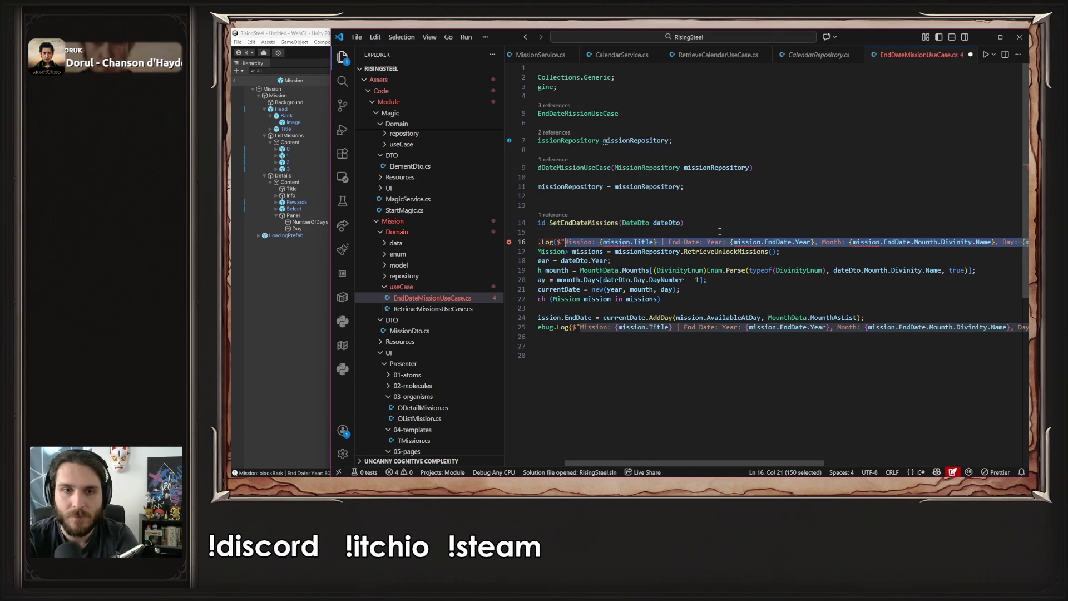
key("BackSpace")
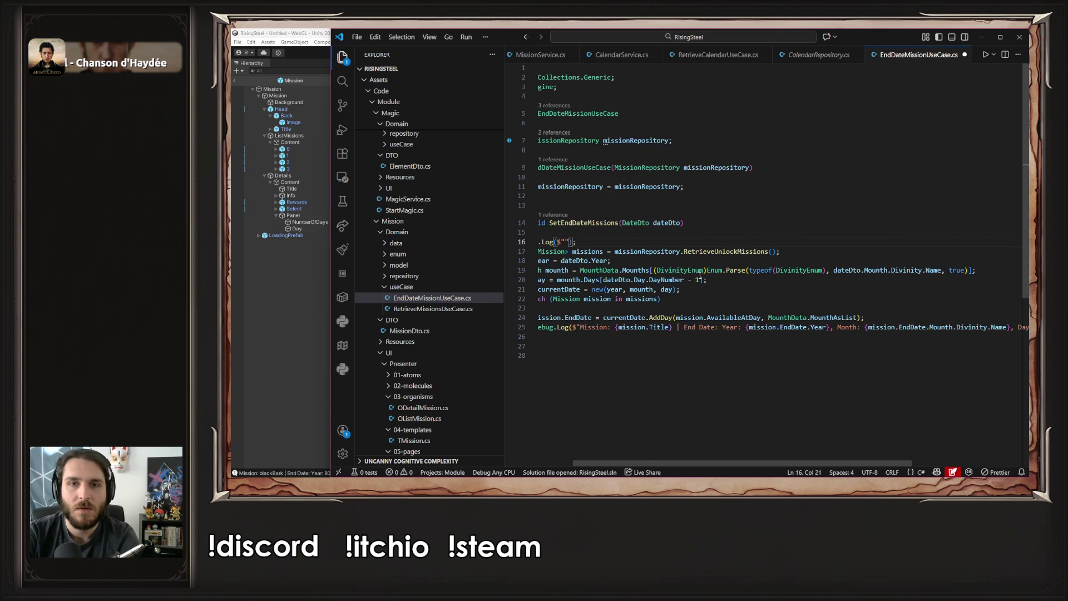
double_click(650, 141)
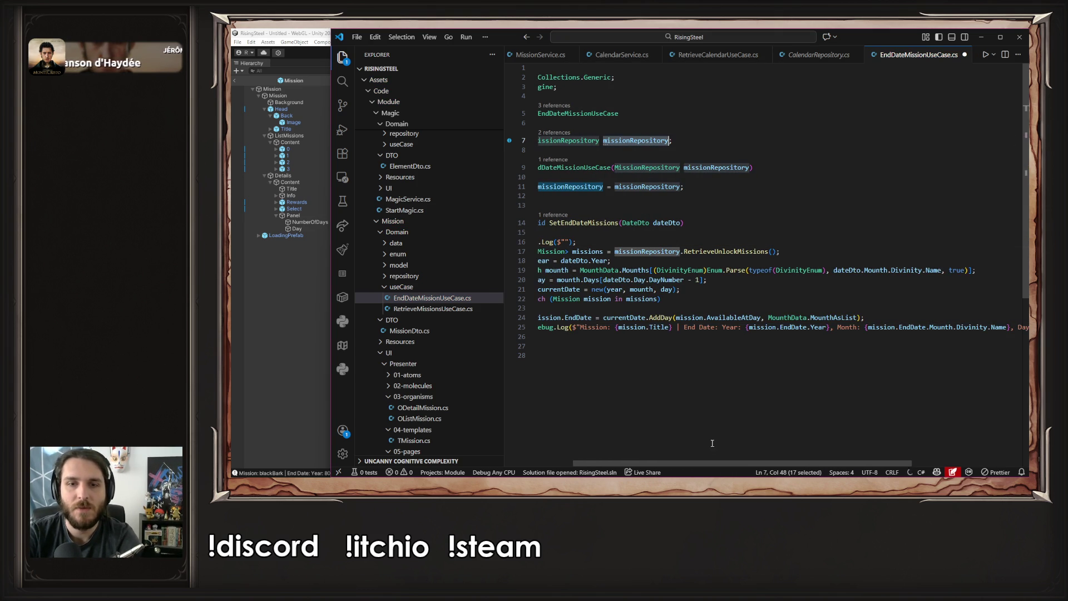
left_click_drag(712, 460, 665, 446)
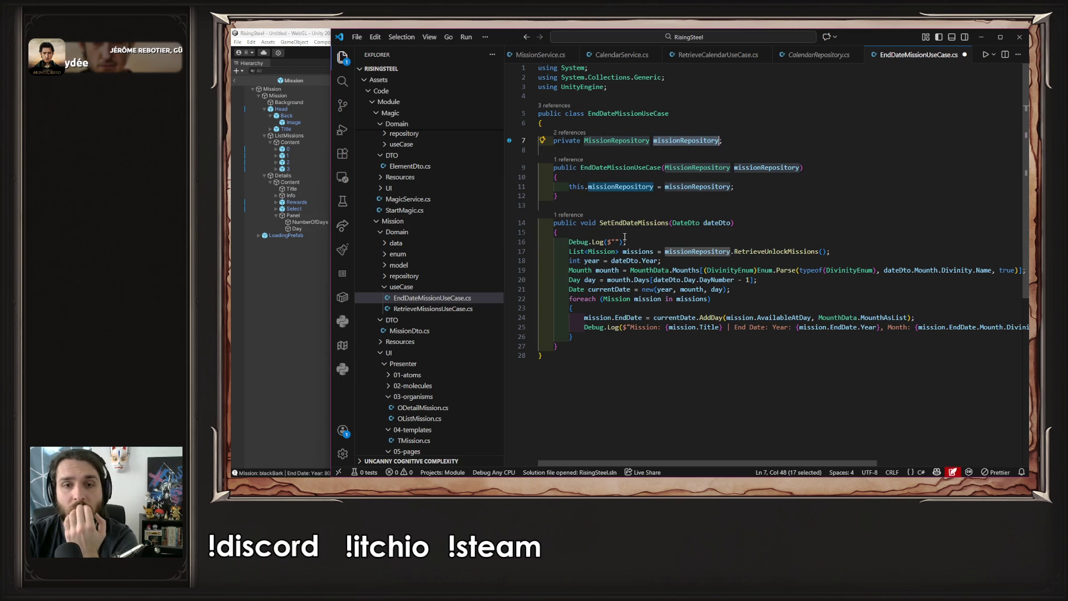
left_click_drag(629, 241, 538, 243)
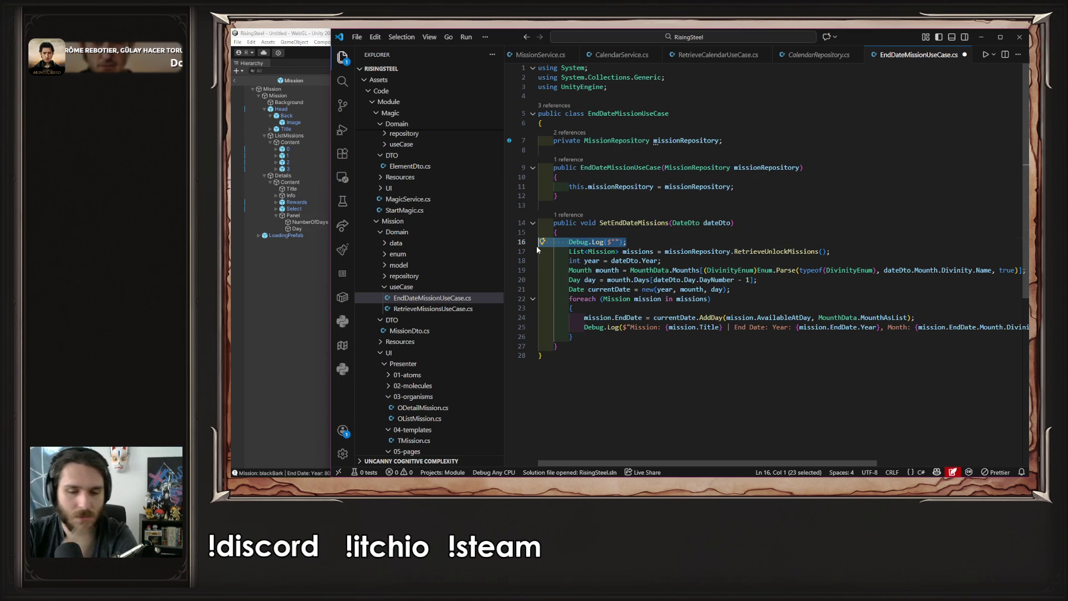
key("BackSpace")
key("BackSpace")
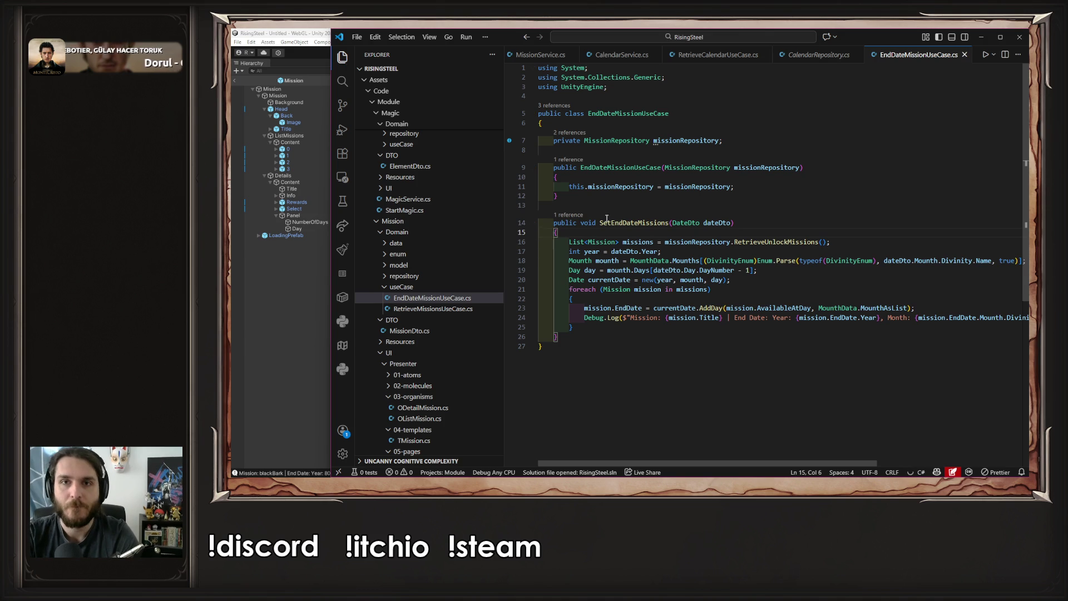
scroll(598, 56, "up", 3)
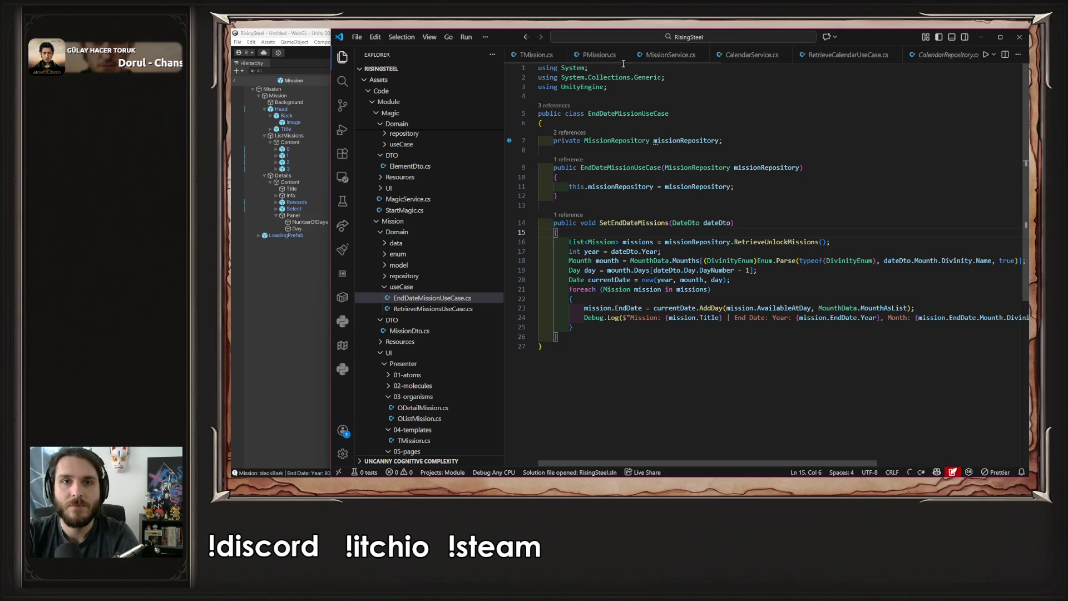
Open the PMission.cs reference to SetEndDateMission from MissionService.cs and place the caret on line 22
left_click(595, 55)
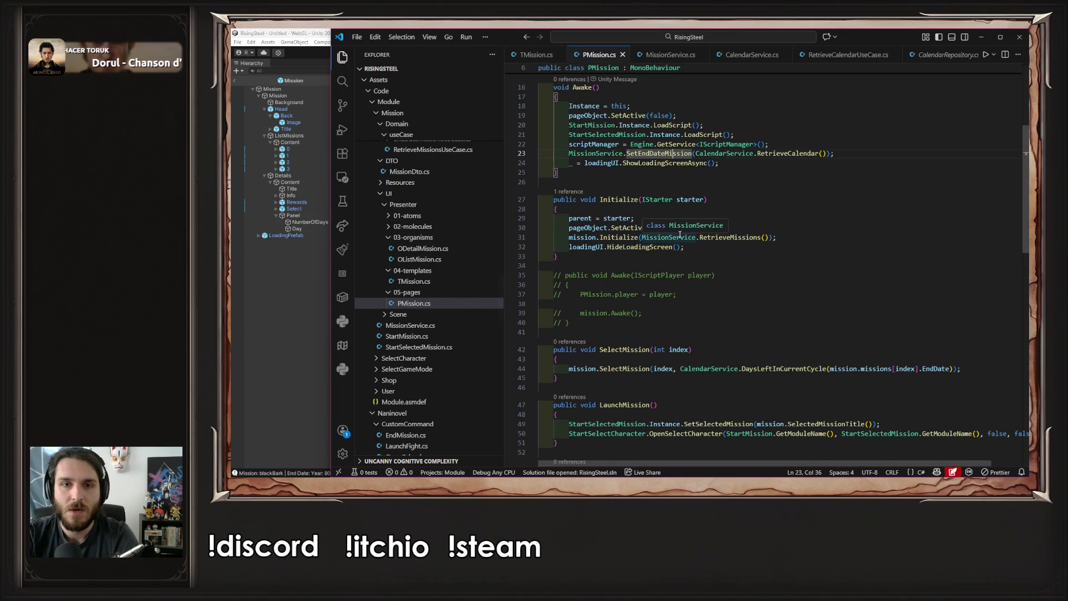
left_click(669, 55)
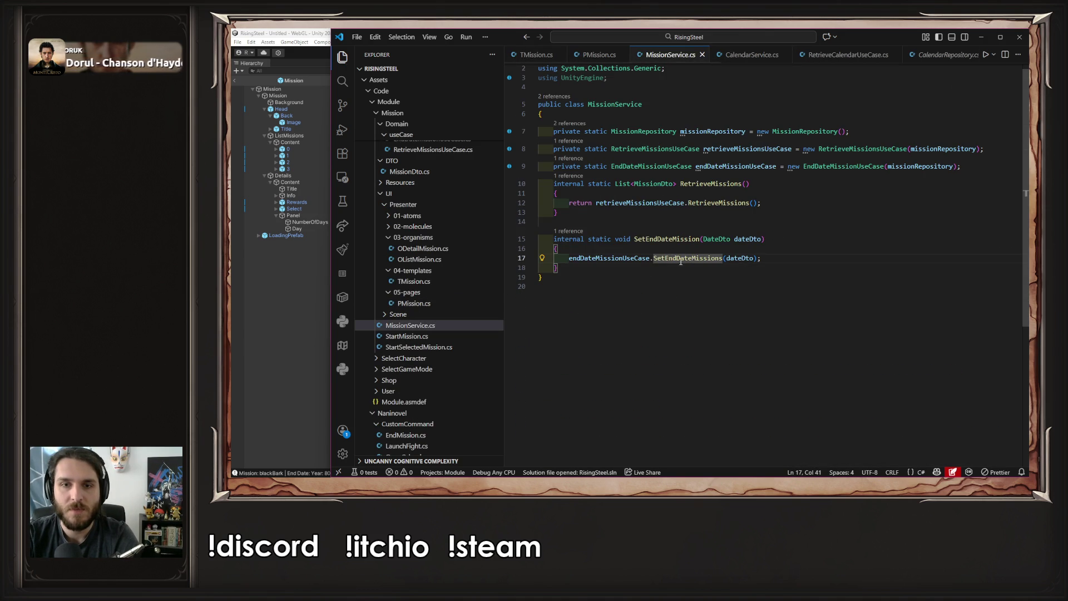
left_click(573, 231)
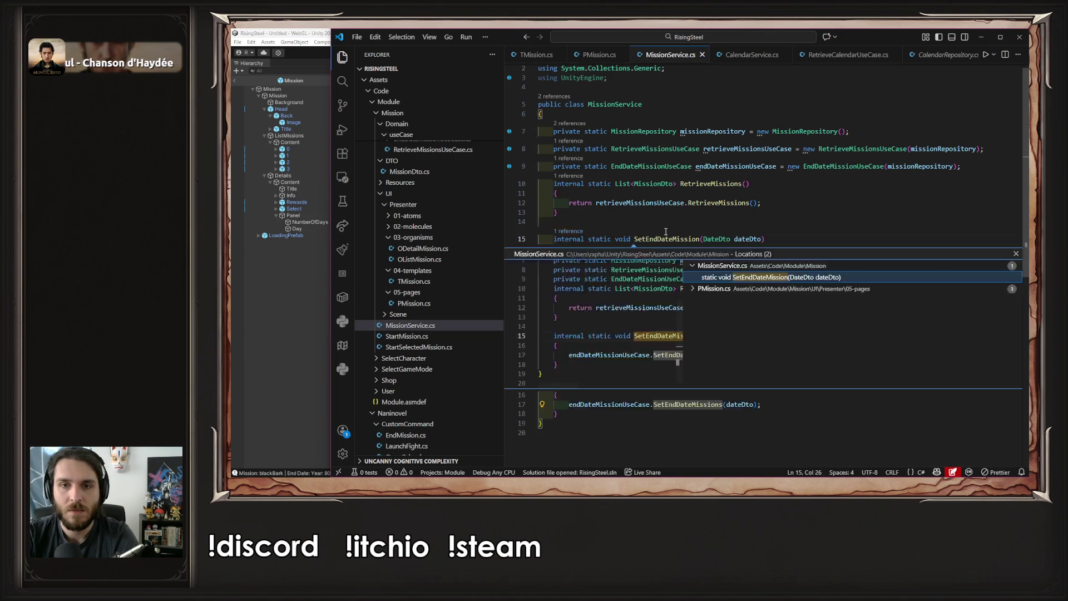
double_click(791, 301)
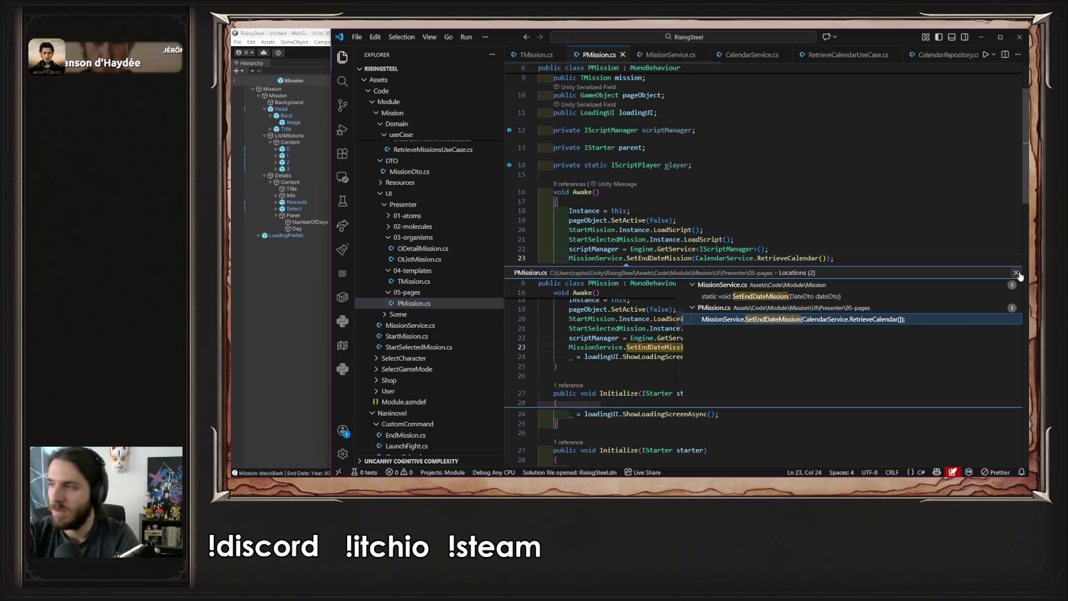
key("Escape")
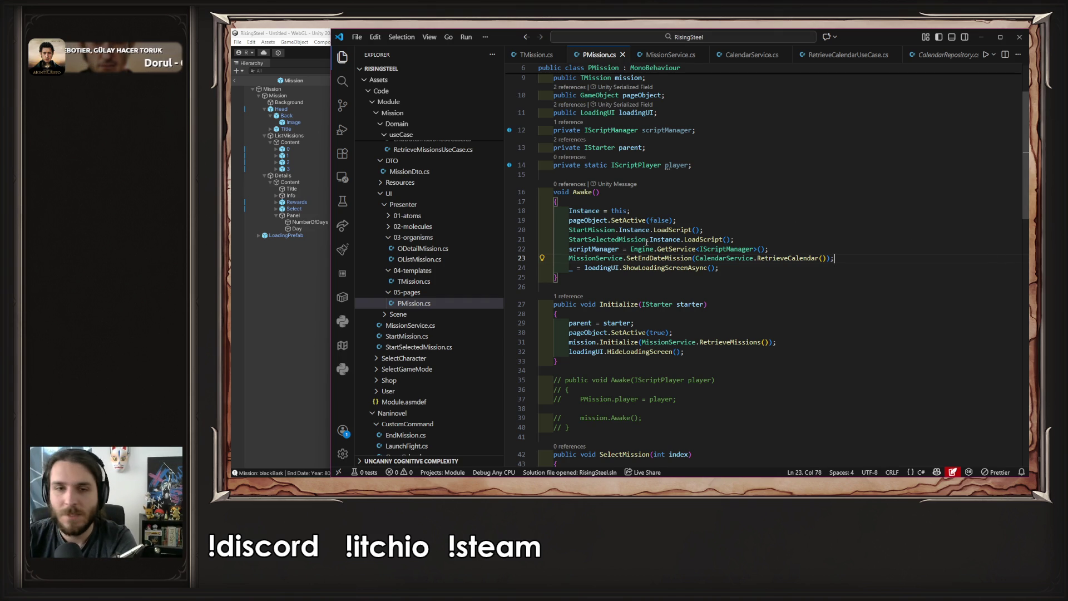
left_click(765, 265)
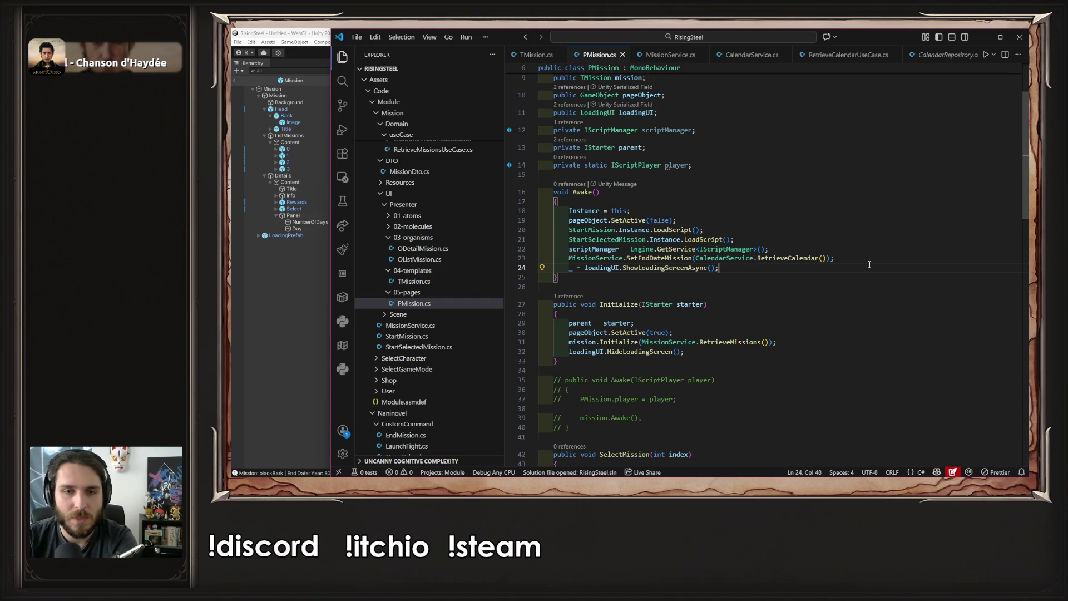
left_click(862, 249)
Insert CalendarService.RetrieveCalendar(); above the SetEndDateMission call using IntelliSense and save
key("Return")
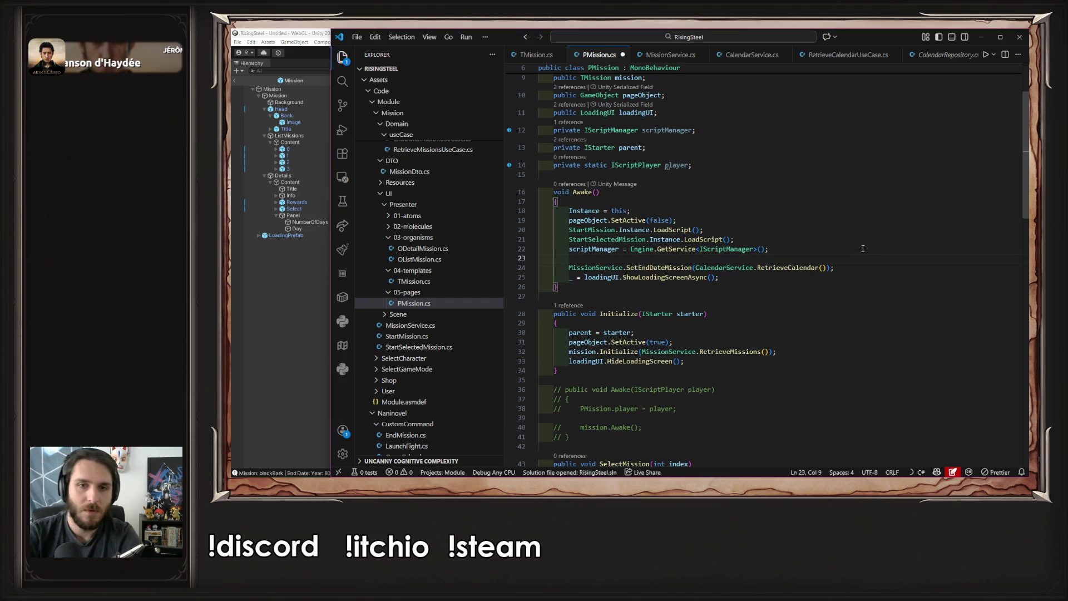
type("Calenda")
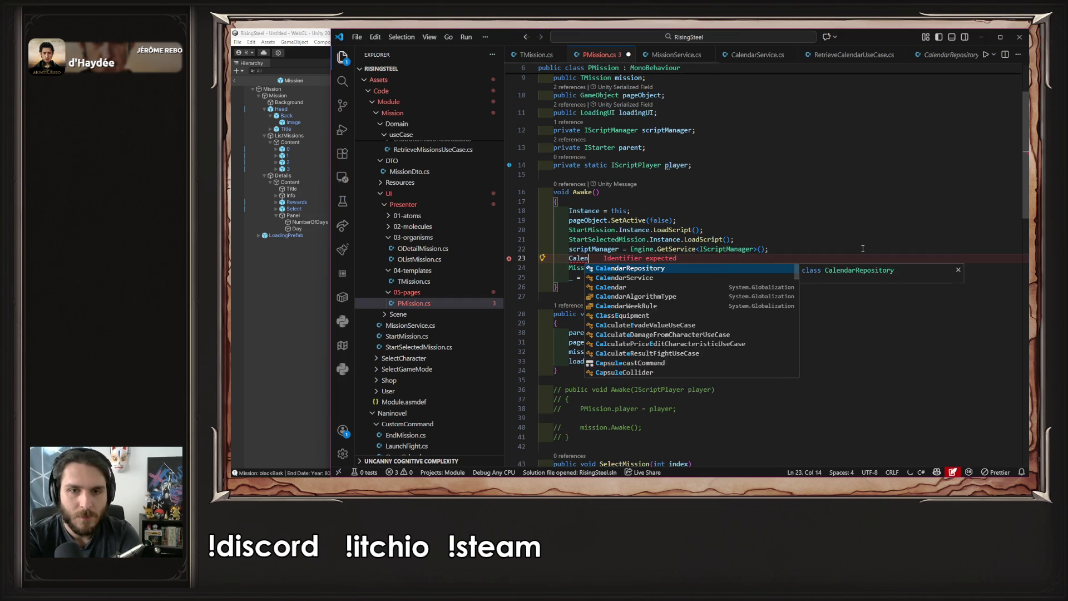
key("Down")
key("Tab")
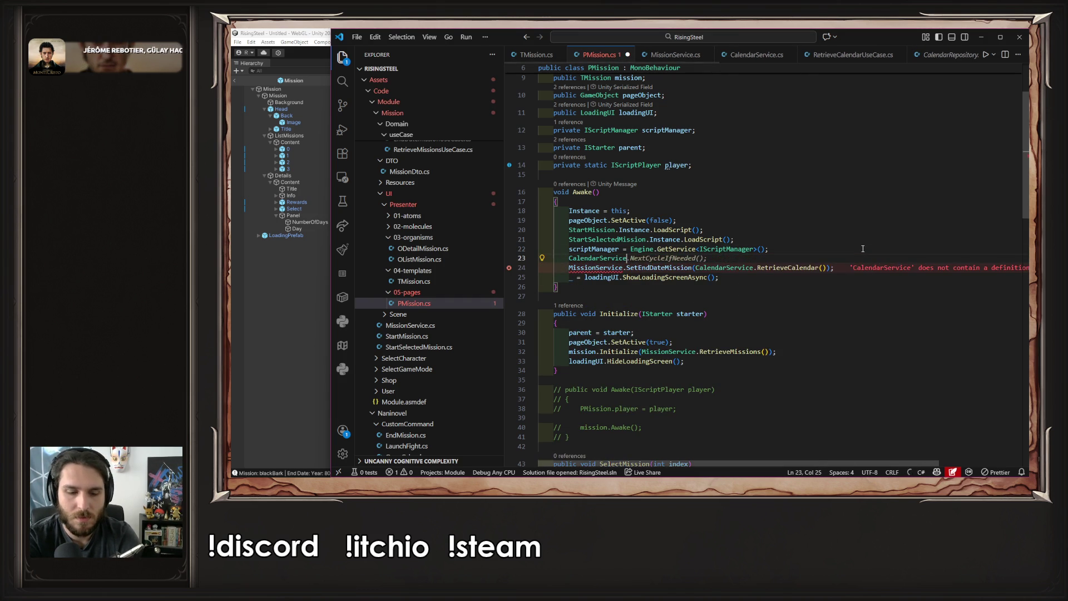
type(".")
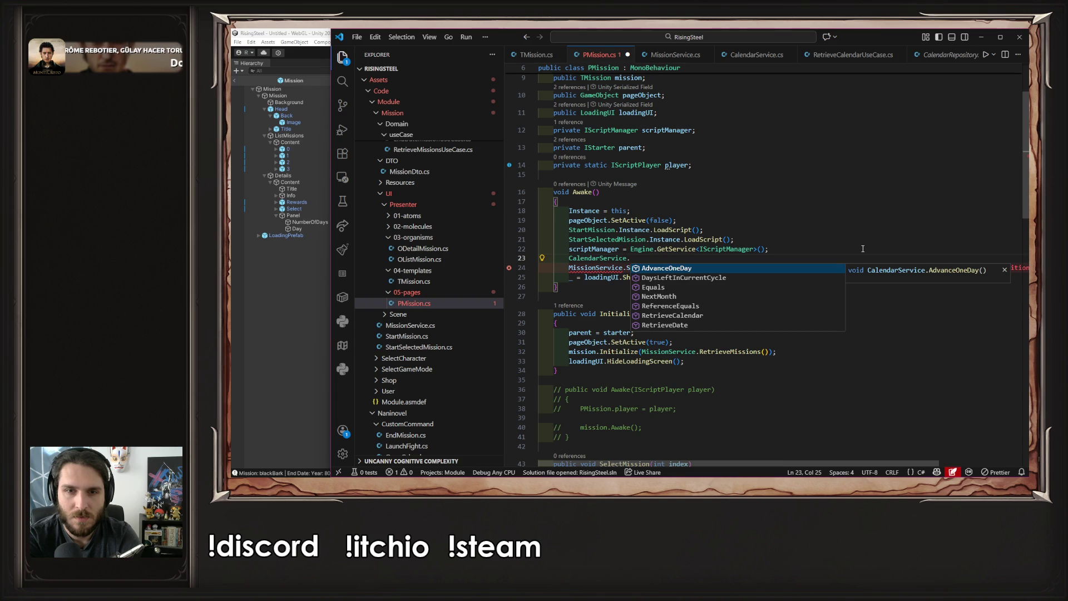
key("Down")
key("Down")
key("Down")
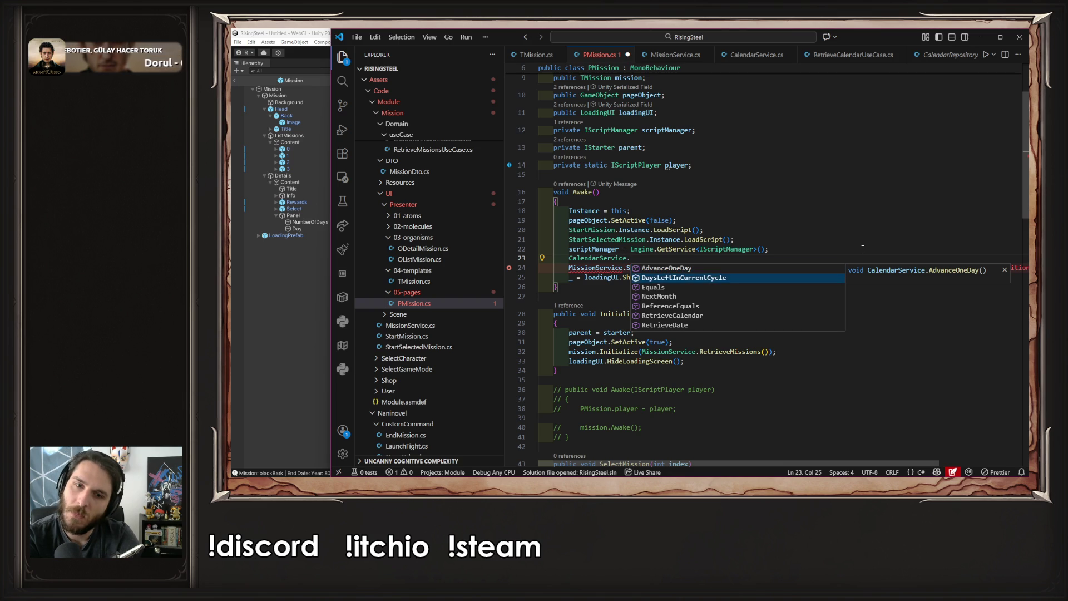
key("Up")
key("Tab")
type("();")
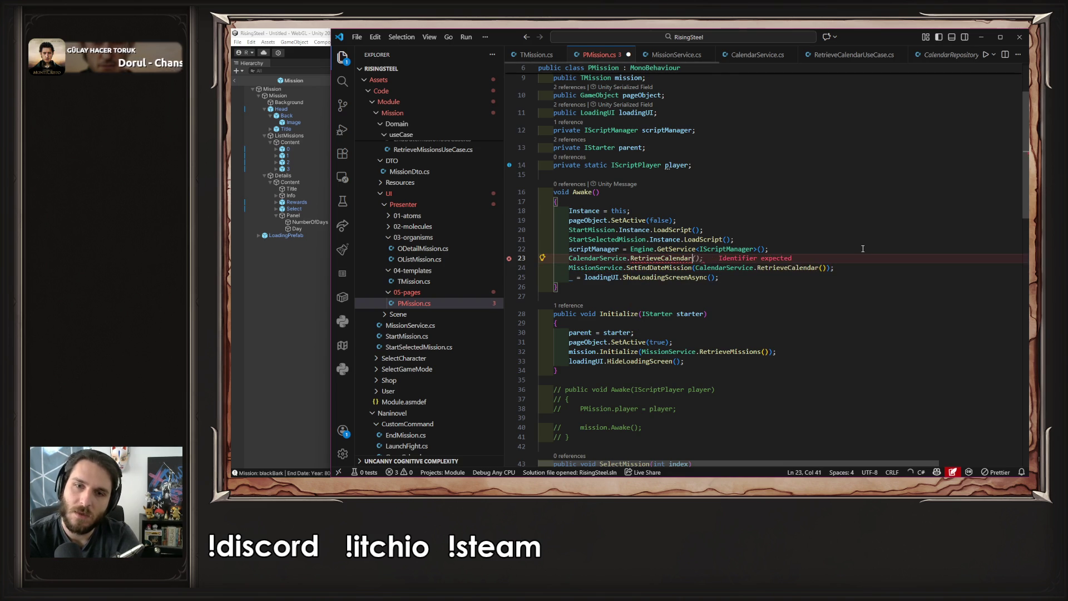
key("ctrl+s")
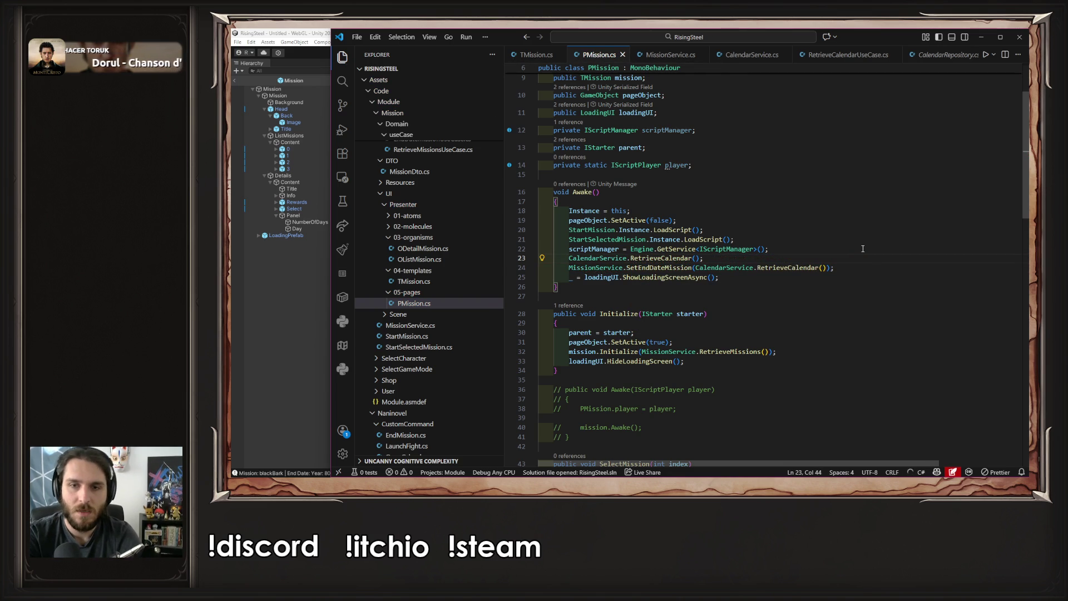
Copy the RetrieveCalendar line below SetEndDateMission and select the original call
key("shift+alt+Down")
key("alt+Down")
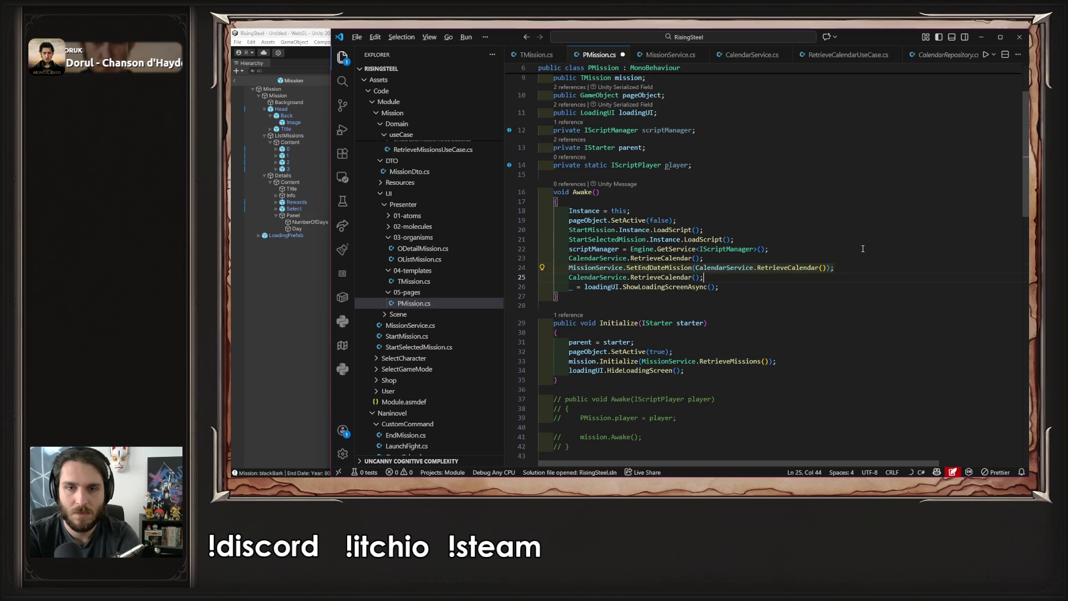
left_click_drag(569, 255, 749, 258)
Wrap the calendar call in Debug.Log($"{...}"), save, and check RetrieveCalendar's definition
type("Deb")
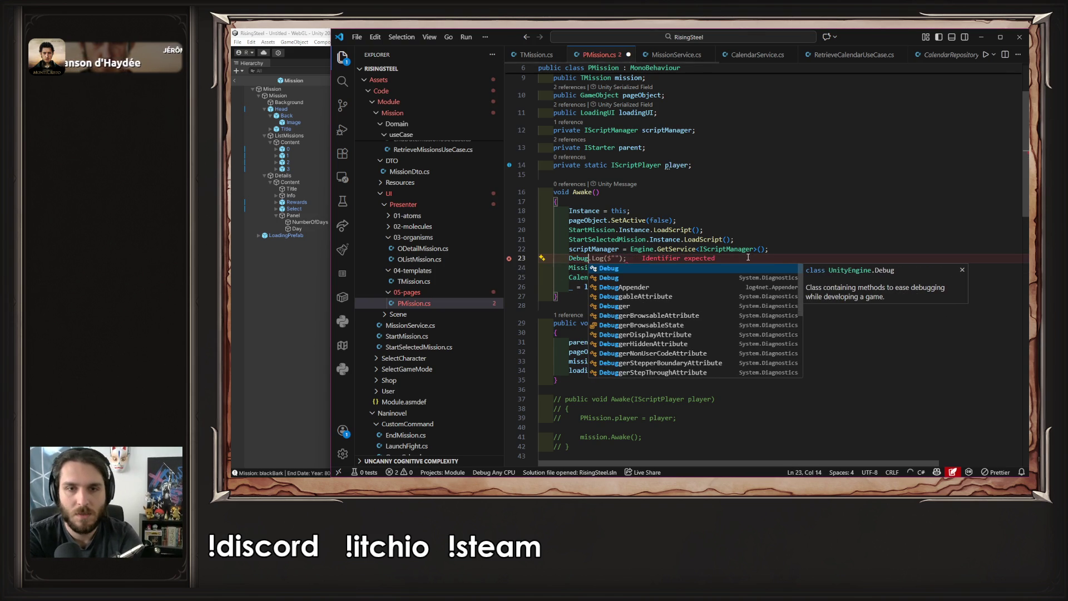
type("ug.Log($\"")
type("{")
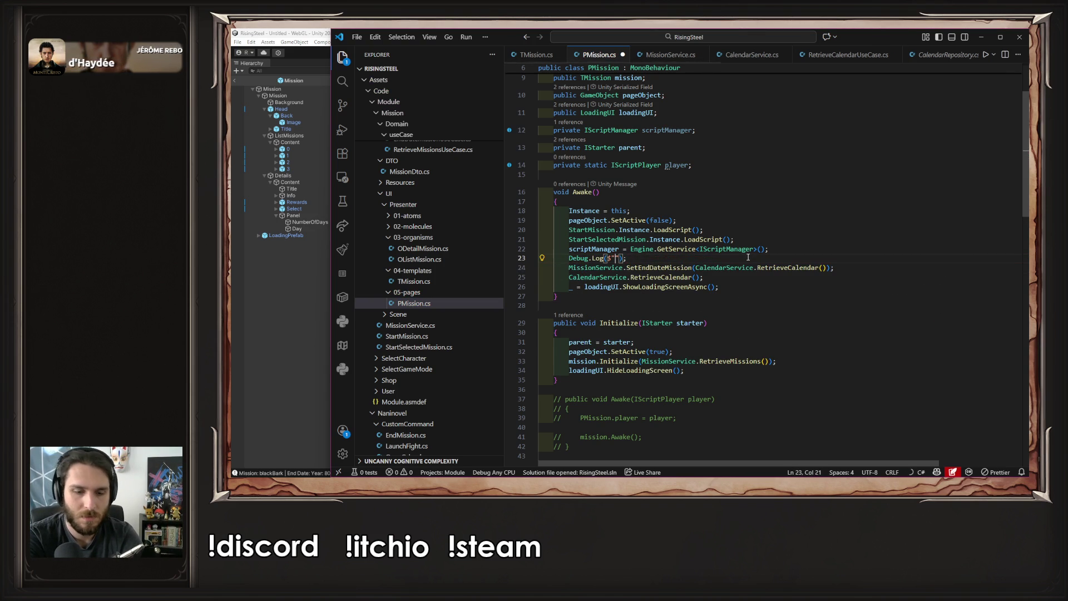
key("ctrl+v")
key("BackSpace")
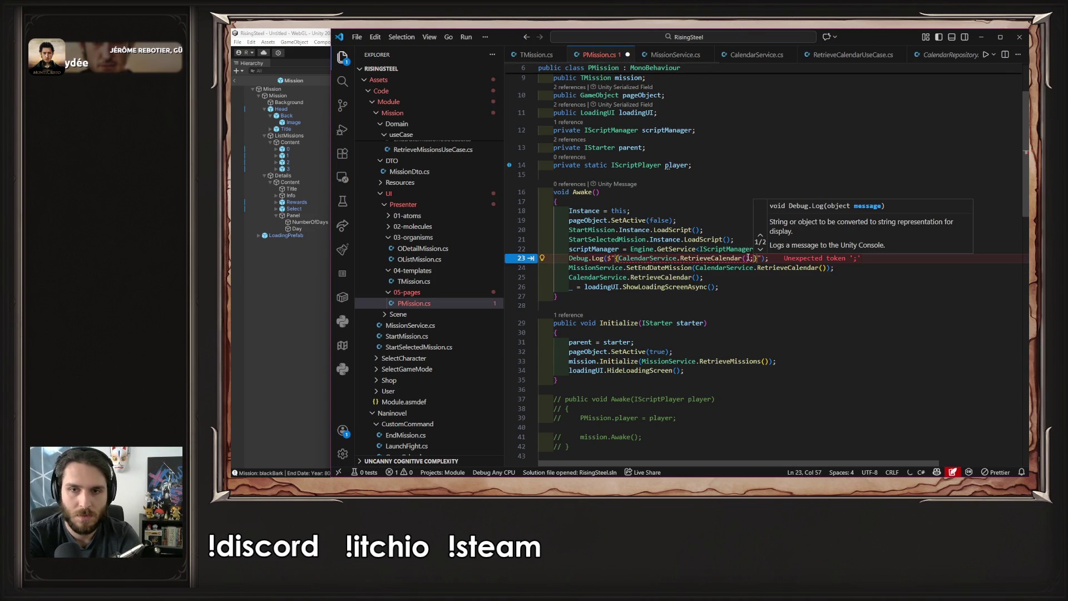
key("ctrl+s")
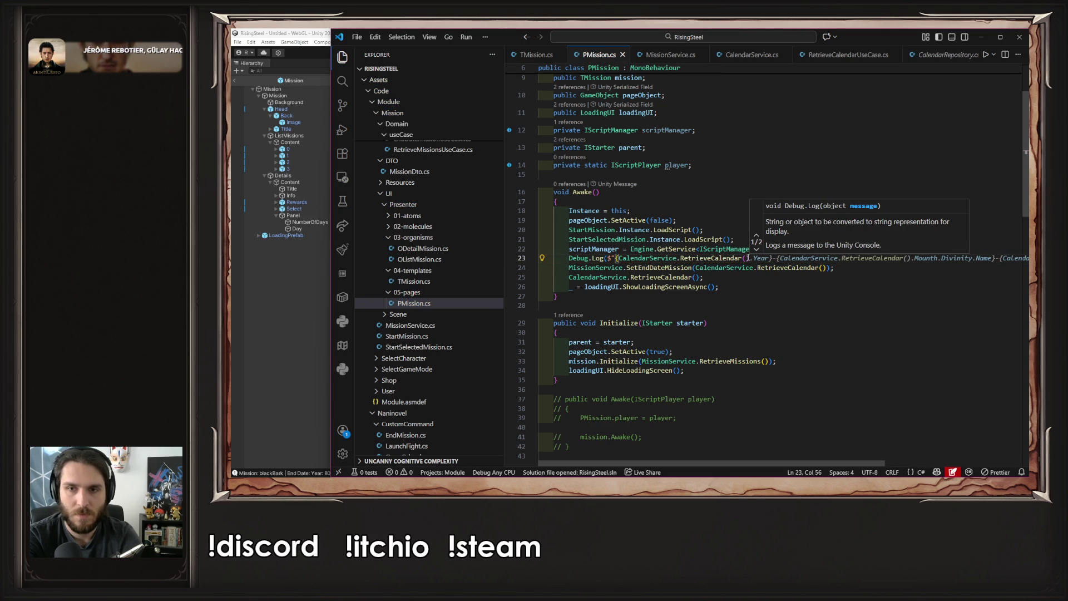
left_click(722, 257)
key("F12")
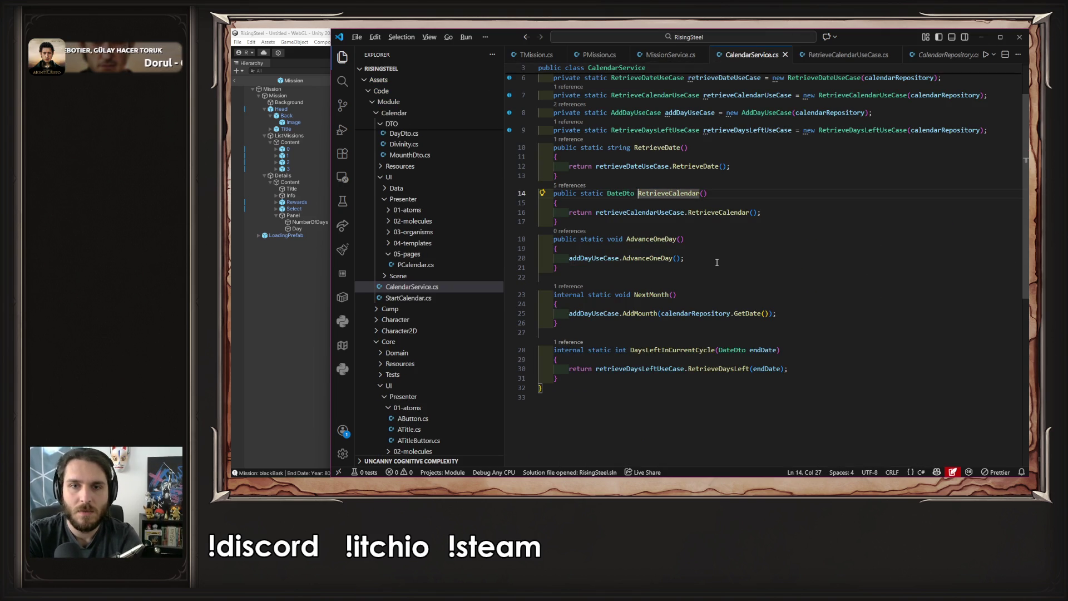
key("alt+Left")
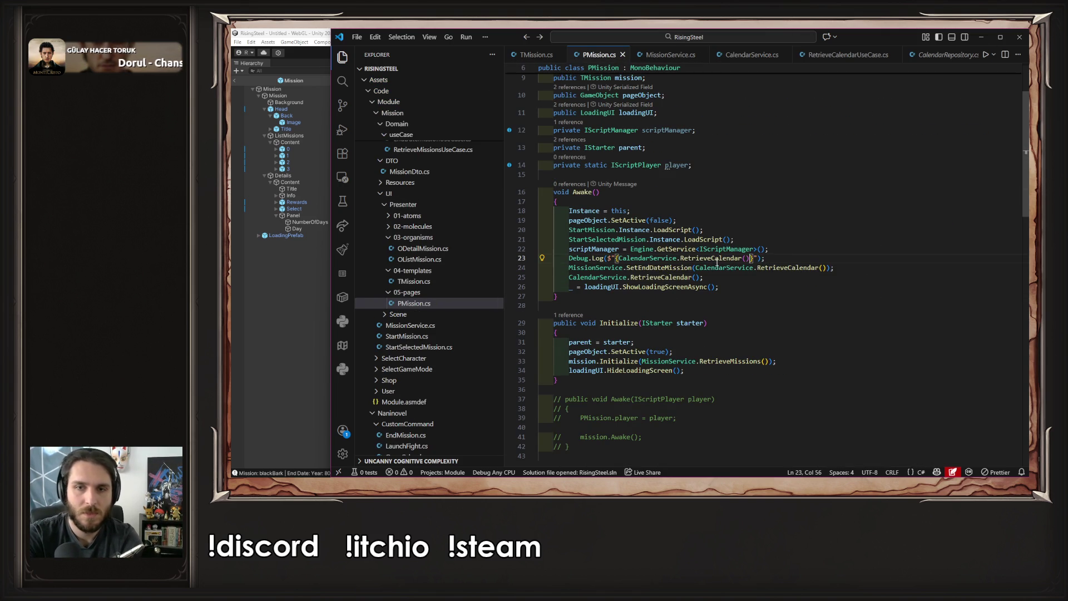
Make the log print CalendarService.RetrieveCalendar().Day.DayNumber and save
type(".")
key("Down")
key("Down")
key("Down")
key("Down")
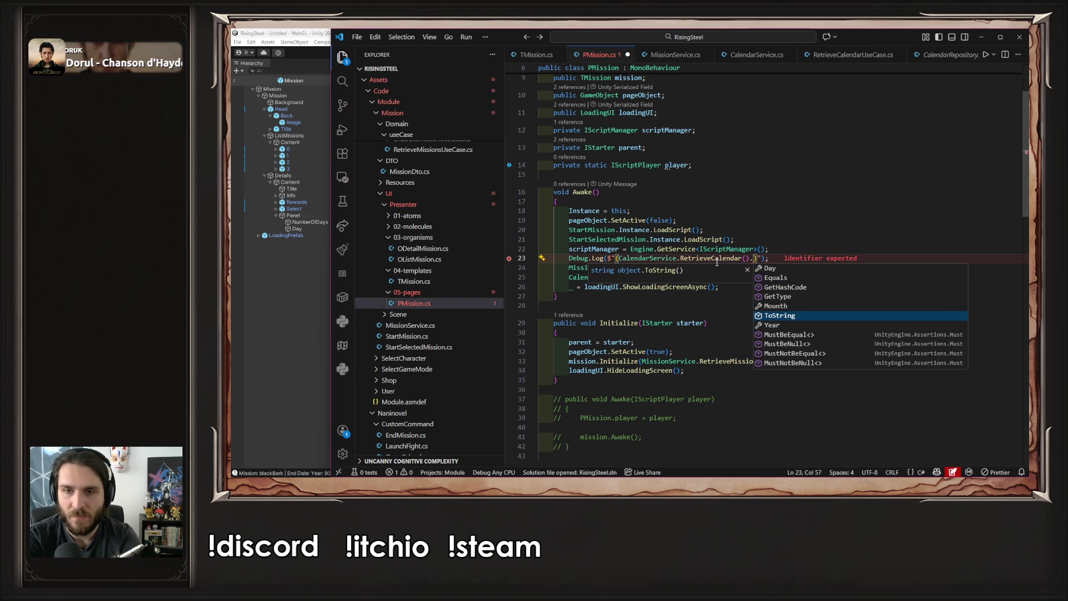
key("Up")
key("Tab")
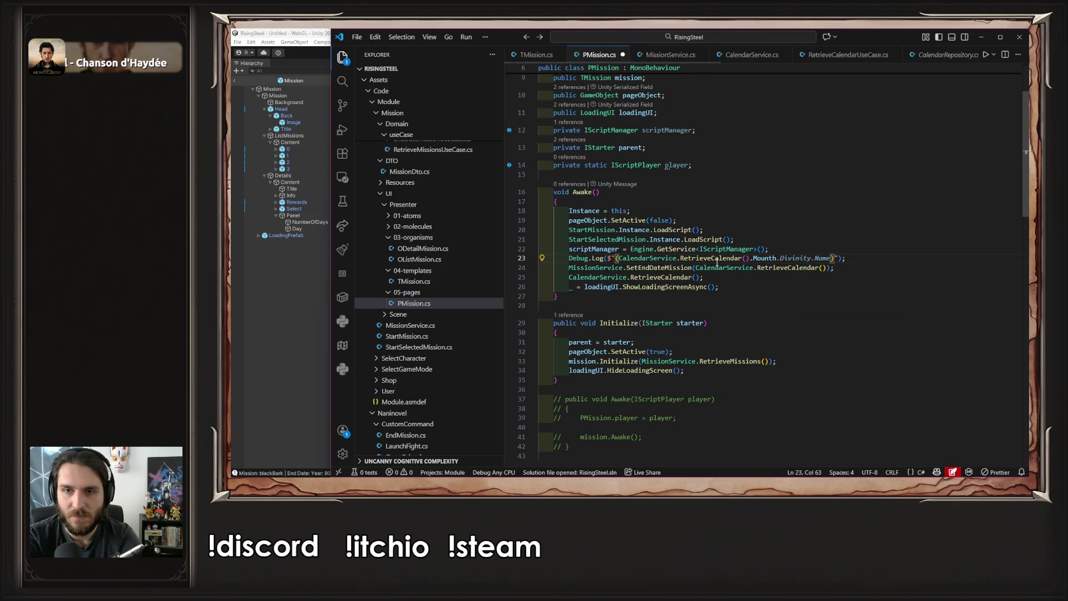
key("Tab")
key("ctrl+shift+Left")
key("ctrl+shift+Left")
key("ctrl+shift+Left")
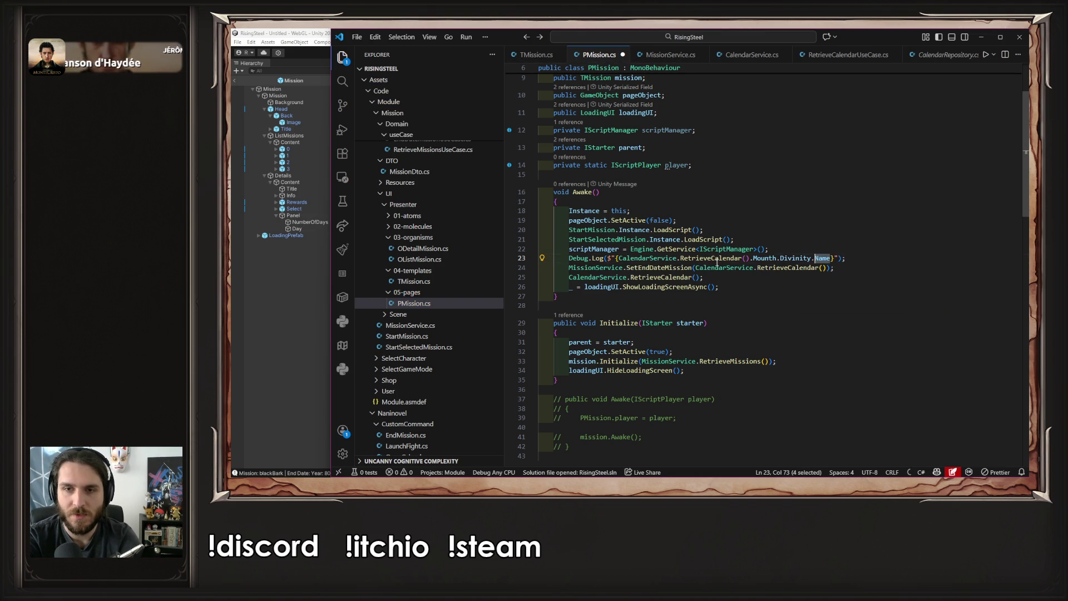
key("BackSpace")
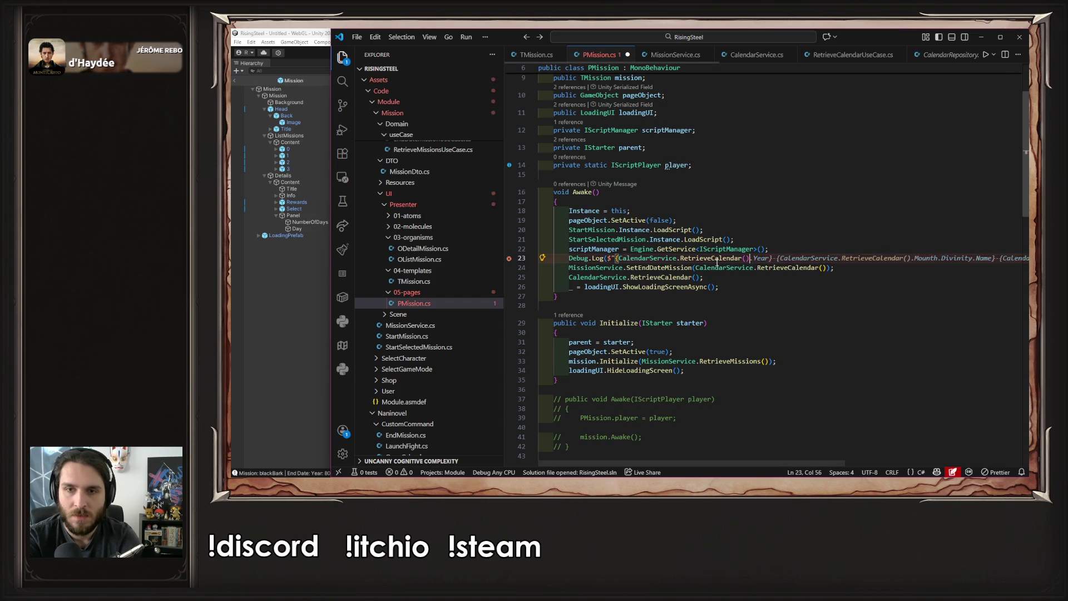
key("ctrl+space")
key("Up")
key("Up")
key("Up")
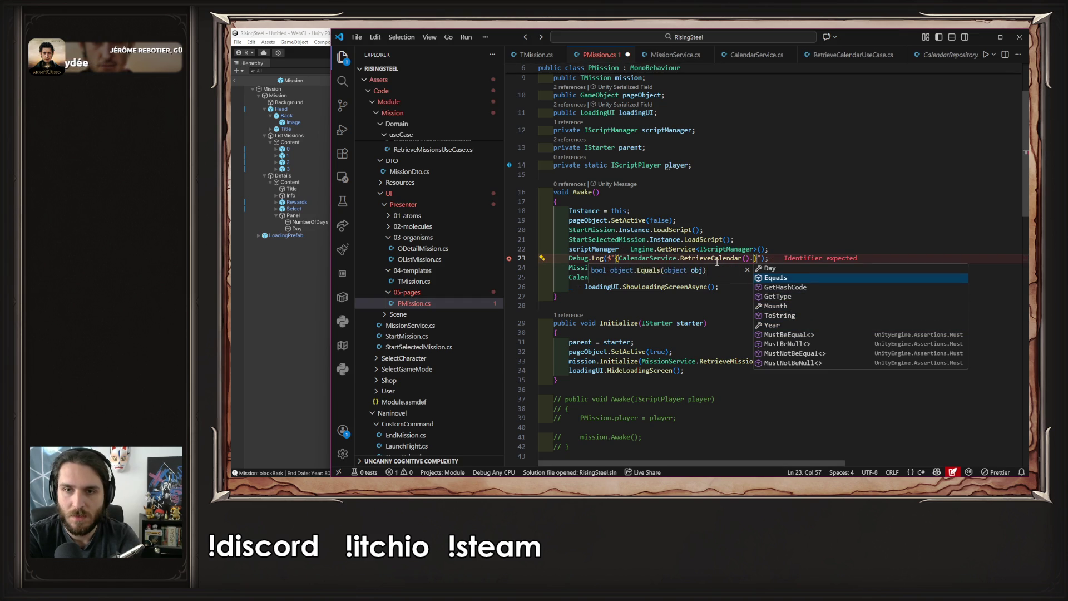
key("Return")
type(".")
key("Return")
key("ctrl+s")
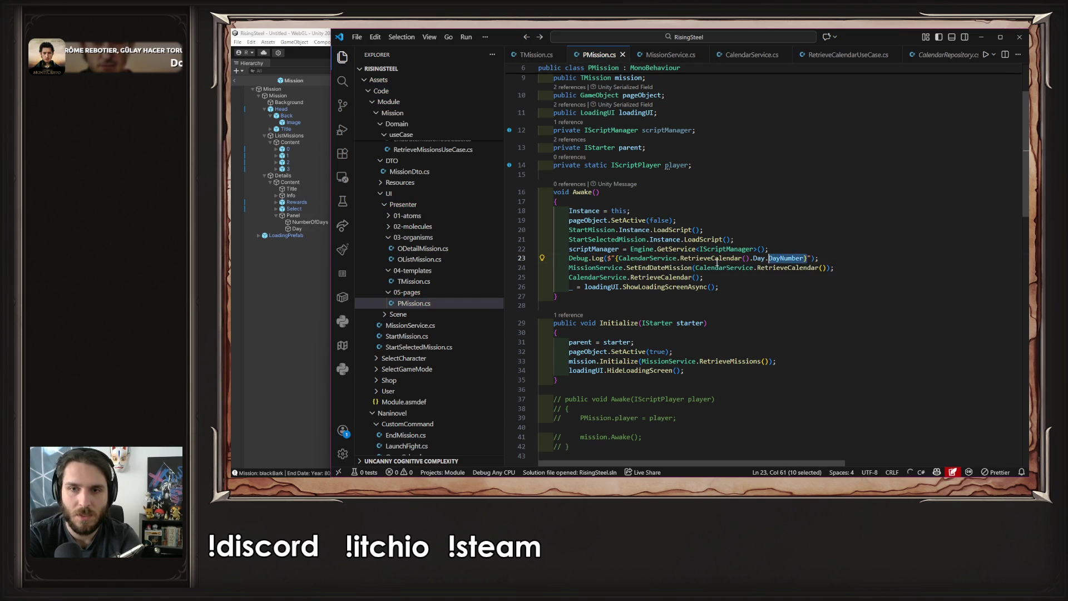
Copy the DayNumber log below SetEndDateMission, delete the leftover RetrieveCalendar line, and save
key("End")
key("shift+alt+Down")
key("alt+Down")
key("Down")
key("shift+Home")
key("BackSpace")
key("BackSpace")
key("BackSpace")
key("ctrl+s")
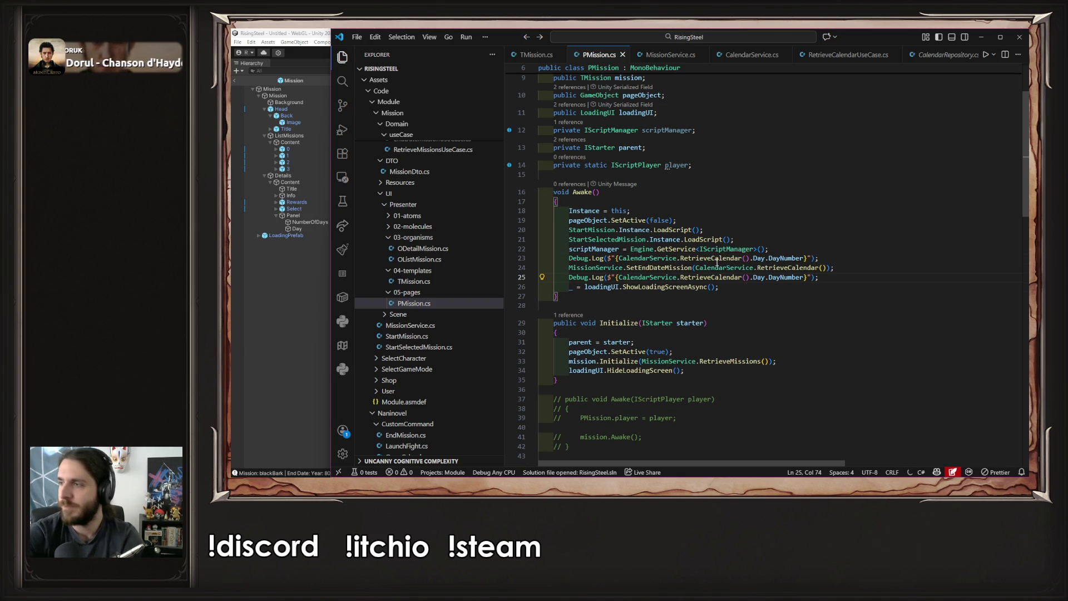
mouse_move(763, 281)
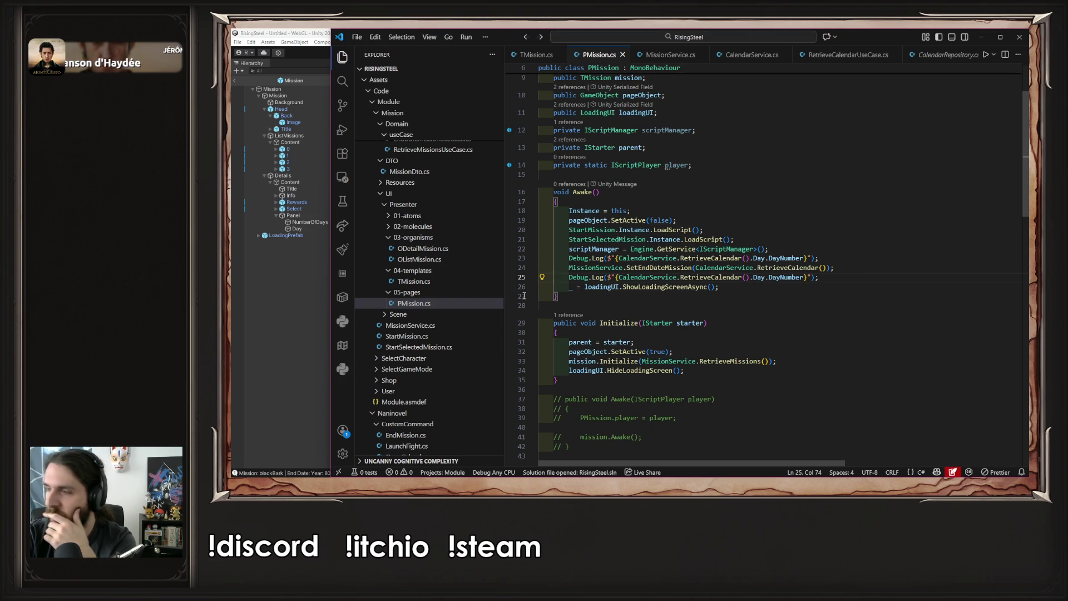
left_click(252, 340)
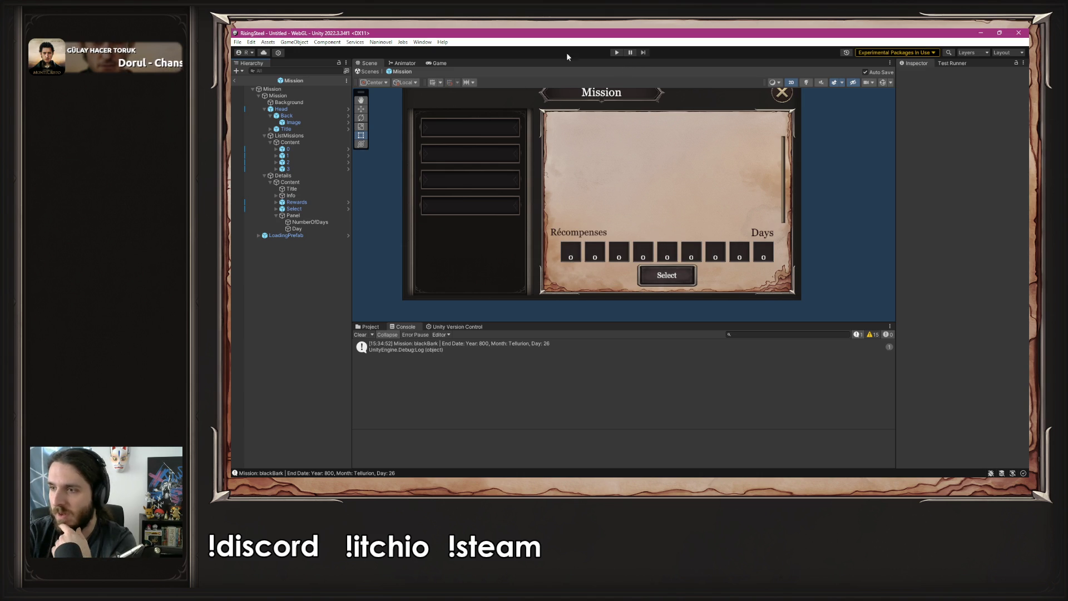
Play a new game and open the Aerion calendar to check the day-3 logs
left_click(616, 52)
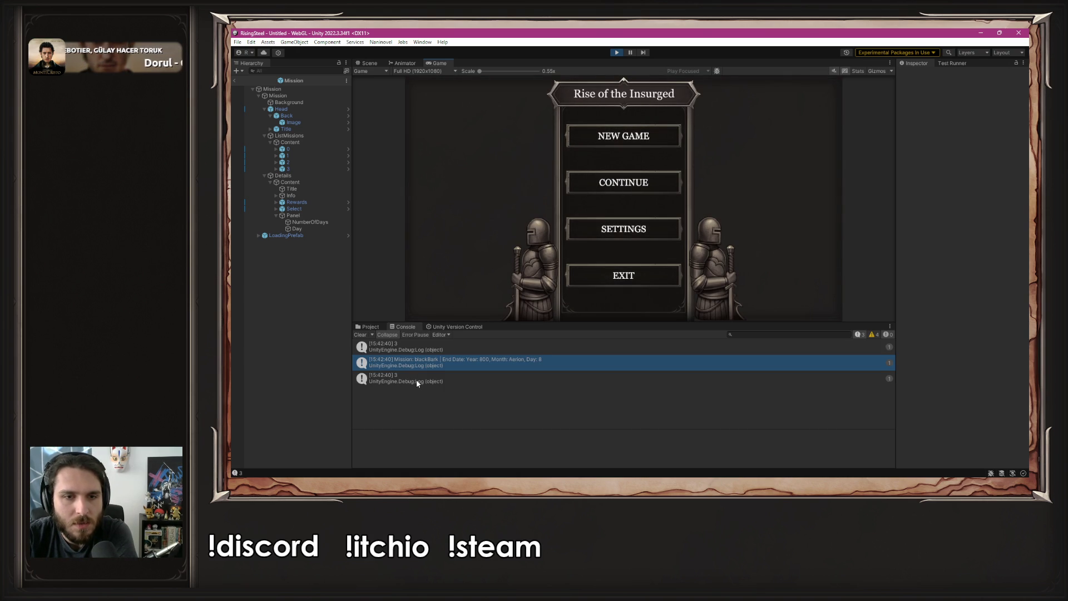
left_click(641, 144)
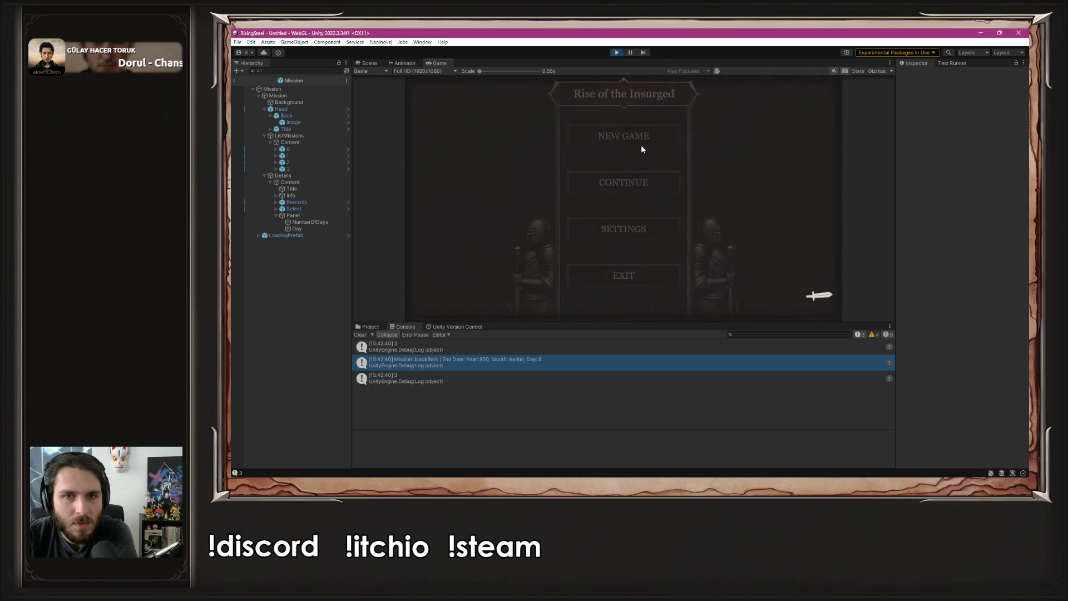
left_click(767, 93)
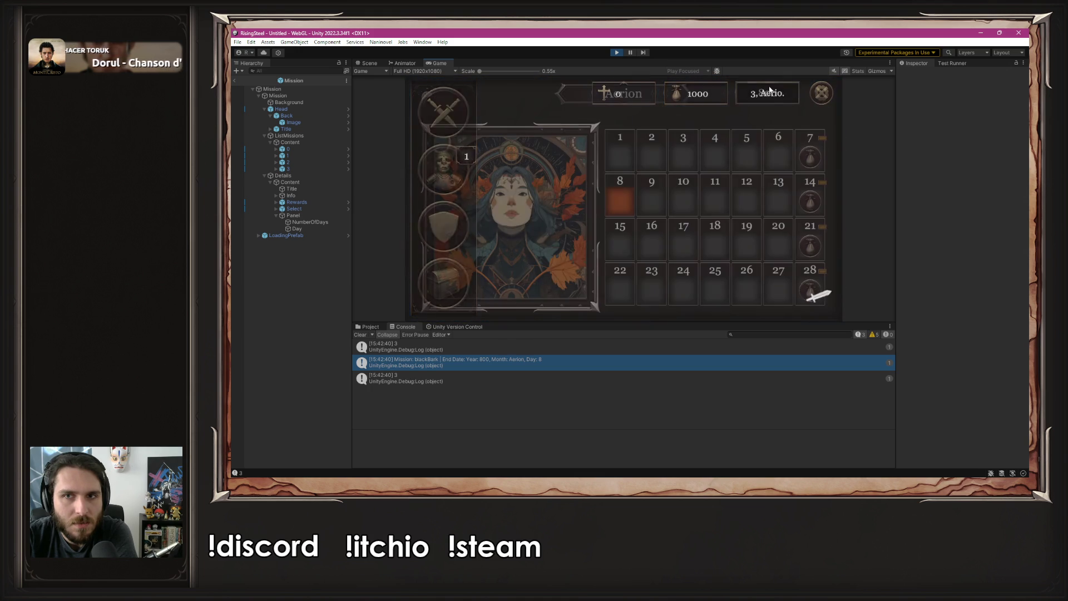
left_click(827, 98)
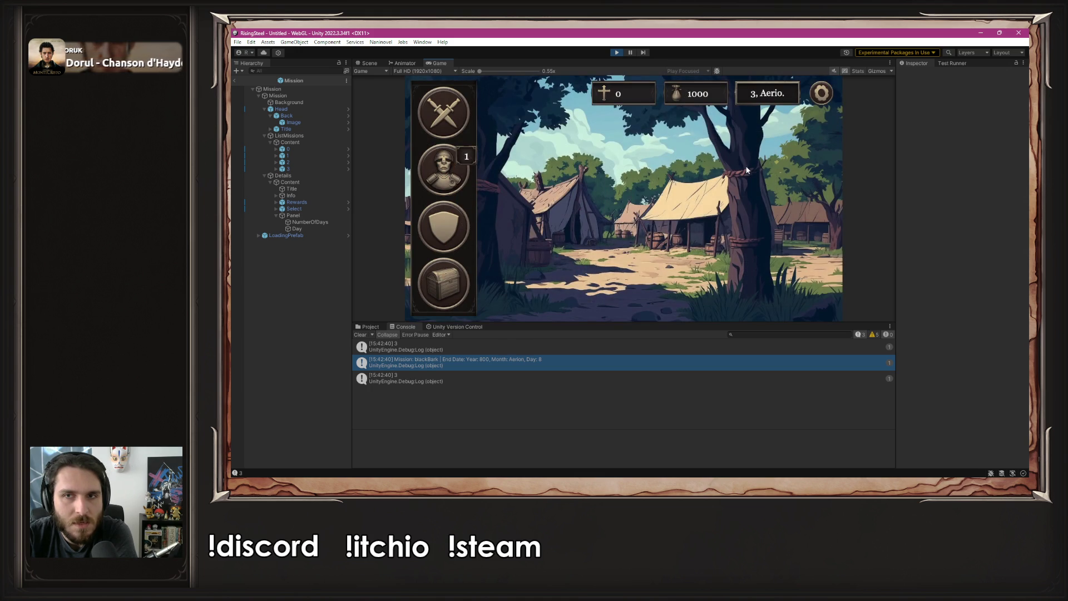
left_click(759, 98)
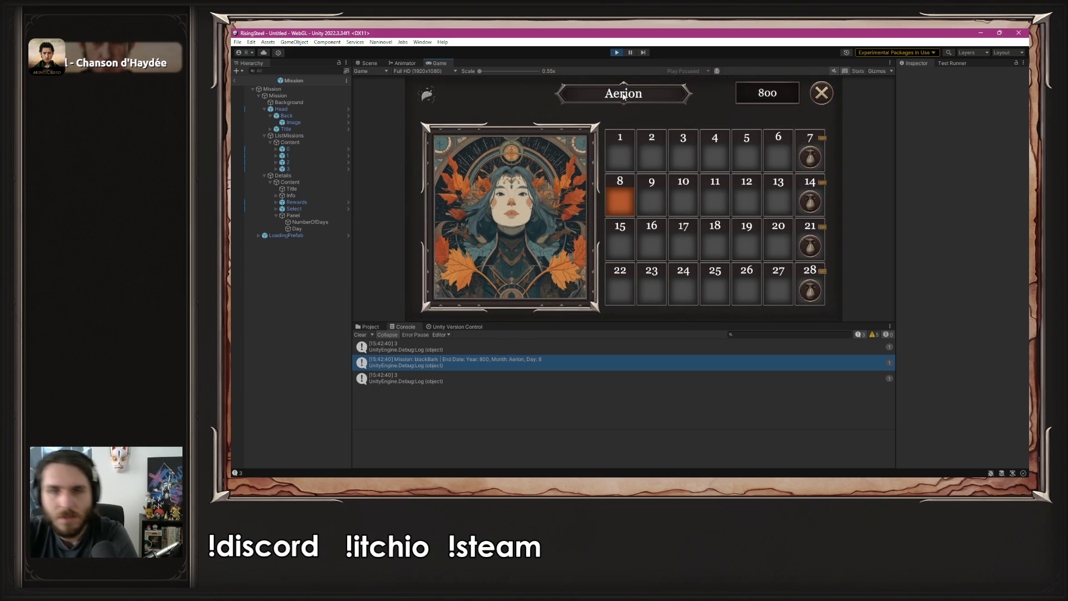
key("alt+Tab")
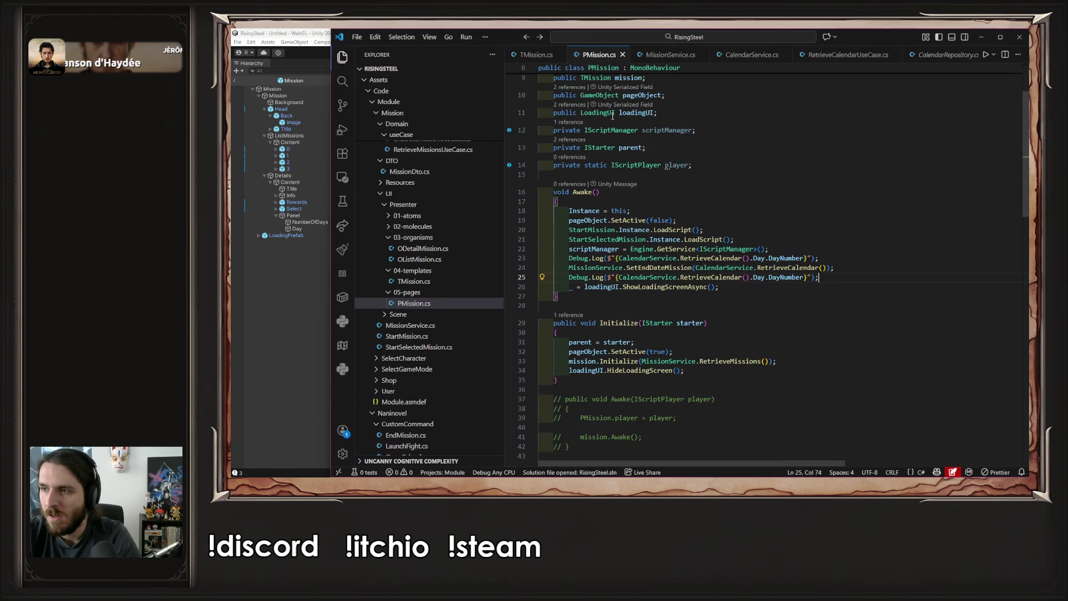
Review CalendarService.cs and TMission.cs, then delete both DayNumber logs in PMission.cs and save
scroll(654, 56, "down", 2)
left_click(654, 58)
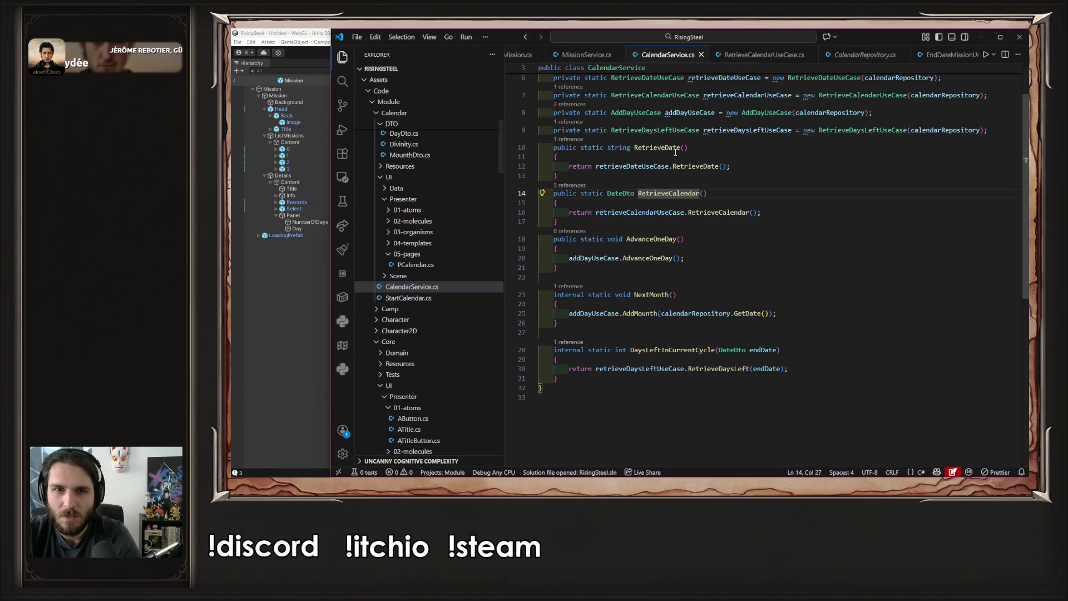
scroll(676, 57, "up", 2)
scroll(460, 171, "up", 5)
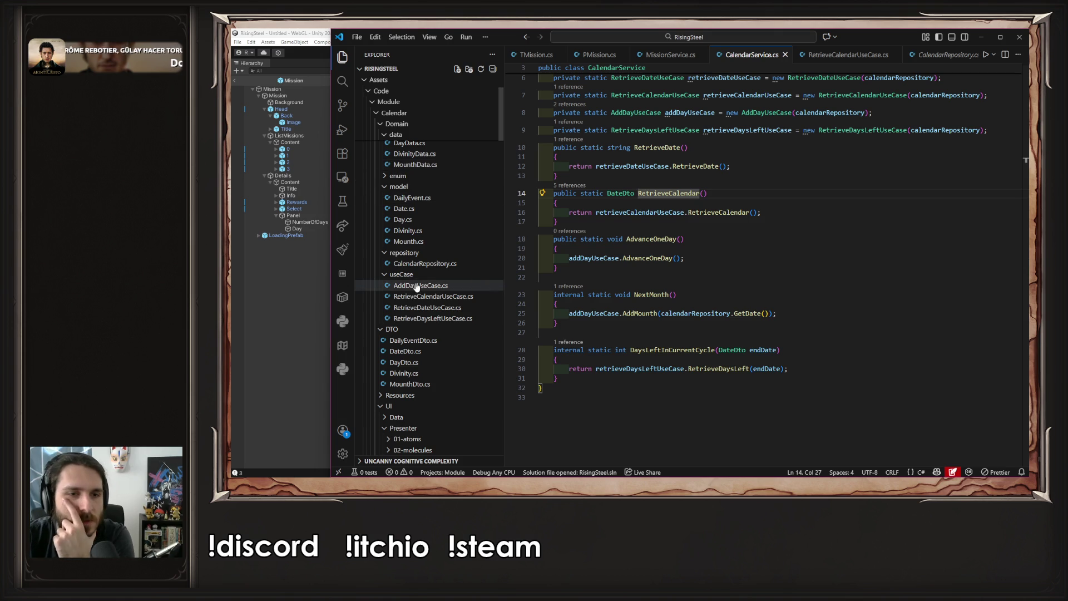
scroll(419, 293, "down", 2)
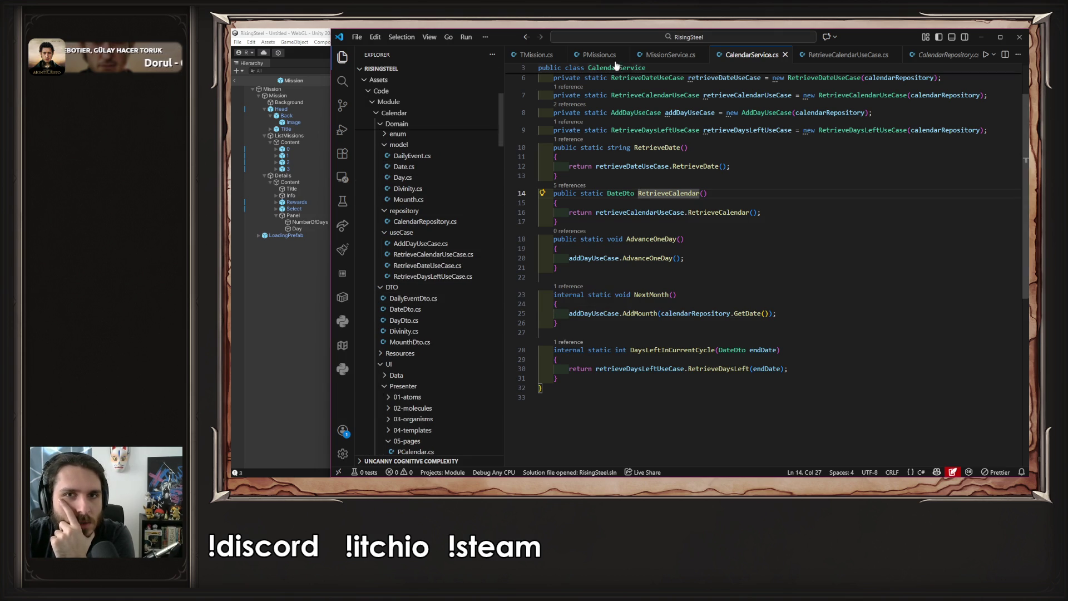
left_click(535, 54)
left_click(583, 59)
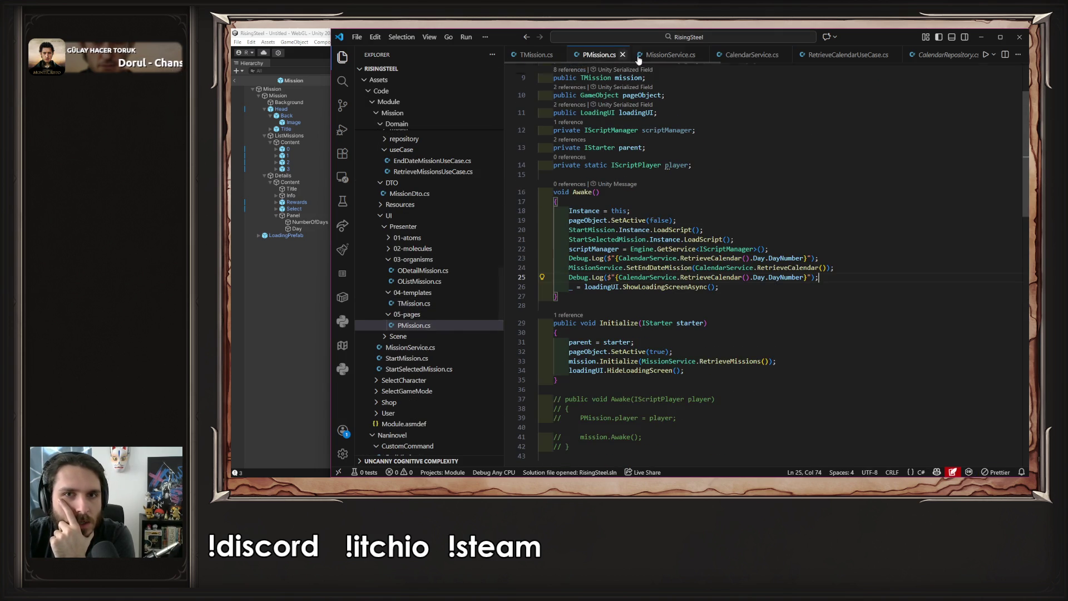
mouse_move(819, 276)
left_mouse_down()
mouse_move(544, 271)
mouse_move(819, 277)
mouse_move(836, 246)
left_mouse_up()
key("BackSpace")
key("BackSpace")
key("ctrl+s")
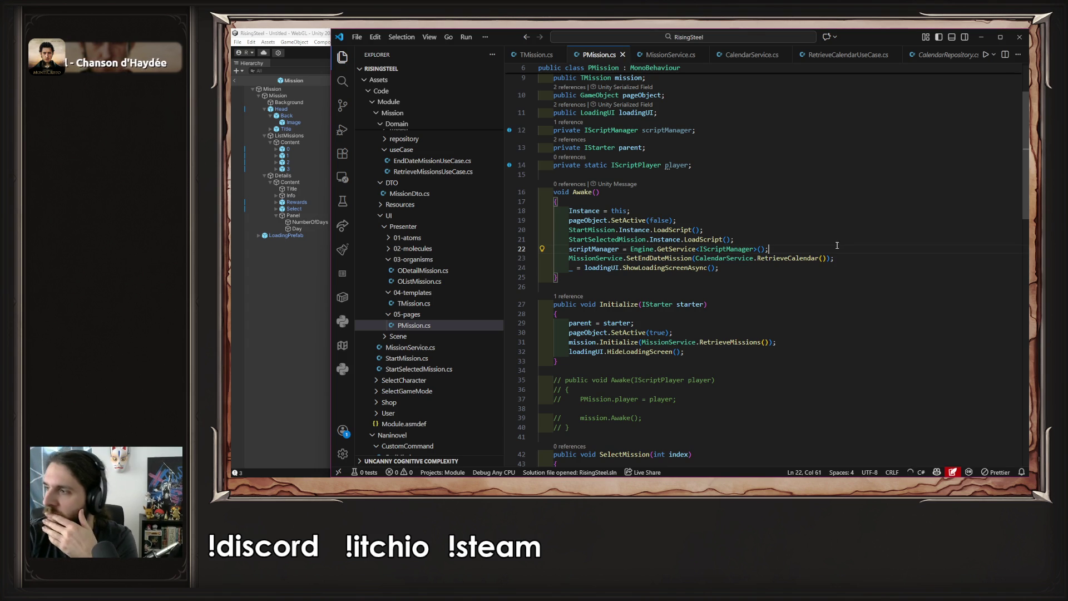
Browse the Calendar folder in the Explorer and open PCalendar.cs
scroll(418, 259, "up", 2)
scroll(418, 259, "up", 20)
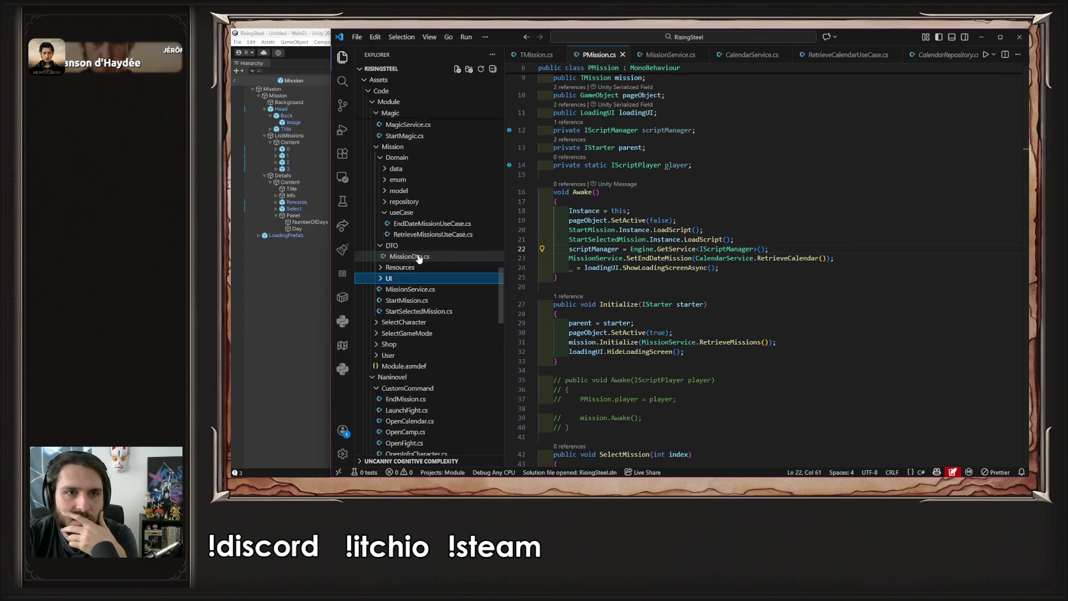
scroll(418, 259, "up", 15)
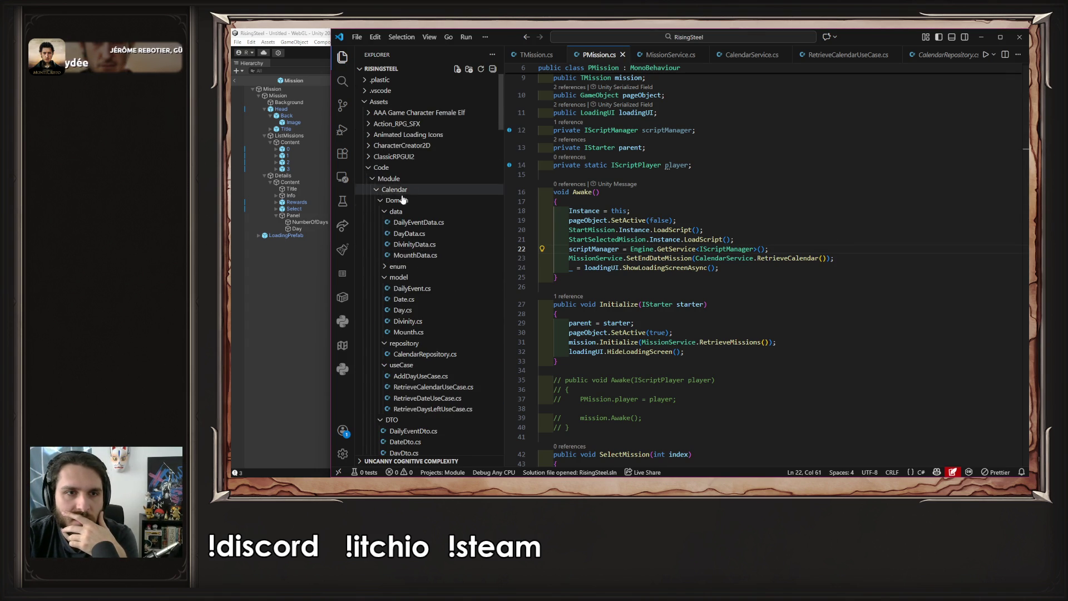
left_click(395, 190)
left_click(406, 192)
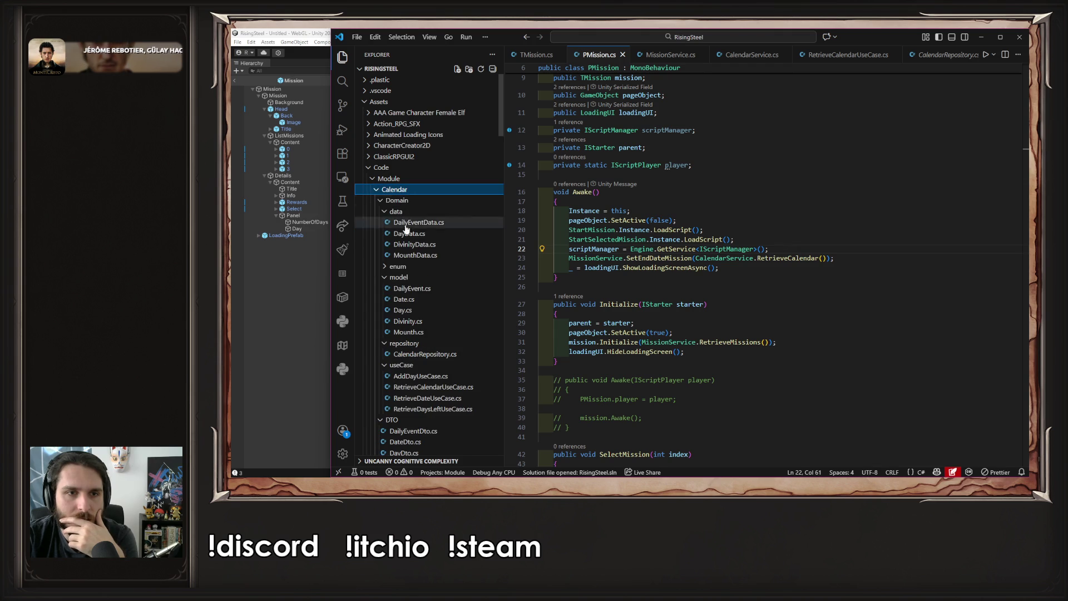
left_click(408, 199)
left_click(408, 199)
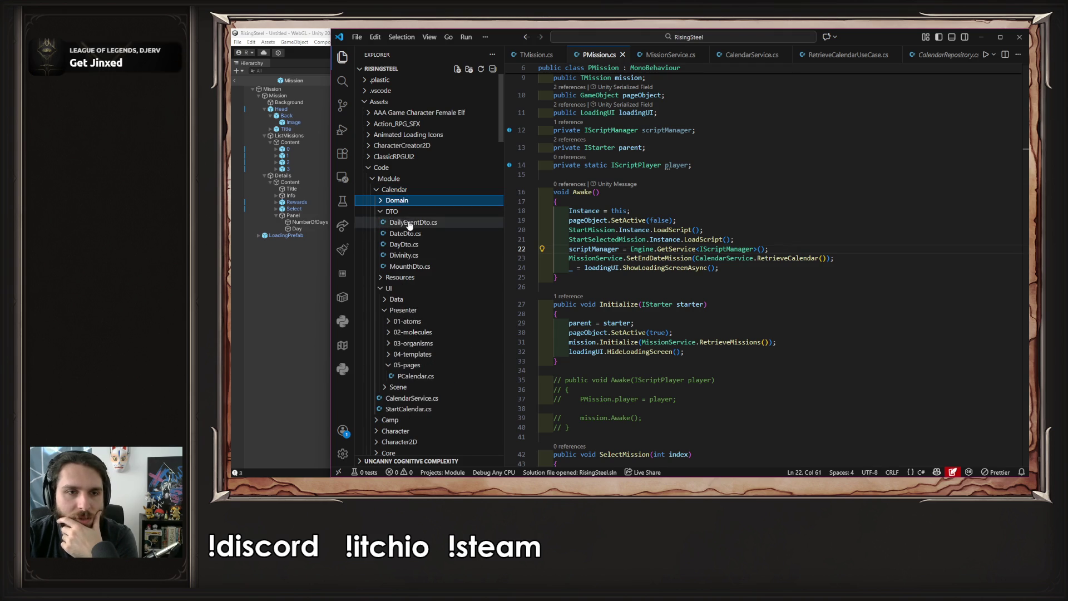
left_click(405, 212)
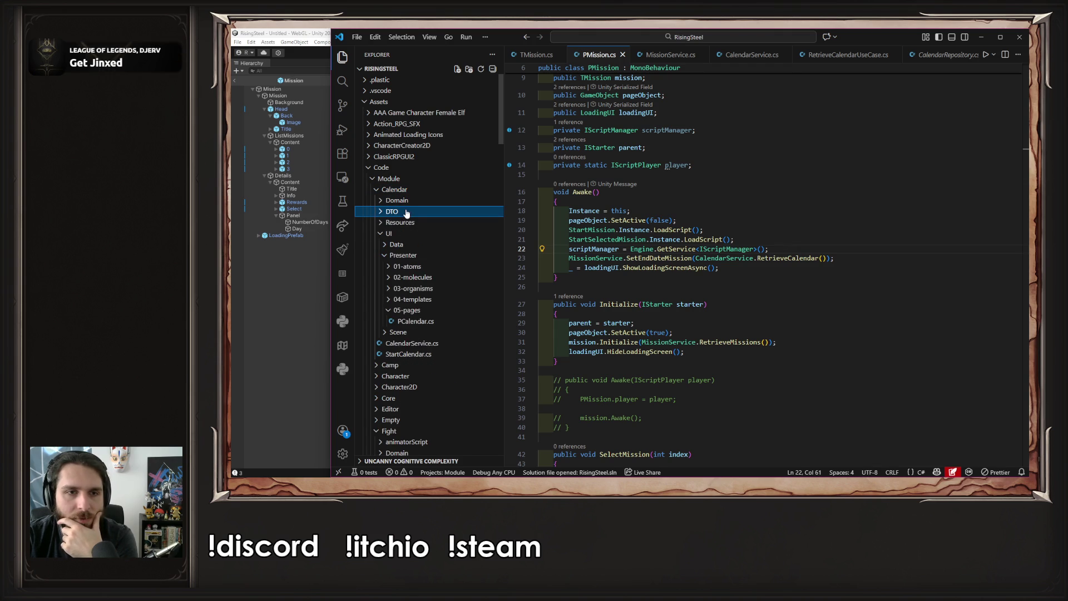
left_click(415, 321)
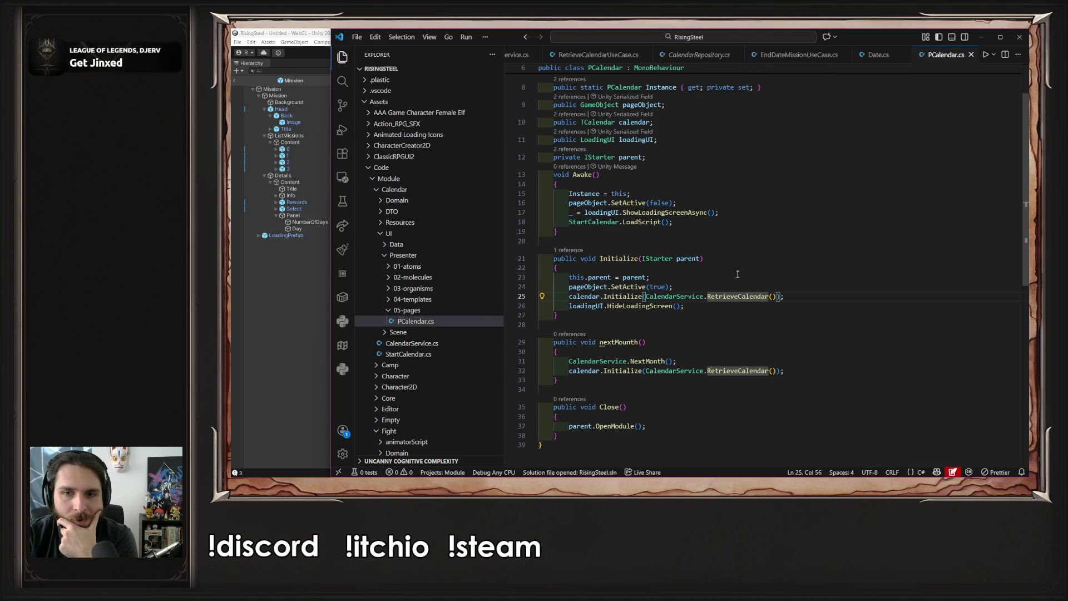
Add Debug.Log($"{CalendarService.RetrieveCalendar().Day.DayNumber}"); after pageObject.SetActive(true) in Initialize
left_click(739, 273)
left_click(738, 287)
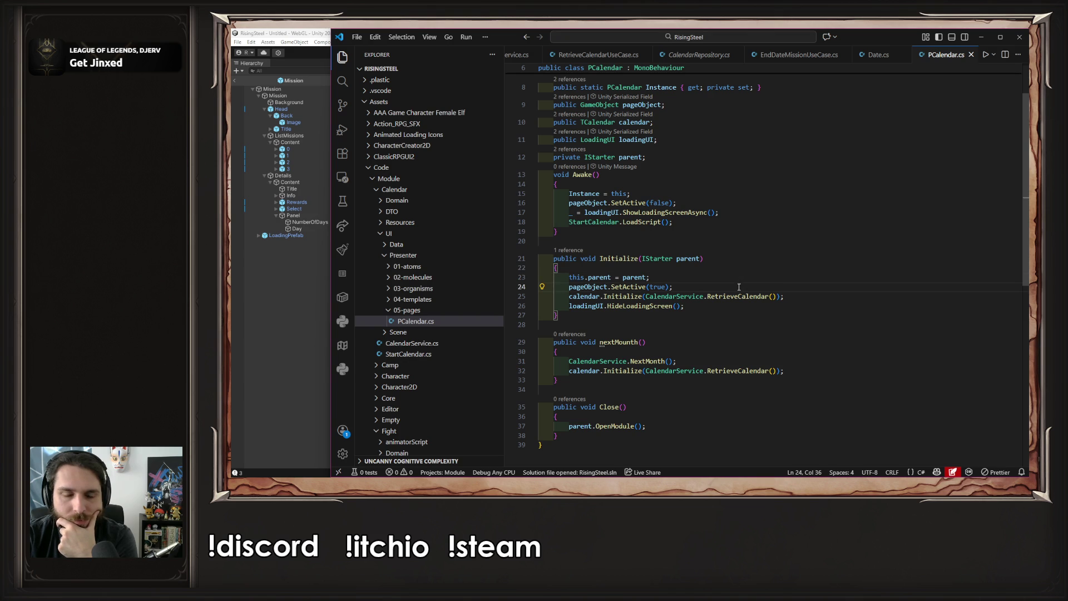
scroll(739, 287, "down", 2)
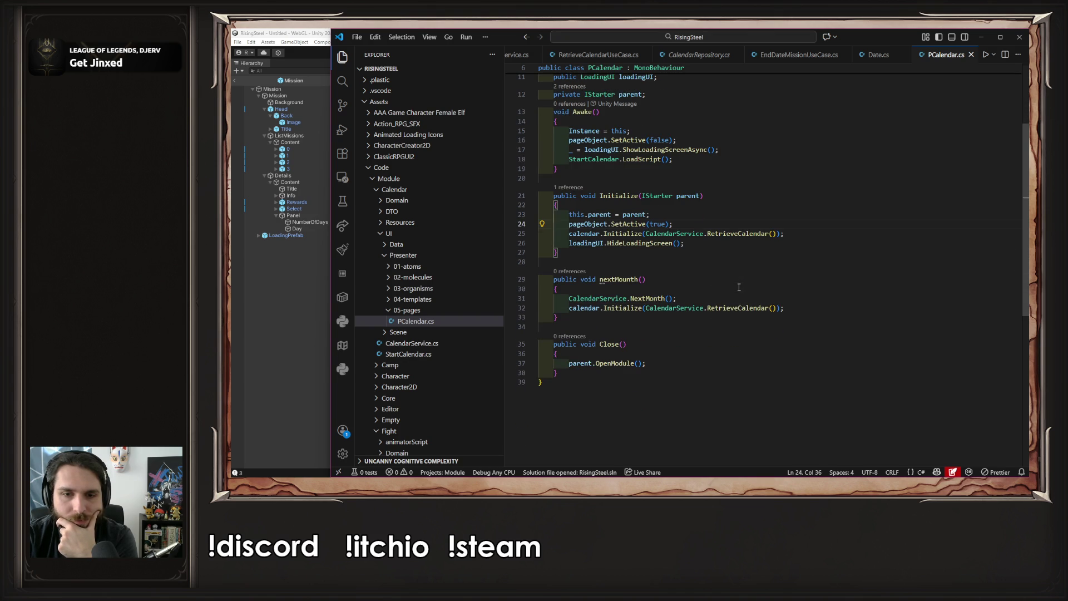
scroll(739, 287, "up", 1)
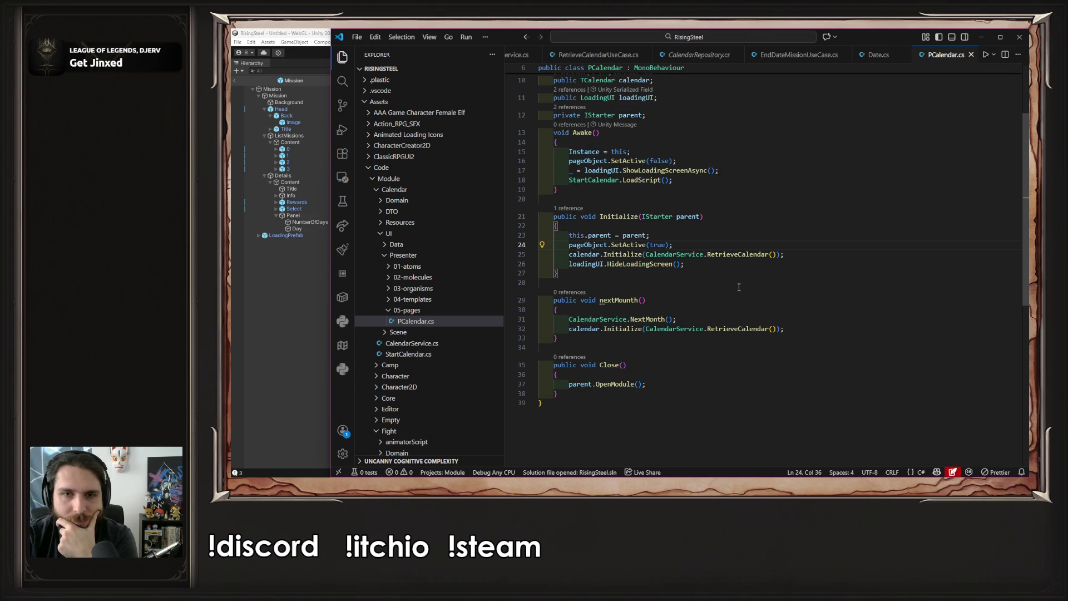
key("Return")
type("Debug.Log($\"{CalendarService.RetrieveCalendar().Day.DayNumber}\");")
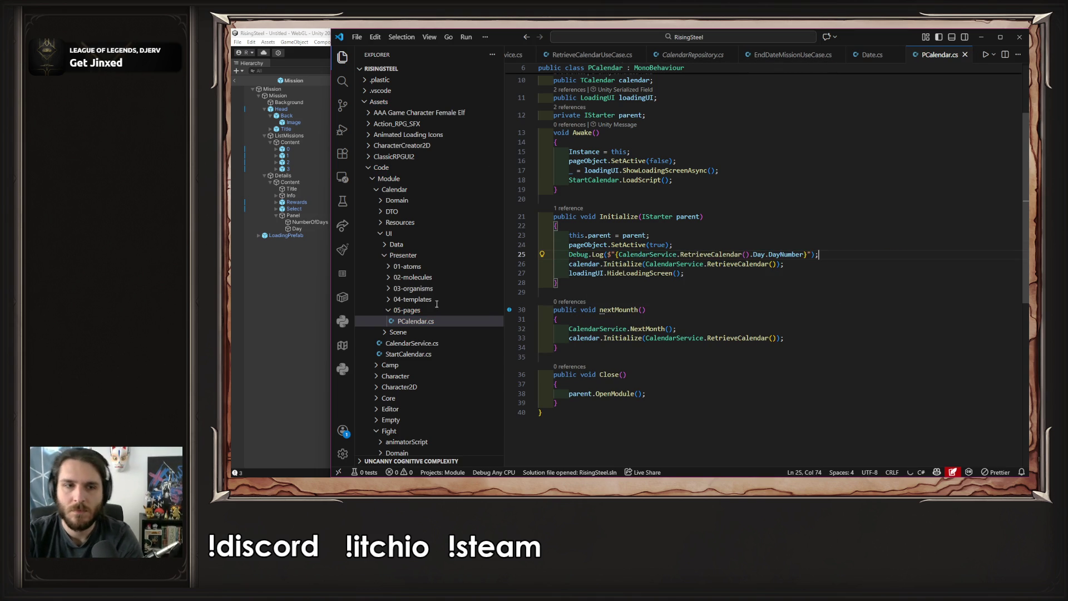
left_click(299, 288)
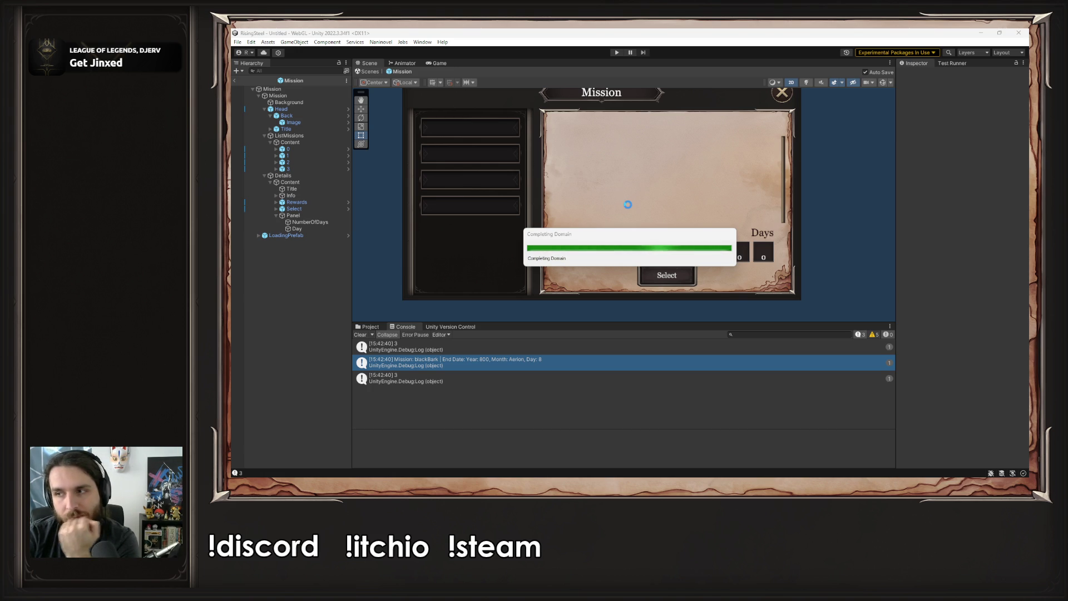
Play a new game, open the Lunel calendar to see day 14 logged, then stop
left_click(615, 52)
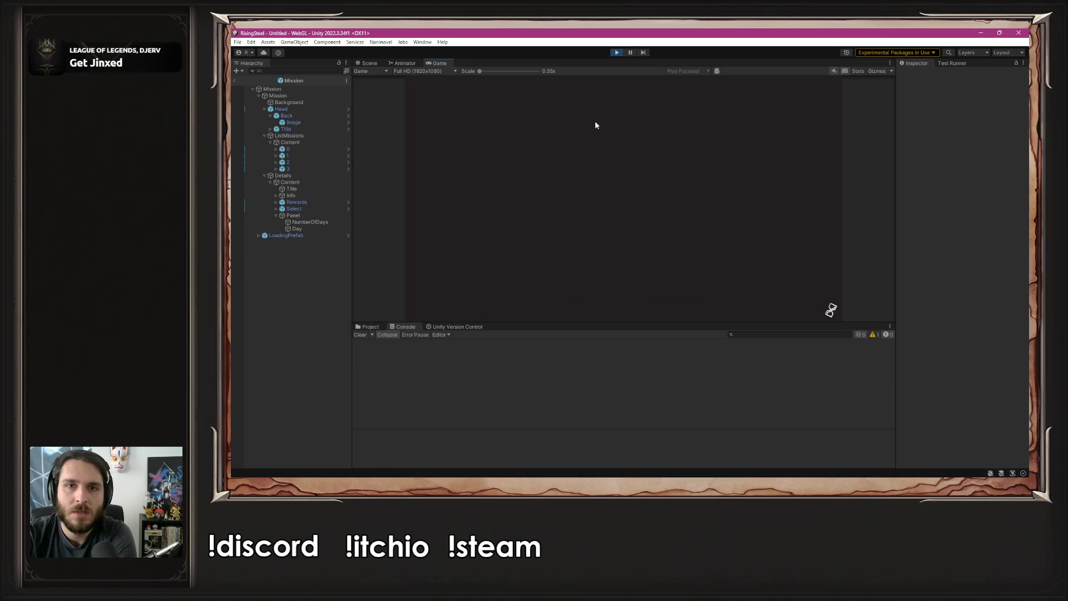
left_click(595, 127)
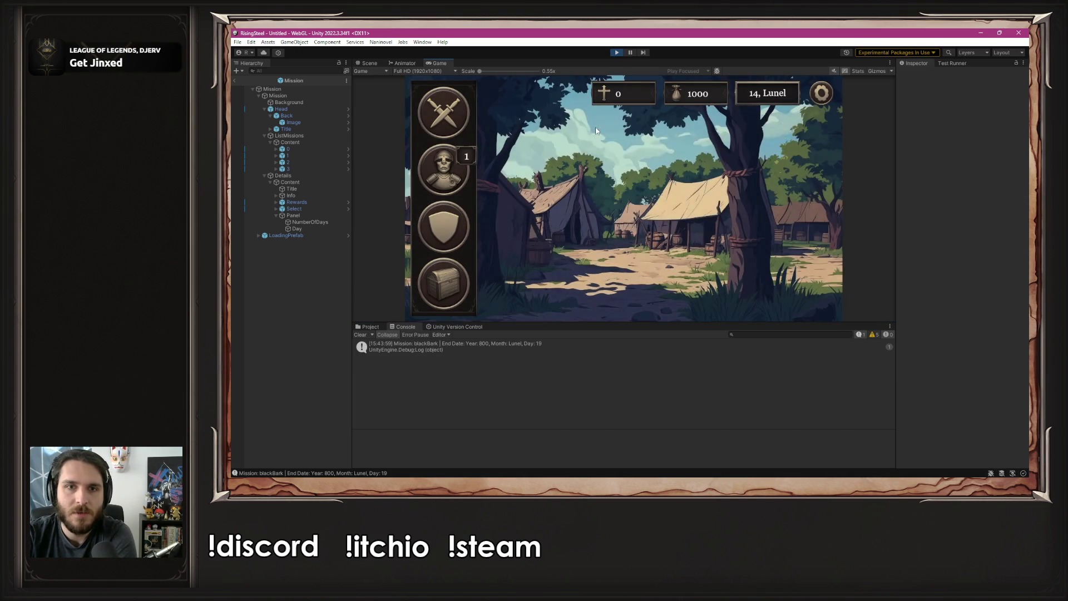
left_click(743, 93)
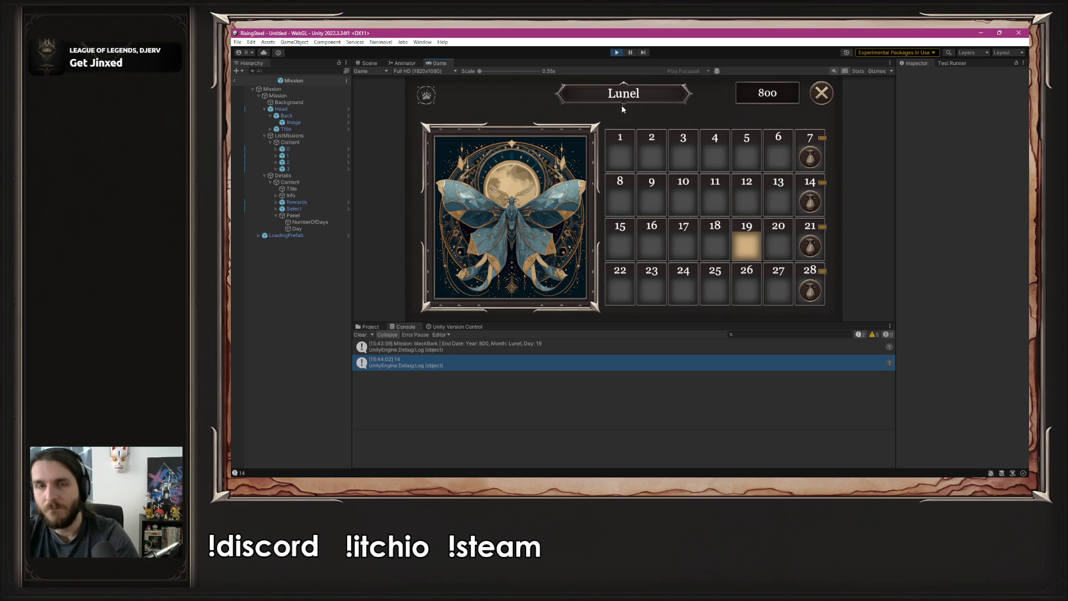
left_click(616, 52)
key("alt+Tab")
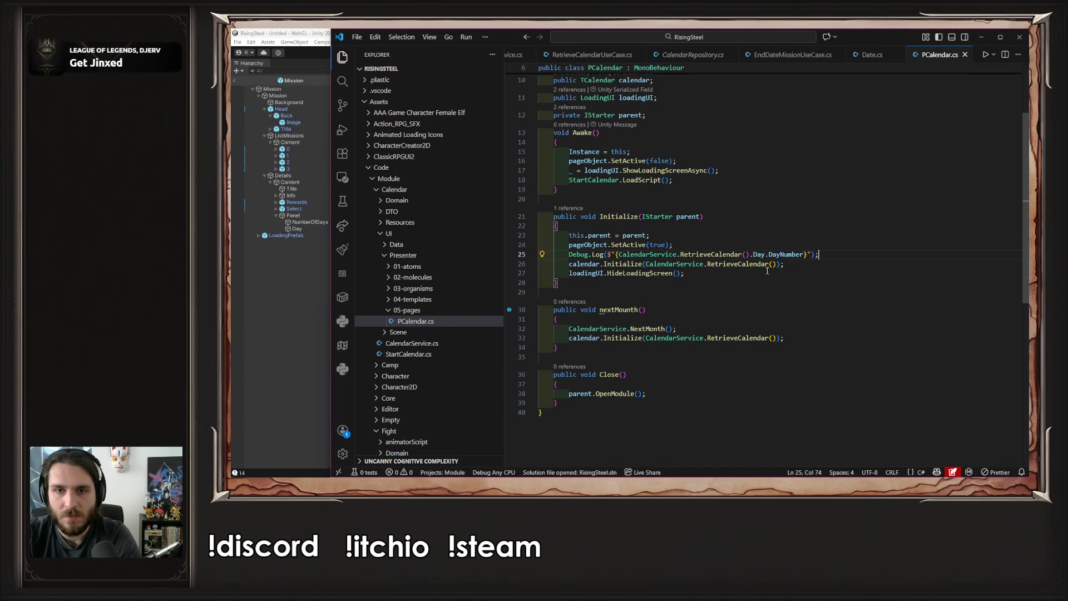
Delete PCalendar's temporary Debug.Log line and go to TCalendar.Initialize's definition
mouse_move(620, 262)
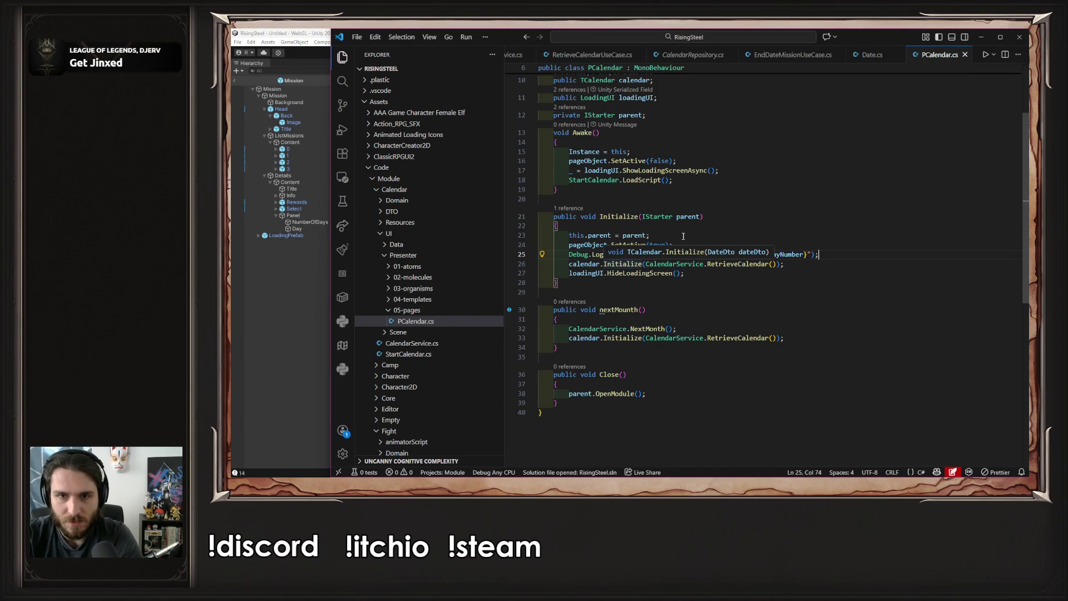
left_click_drag(819, 254, 570, 254)
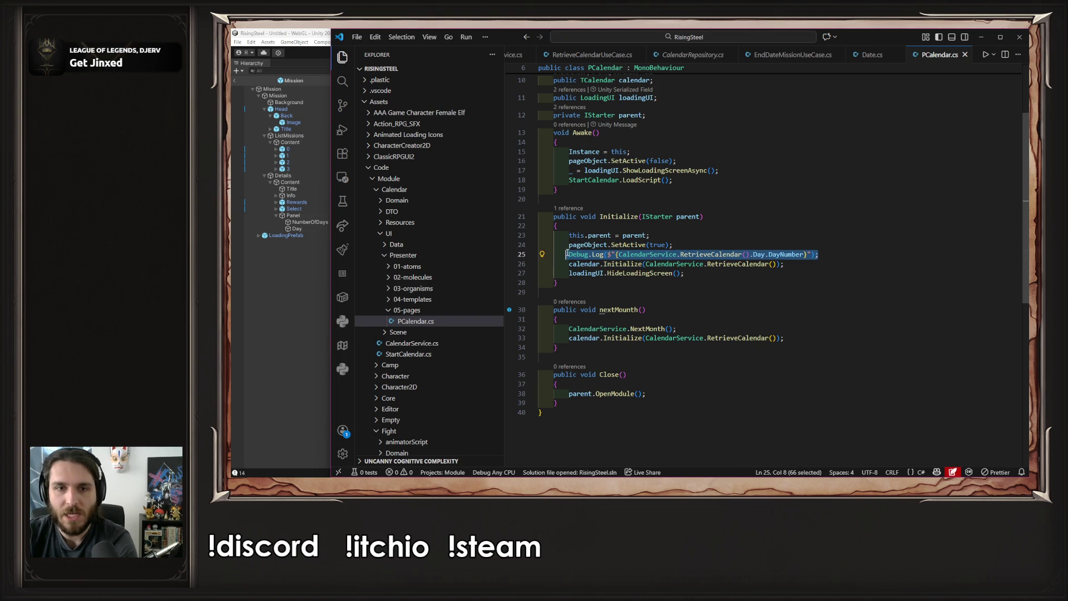
key("BackSpace")
key("BackSpace")
key("BackSpace")
key("BackSpace")
left_click(619, 254)
left_click(619, 256, "ctrl")
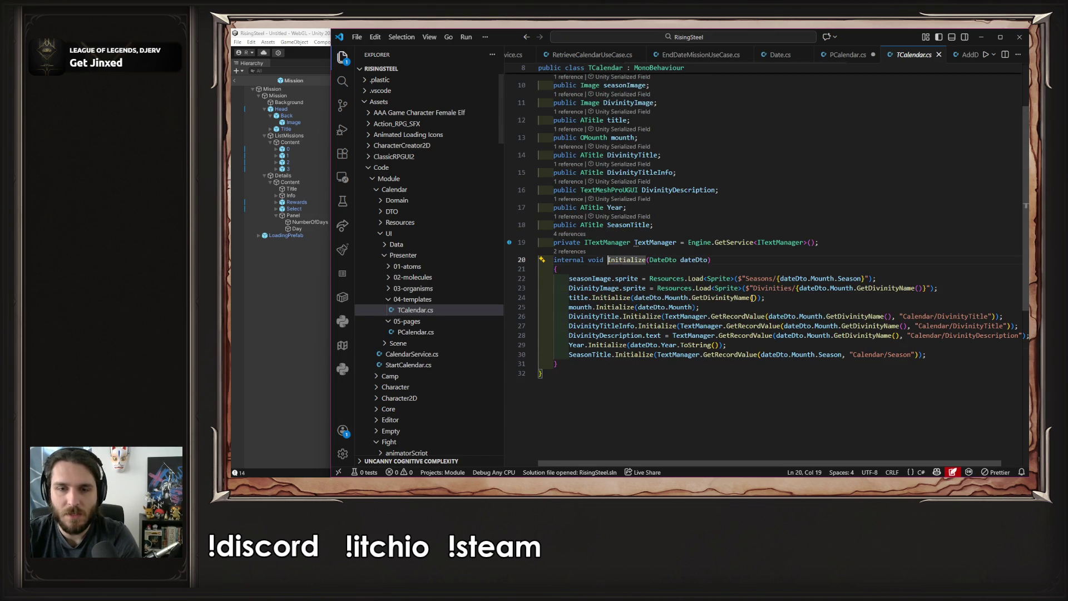
Add a first-line Debug.Log in Initialize reporting dateDto's year, month and day
double_click(699, 260)
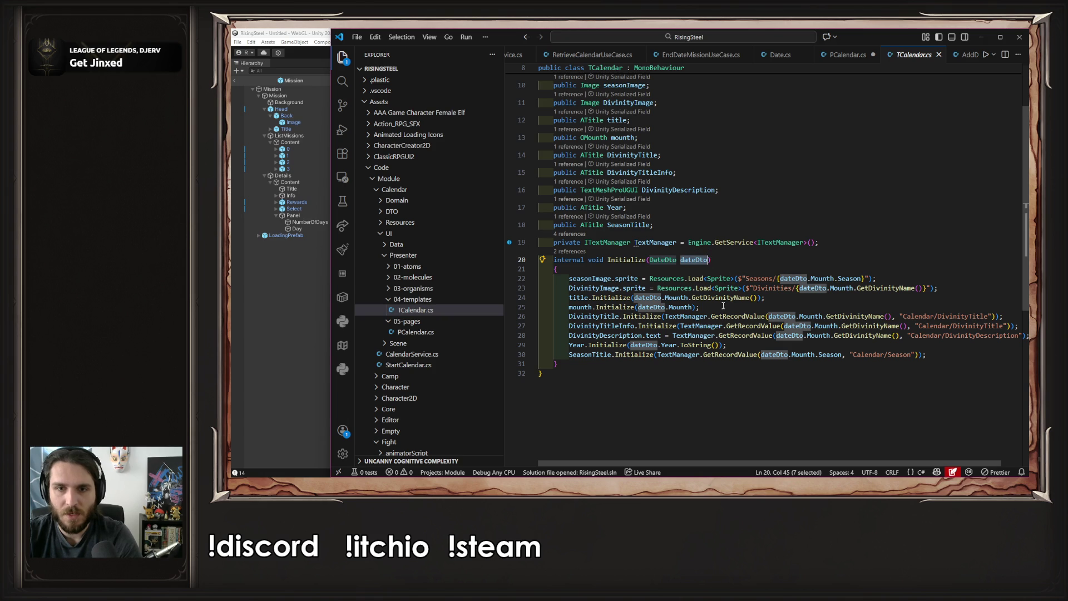
left_click(696, 270)
key("Return")
type("Debug")
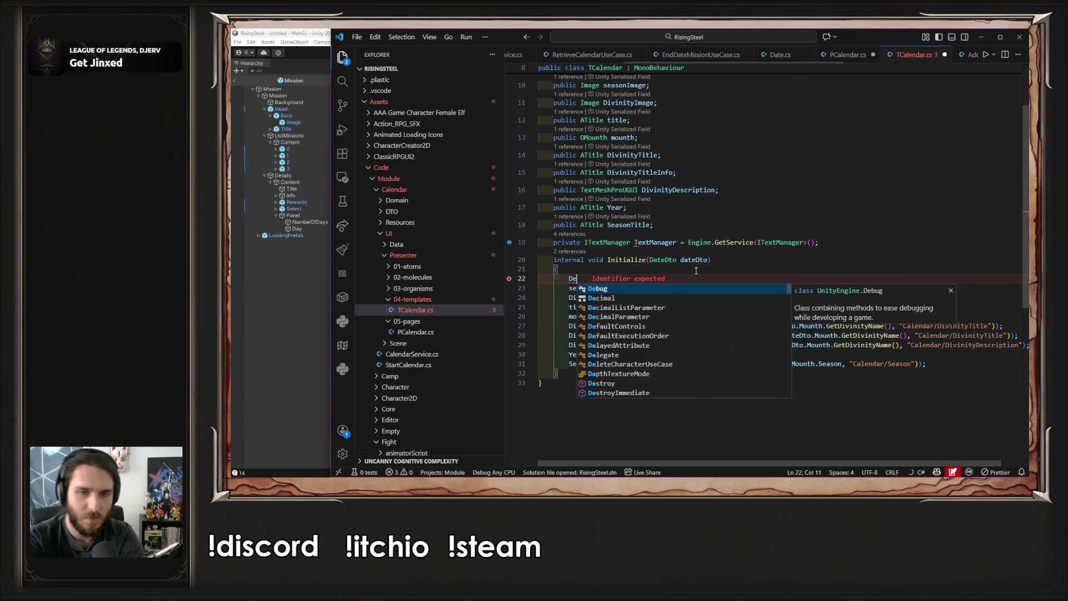
key("Escape")
key("Tab")
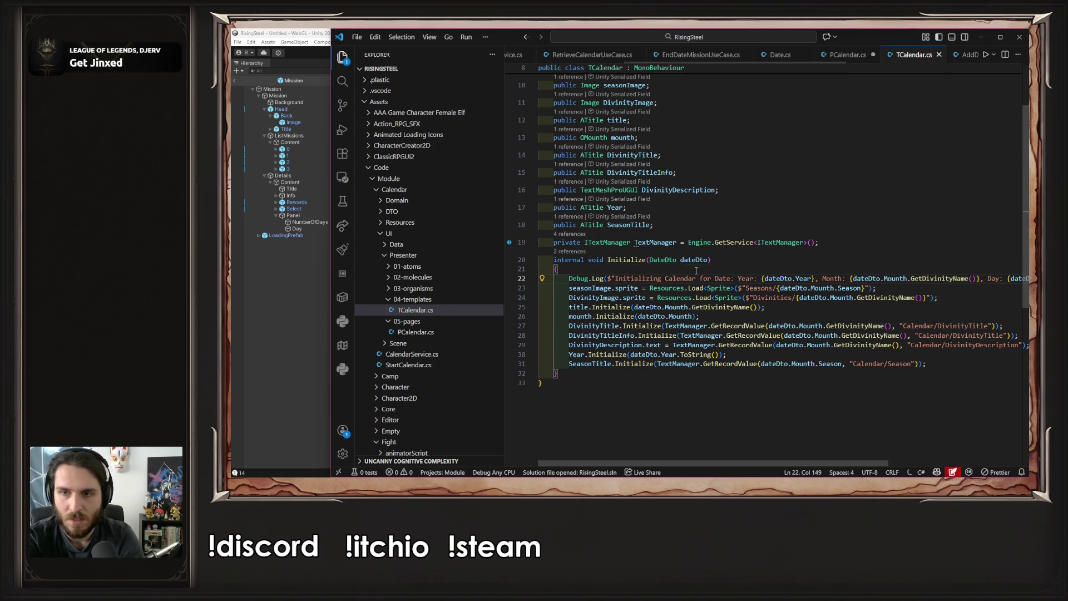
key("End")
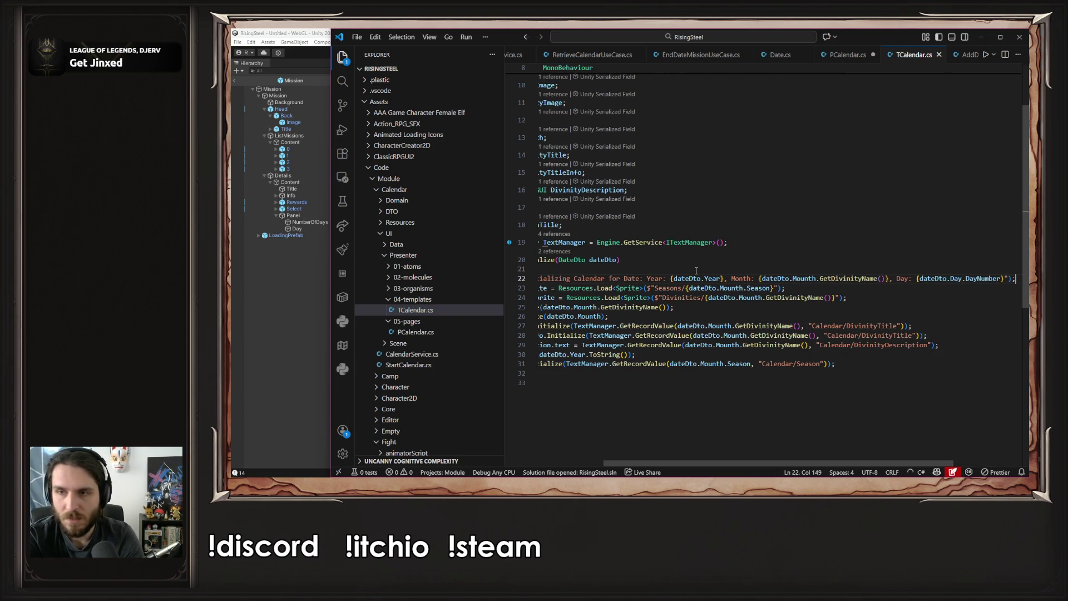
key("alt+Tab")
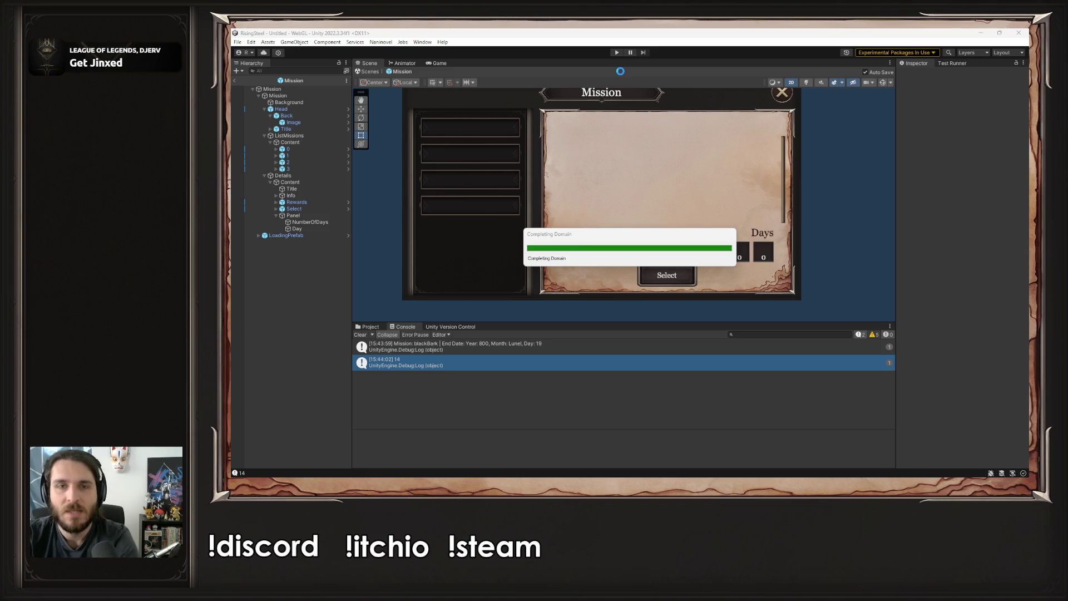
Play a new game, open the calendar, and inspect the Initializing Calendar log for Year 800, Aerion, Day 19
left_click(616, 52)
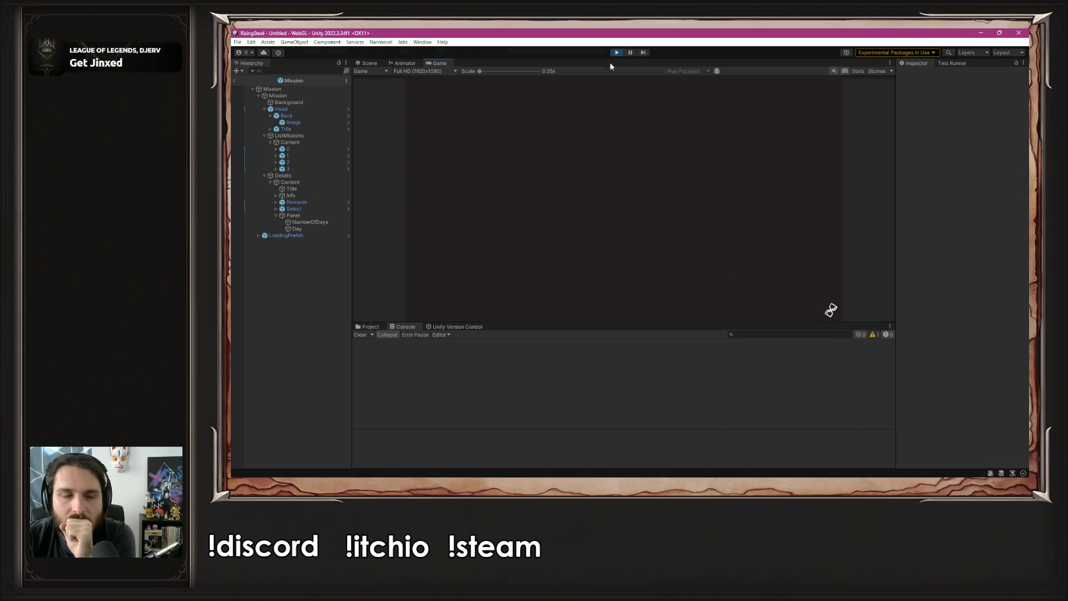
left_click(598, 136)
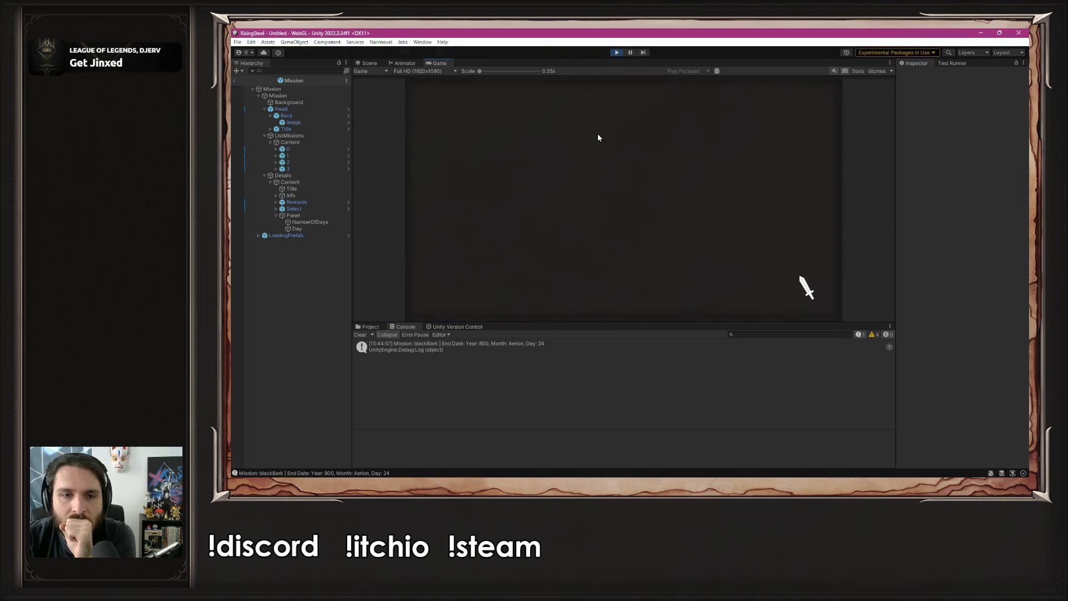
left_click(766, 91)
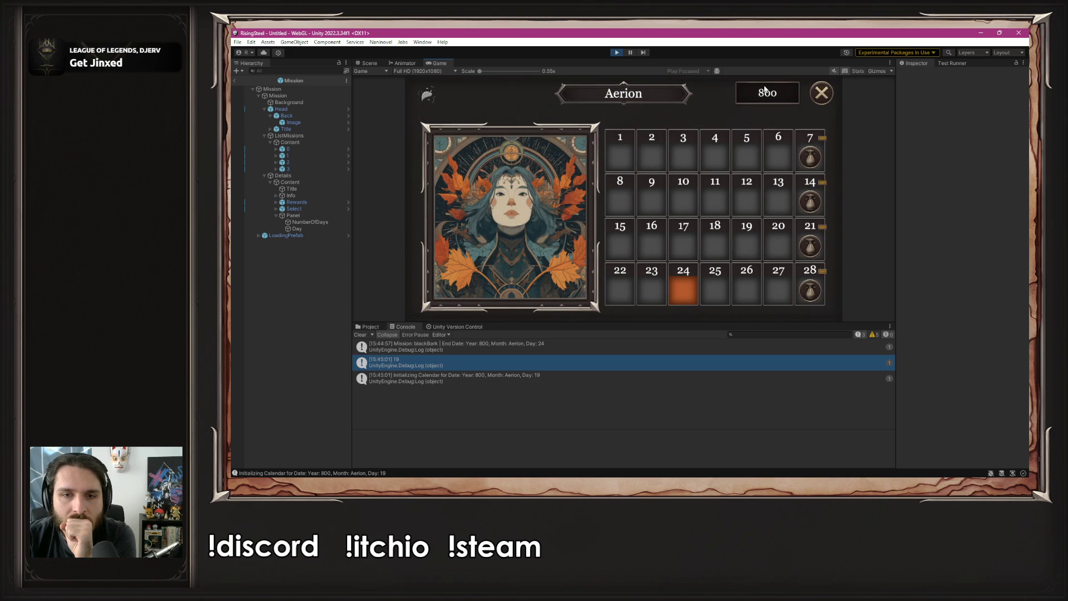
left_click(502, 380)
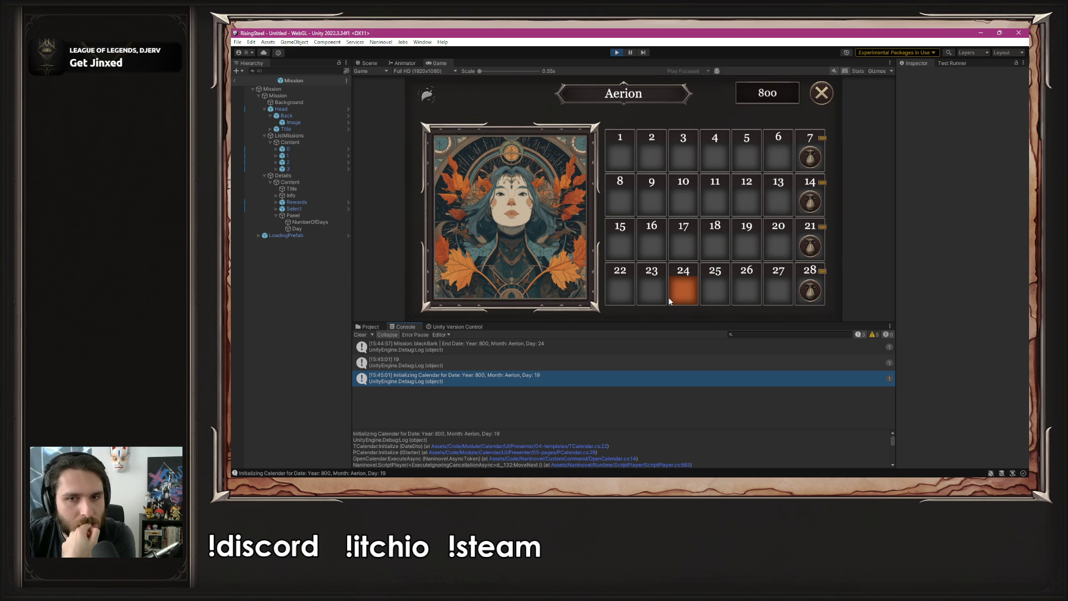
left_click(616, 52)
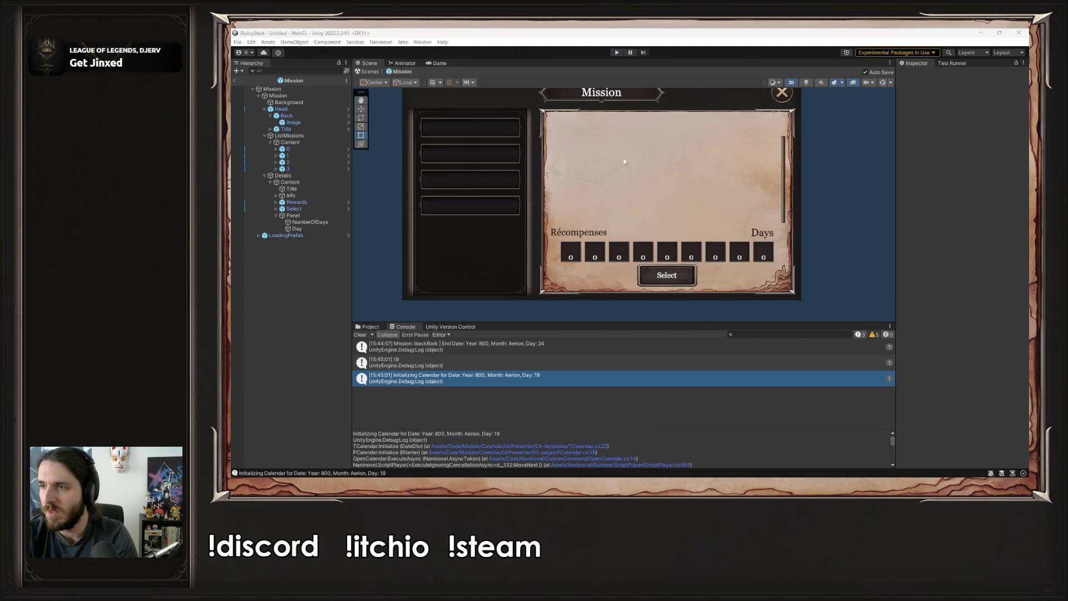
key("alt+Tab")
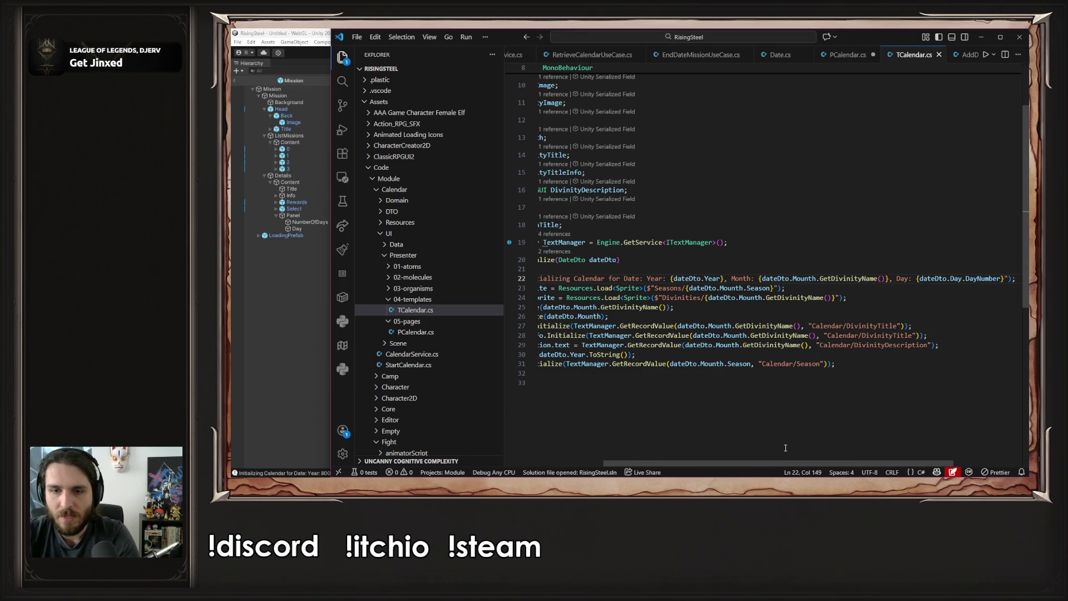
Delete the date Debug.Log line from TCalendar.Initialize and jump to OMounth's Initialize method
left_click(751, 452)
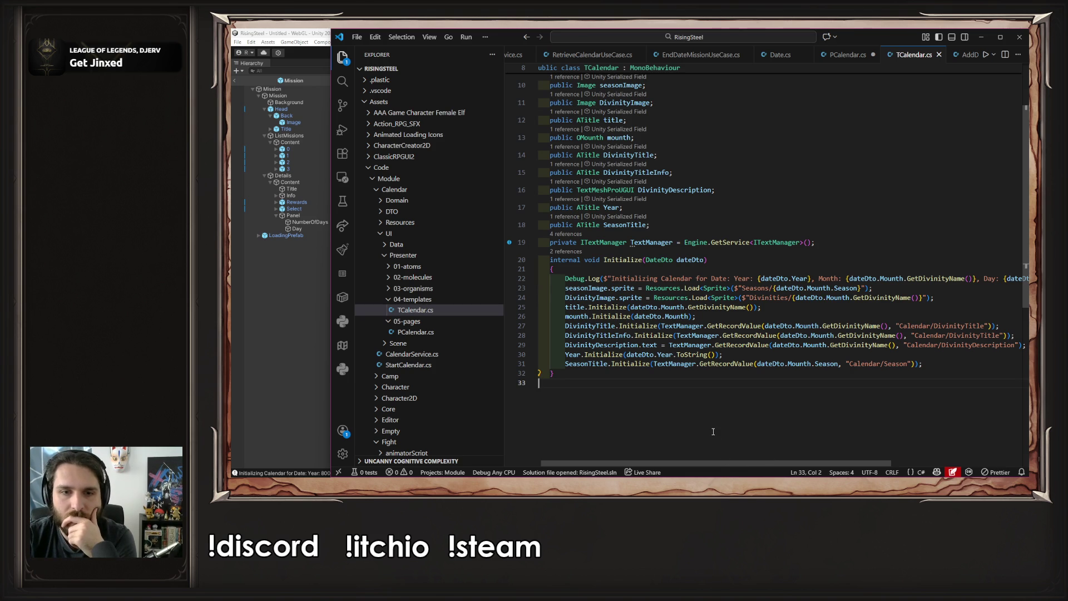
scroll(712, 431, "up", 3)
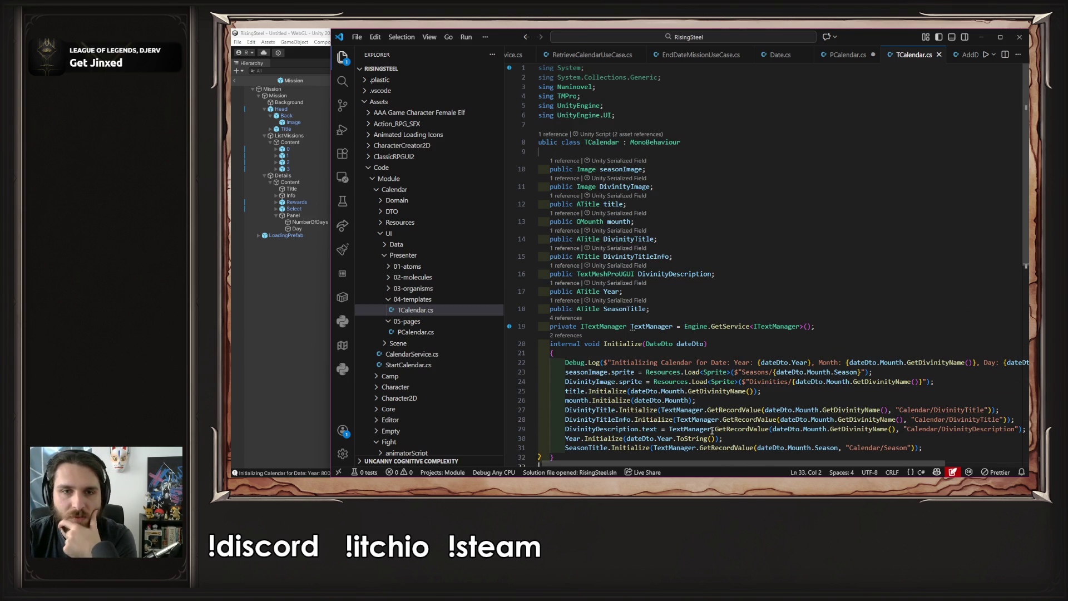
scroll(711, 430, "down", 2)
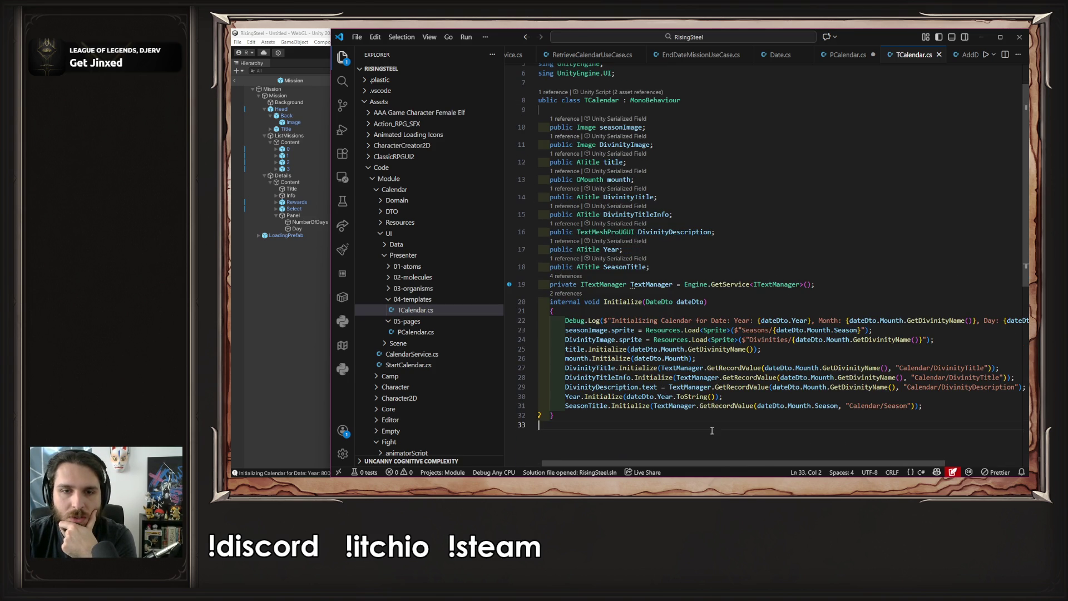
left_click(554, 321)
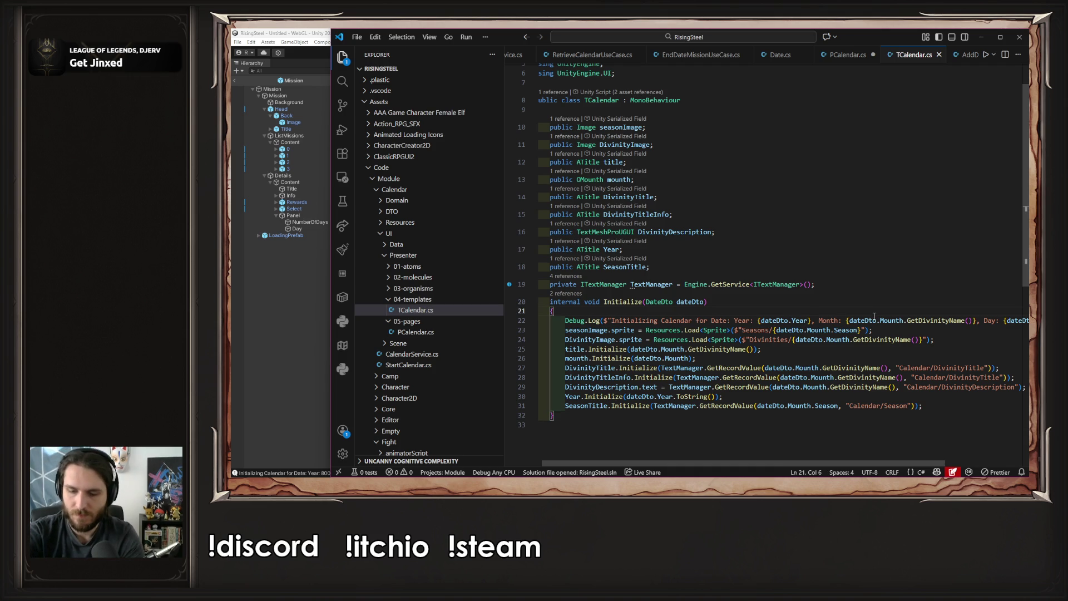
key("ctrl+shift+k")
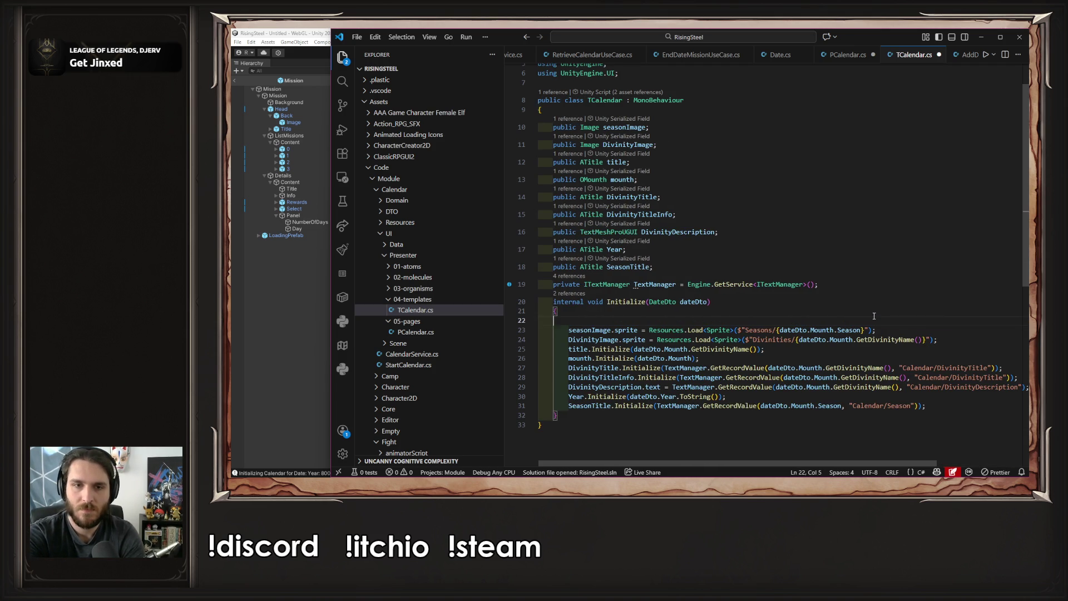
key("Up")
left_click(592, 179, "ctrl")
left_click(764, 171)
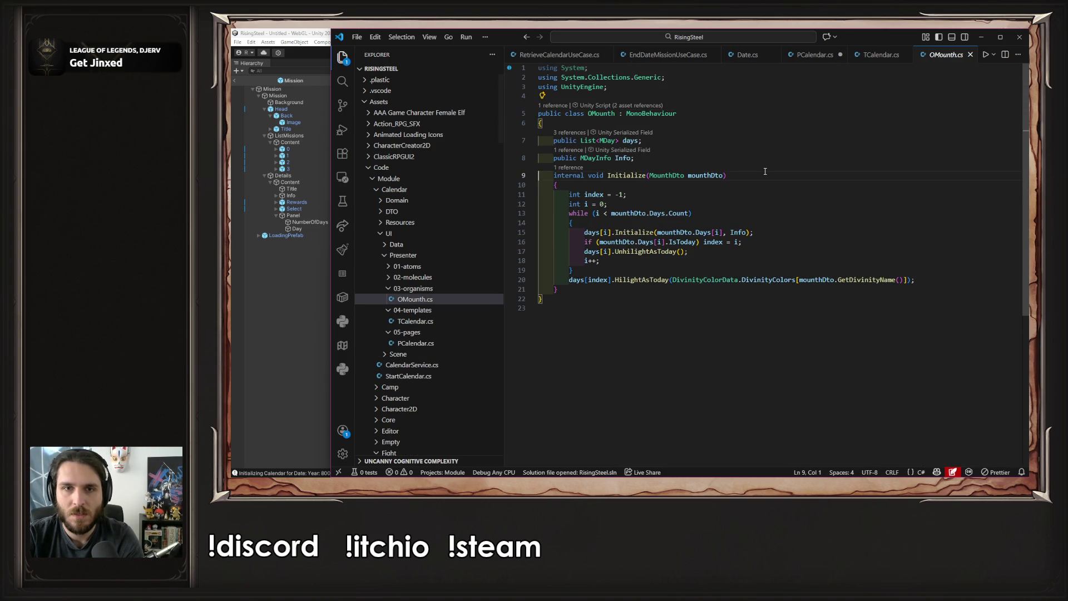
Look through MDay.cs, then paste an 'Initializing Calendar' Debug.Log after the loop in OMounth.Initialize
left_click(608, 140, "ctrl")
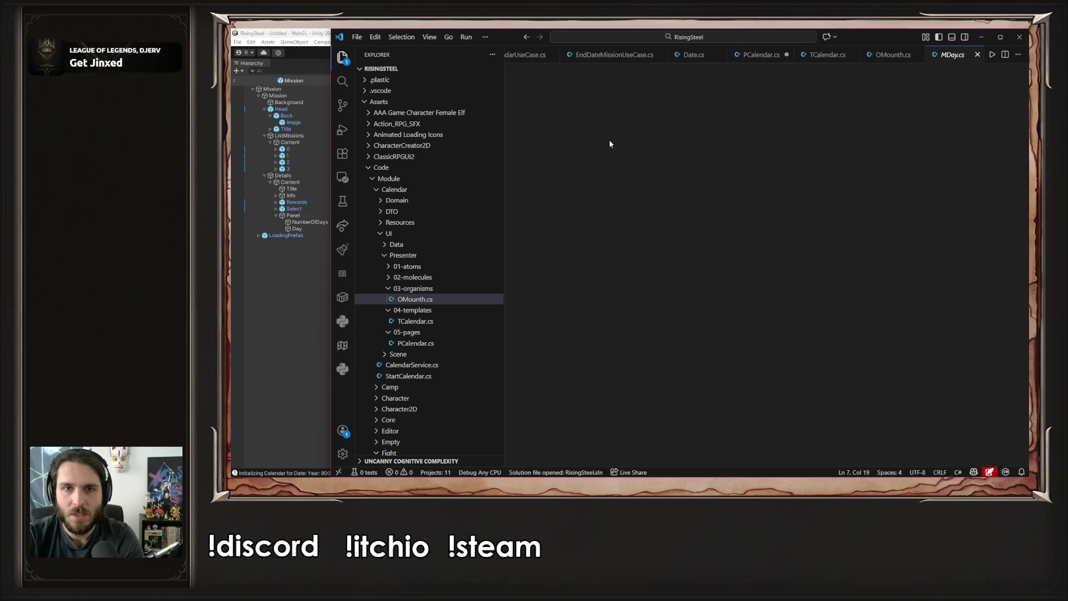
scroll(796, 203, "down", 3)
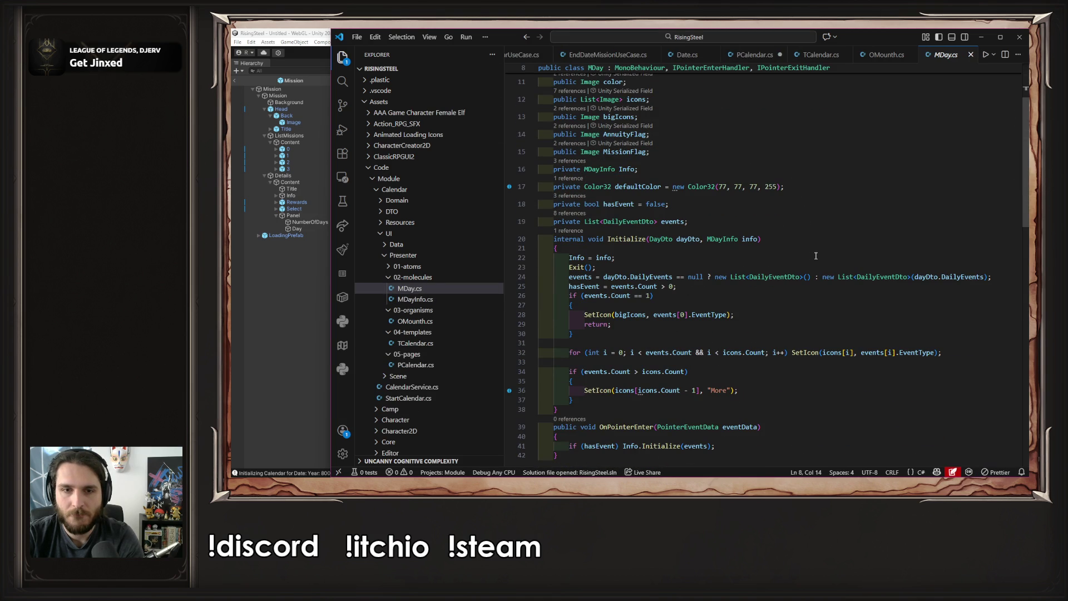
scroll(816, 255, "down", 2)
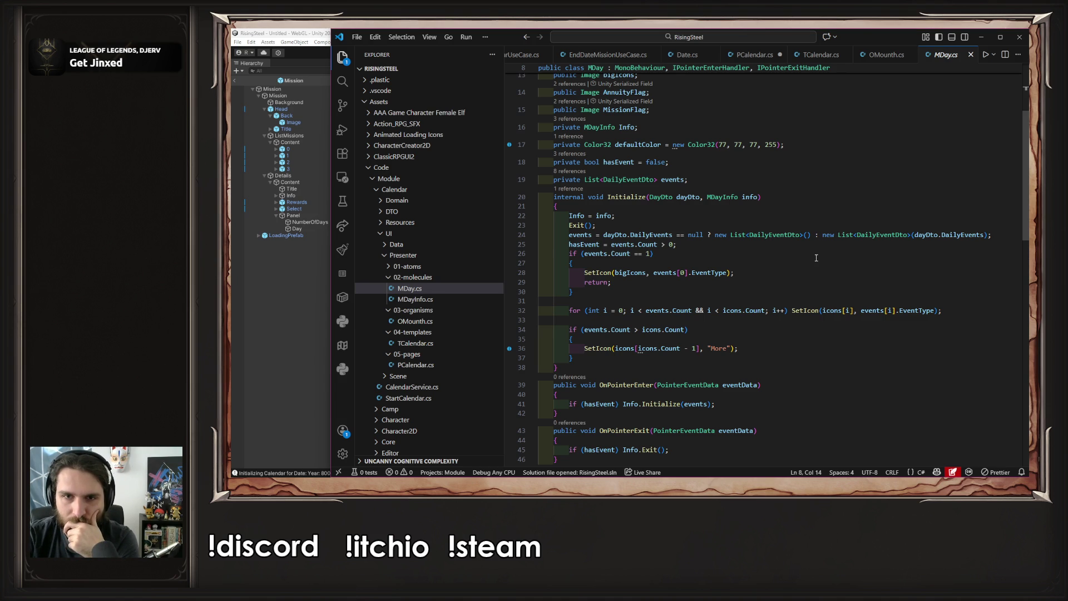
left_click(878, 55)
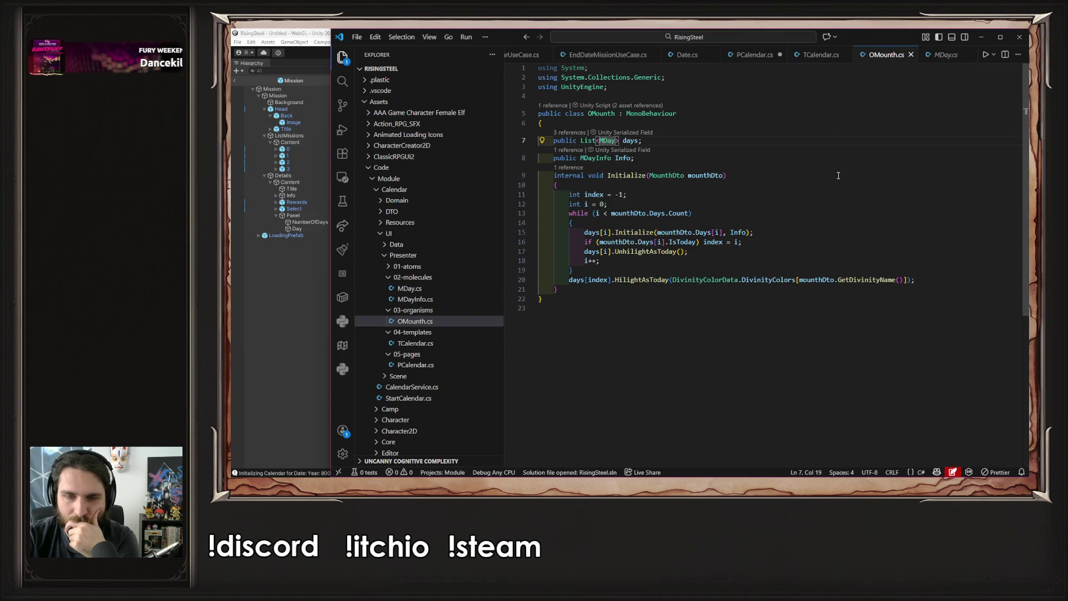
left_click(760, 269)
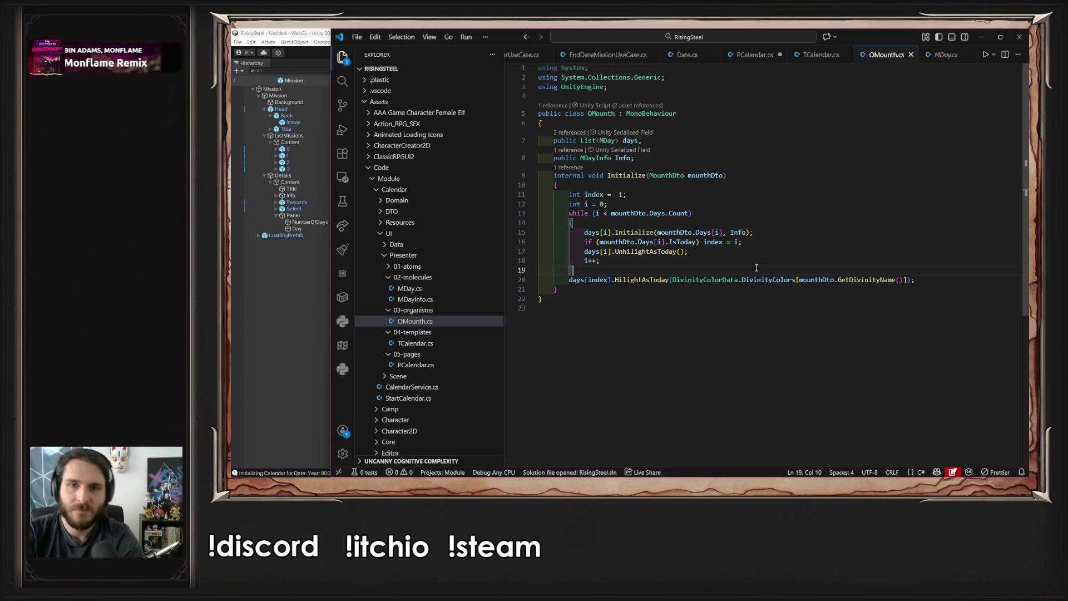
key("Return")
key("ctrl+v")
Review the new Debug.Log line, try closing OMounth.cs, and cancel the save prompt
key("Left")
key("Left")
key("Left")
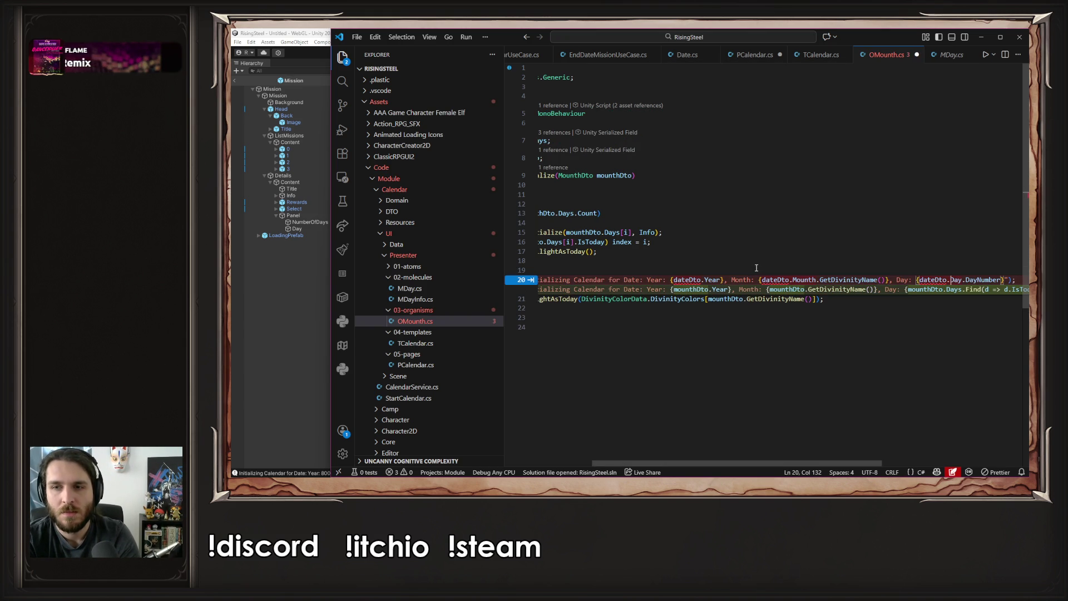
key("Left")
key("Left")
key("Left")
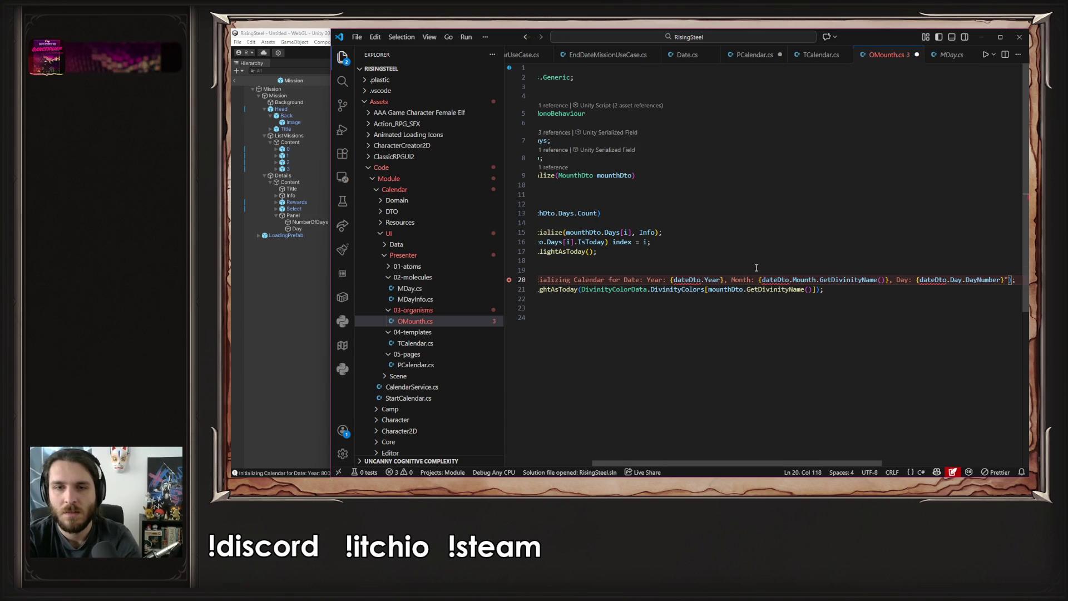
key("ctrl+Left")
key("ctrl+Left")
key("Home")
key("ctrl+Right")
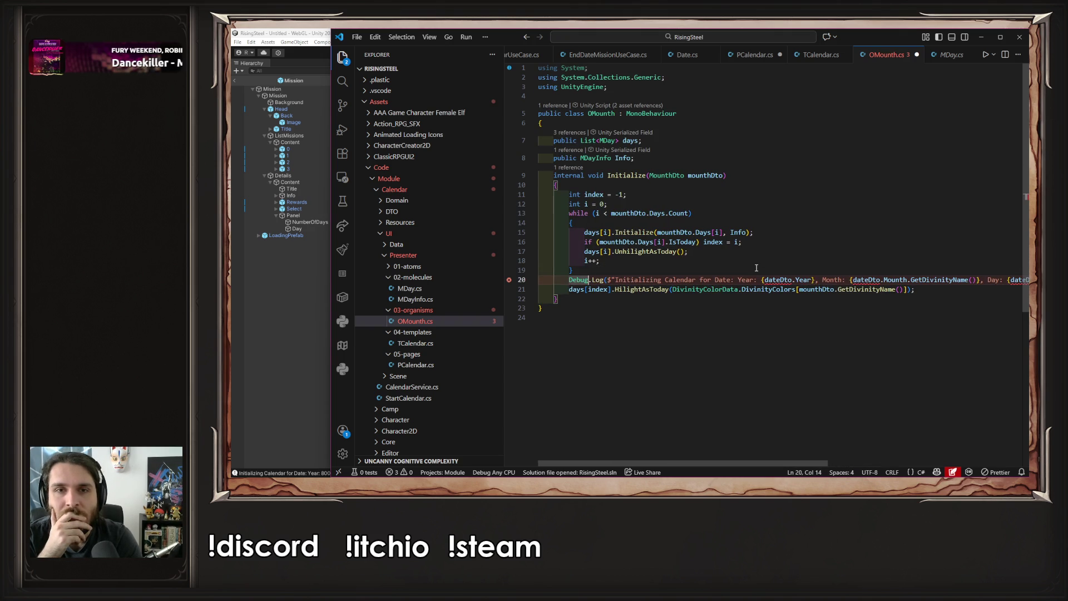
key("ctrl+w")
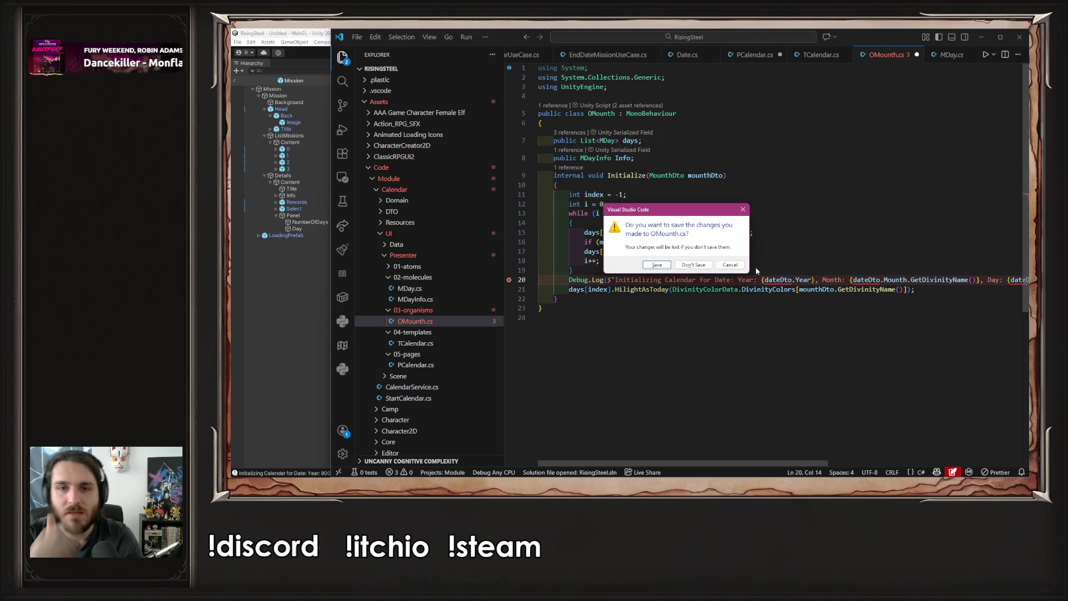
key("alt+Tab")
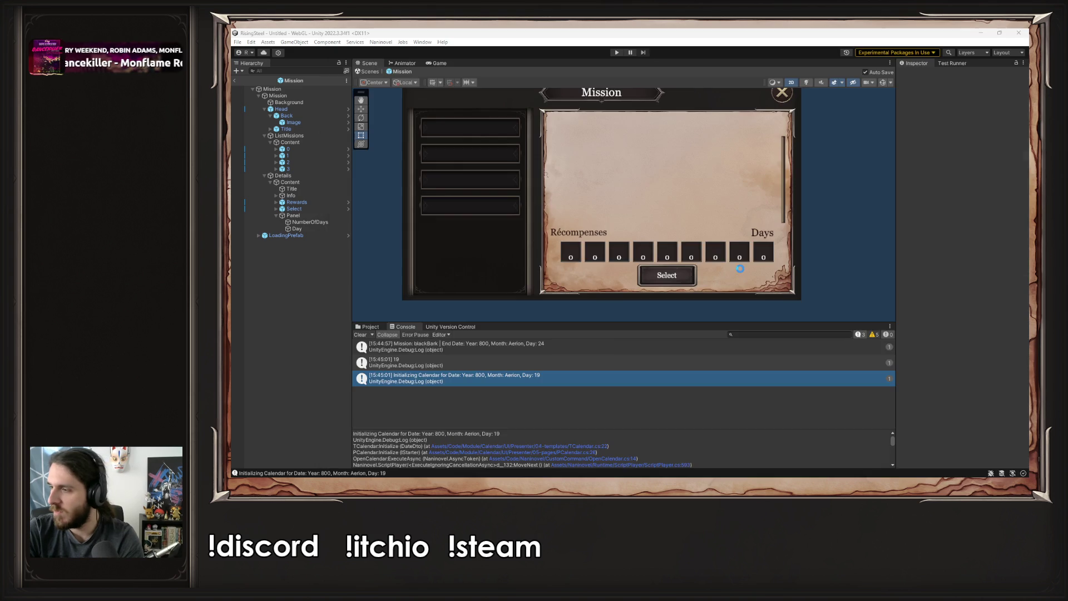
key("alt+Tab")
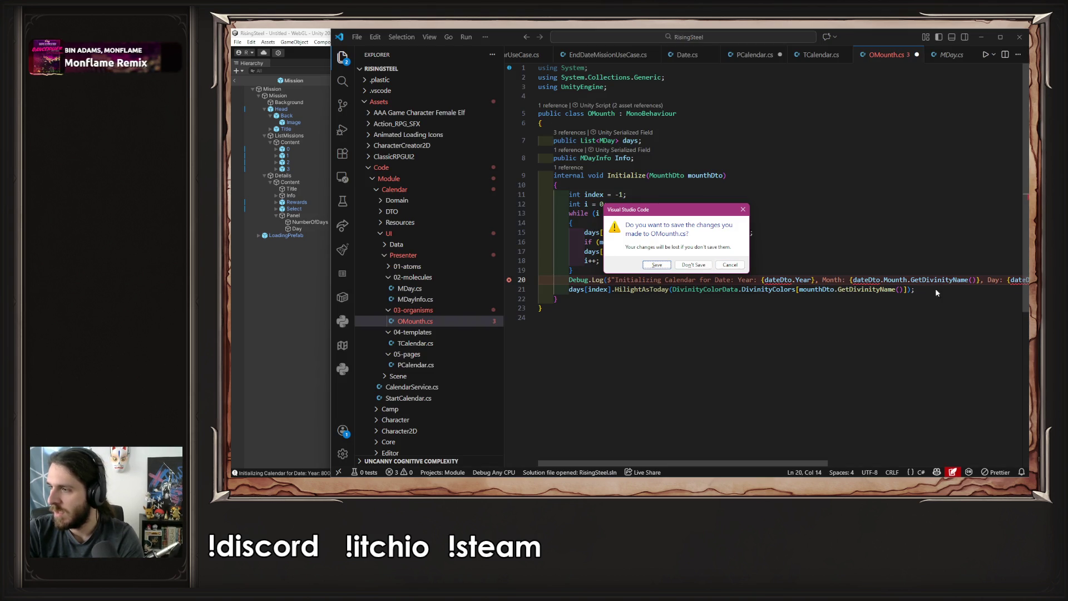
left_click(742, 210)
left_click(822, 280)
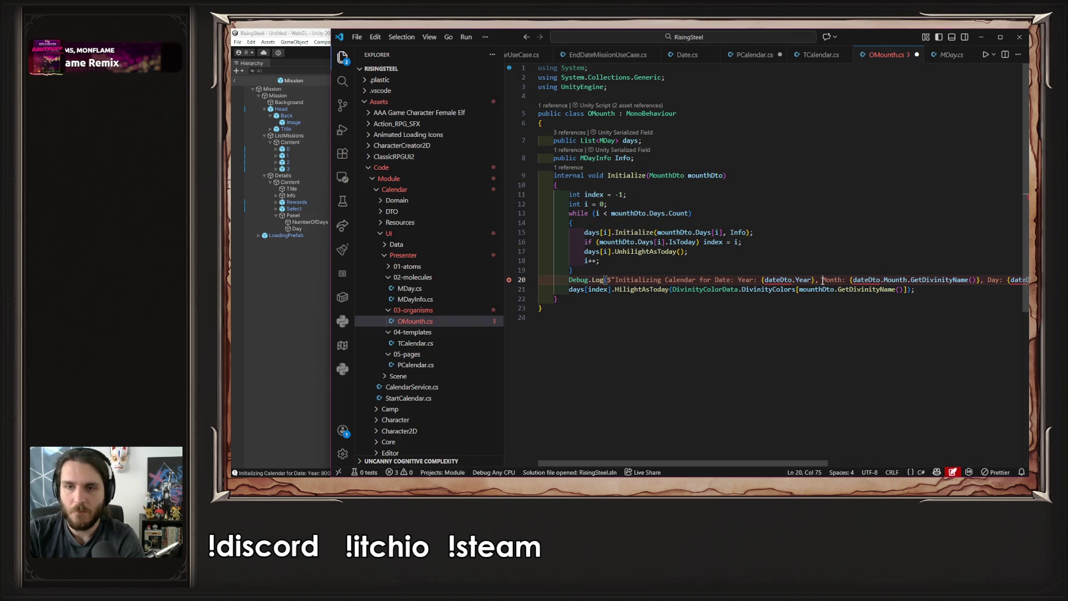
Remove the Debug.Log line from OMounth.cs and go to TCalendar's Initialize method
key("shift+End")
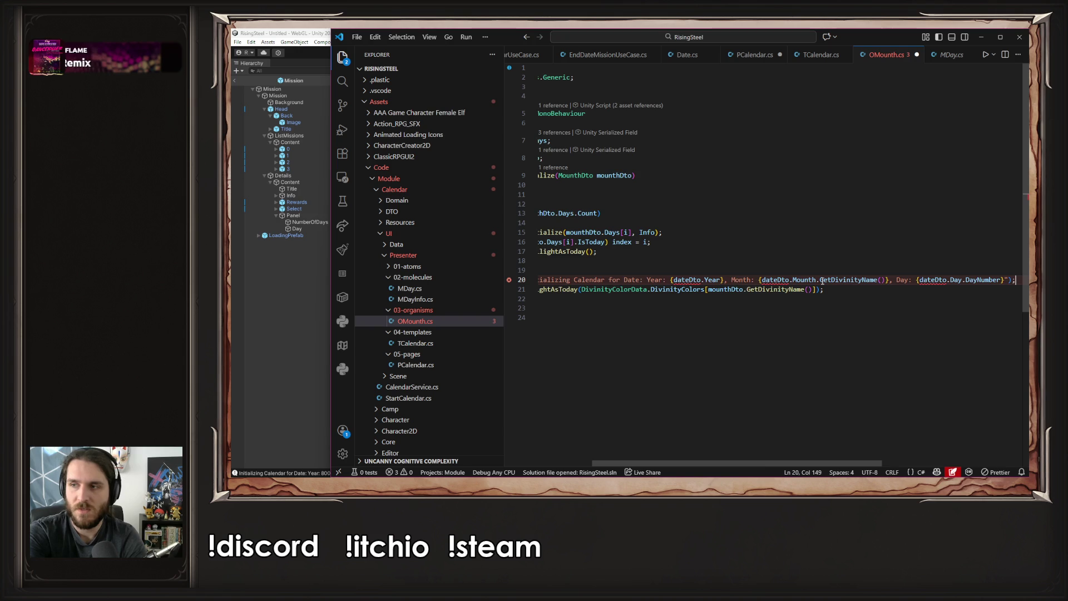
key("ctrl+z")
key("BackSpace")
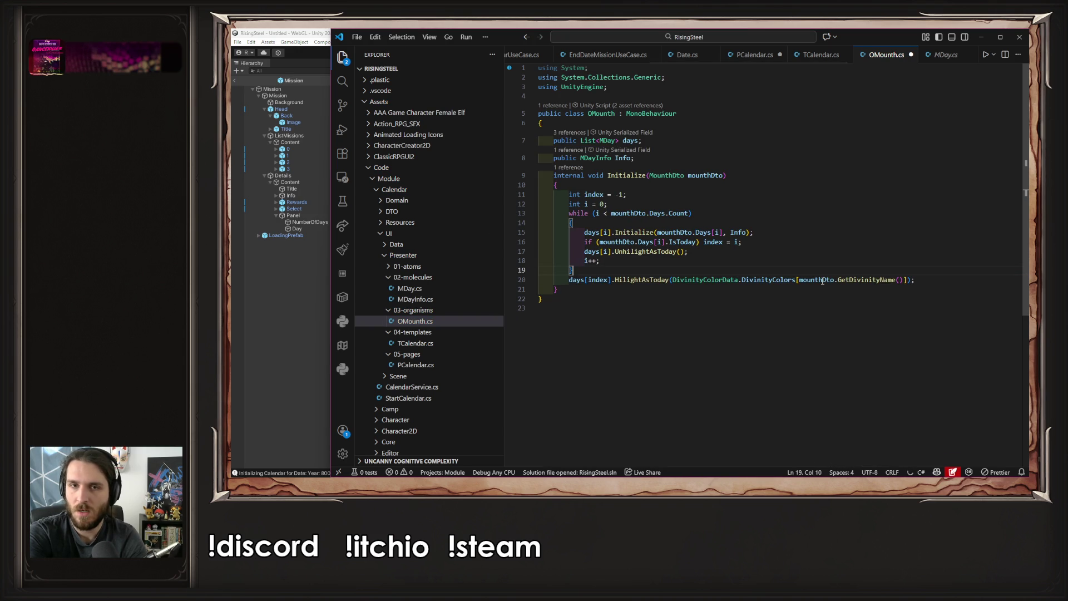
left_click(799, 235)
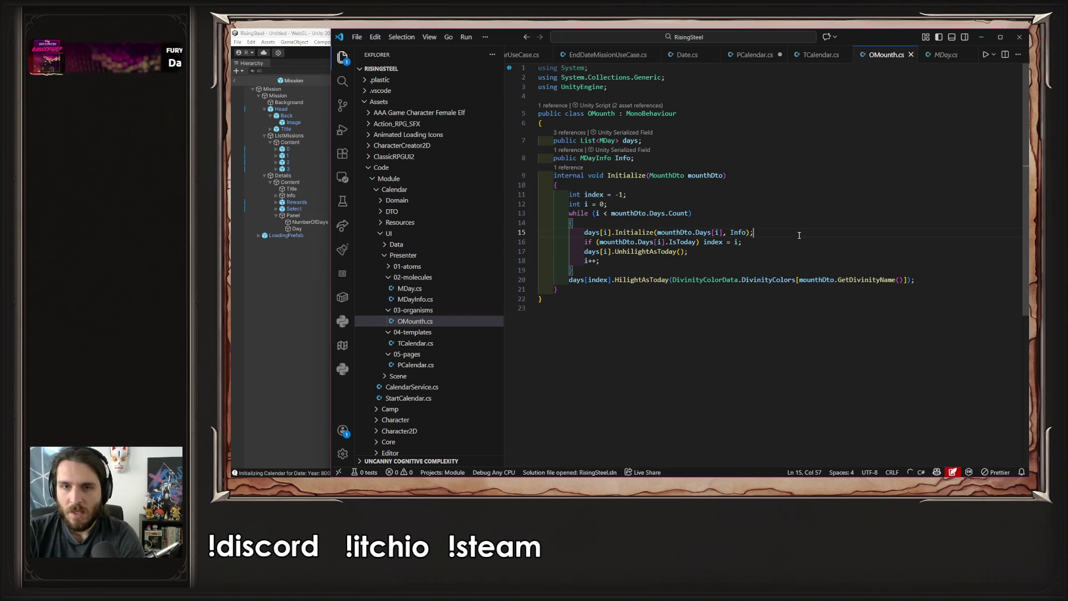
key("Up")
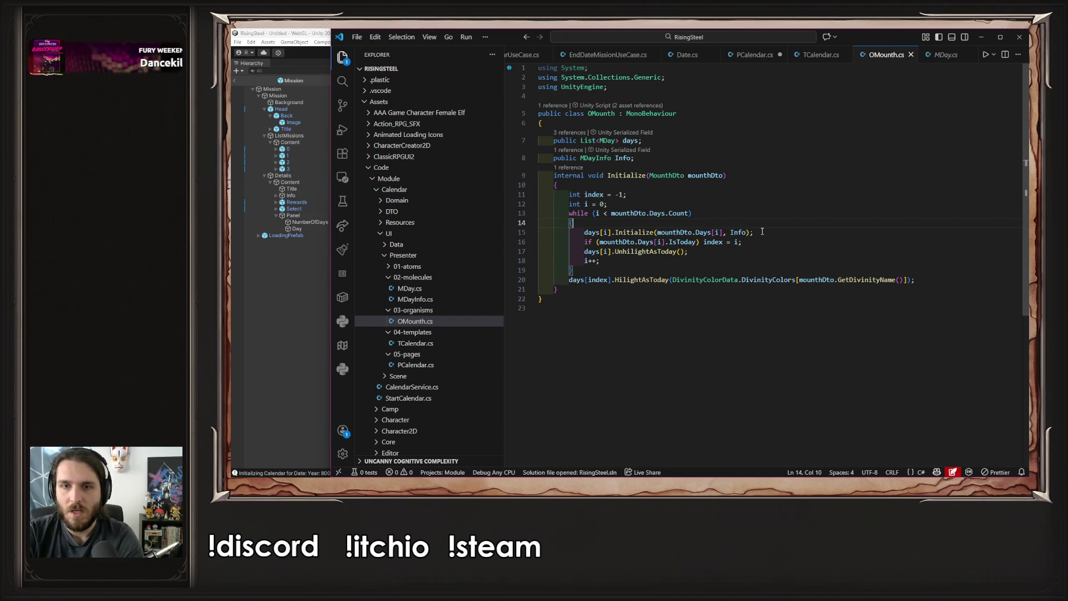
left_click(753, 56)
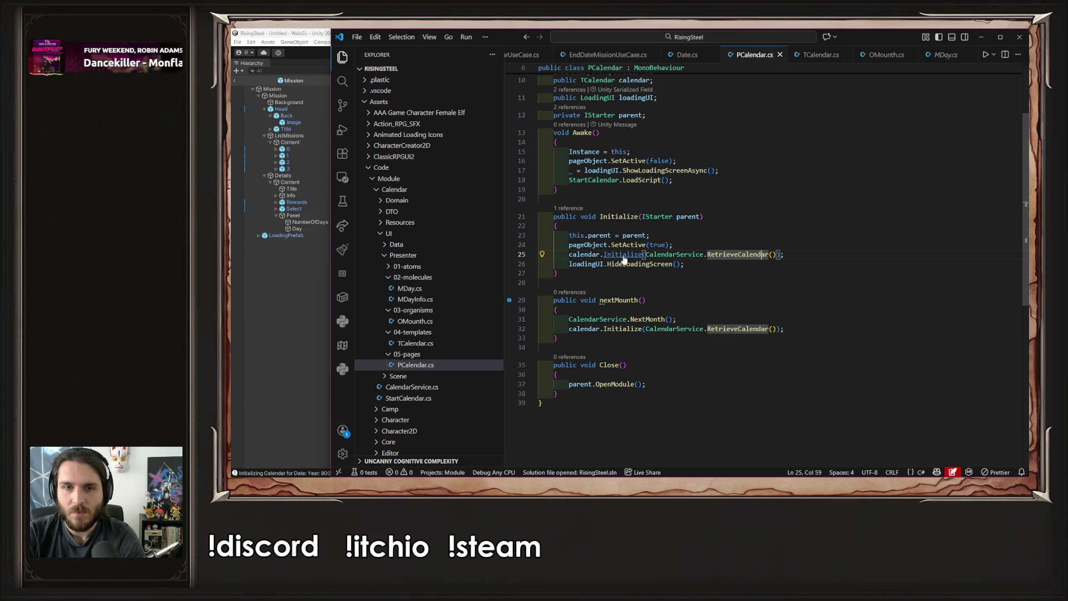
left_click(618, 255, "ctrl")
Pass dateDto.Day as a second argument to mounth.Initialize in TCalendar.cs
scroll(701, 278, "down", 1)
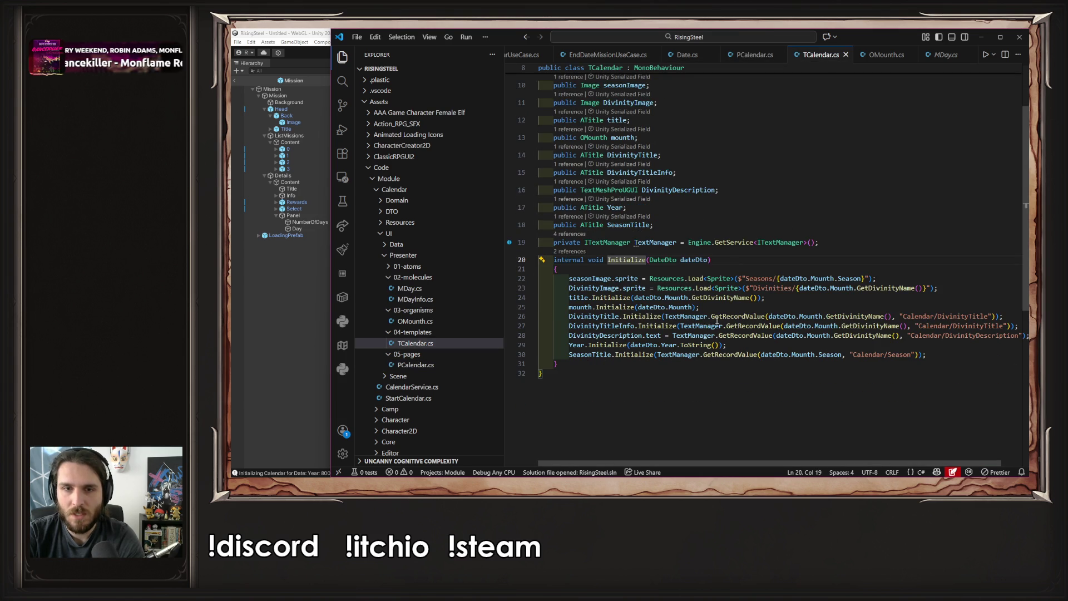
left_click(612, 307)
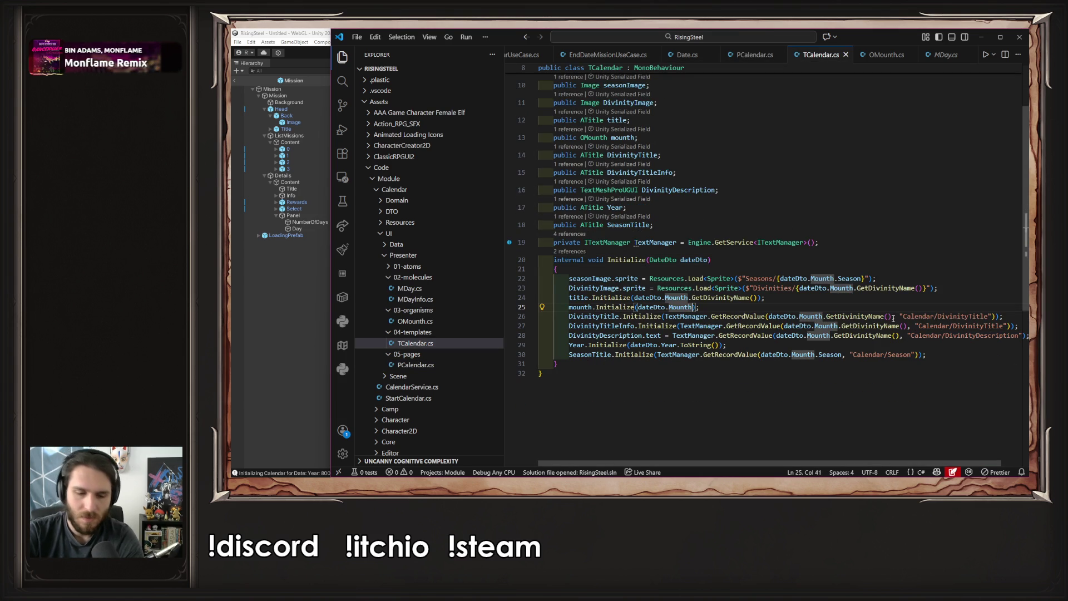
type(",")
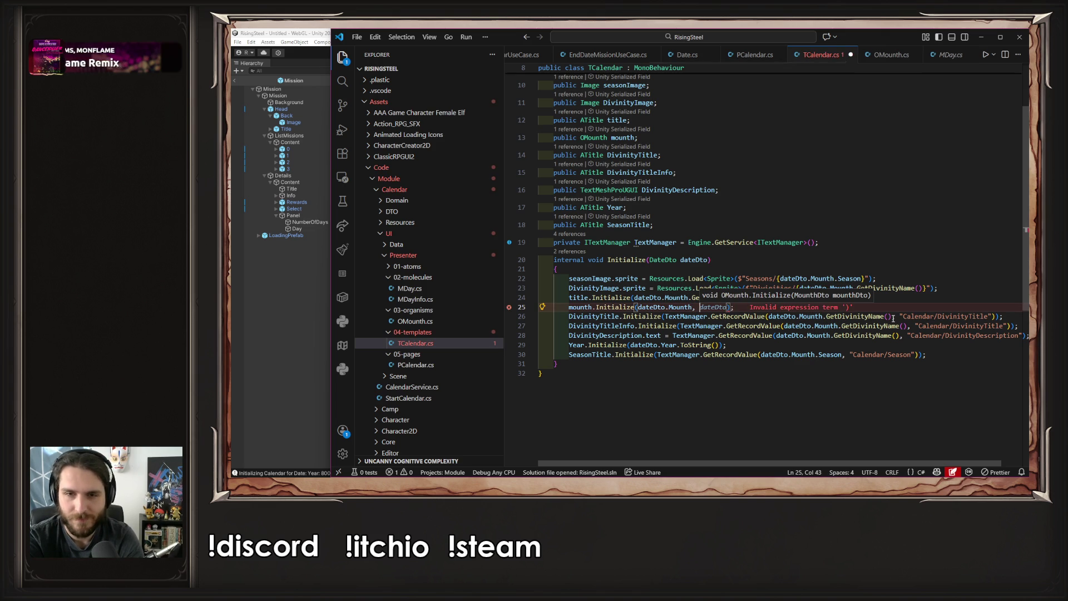
key("Tab")
type(".Day")
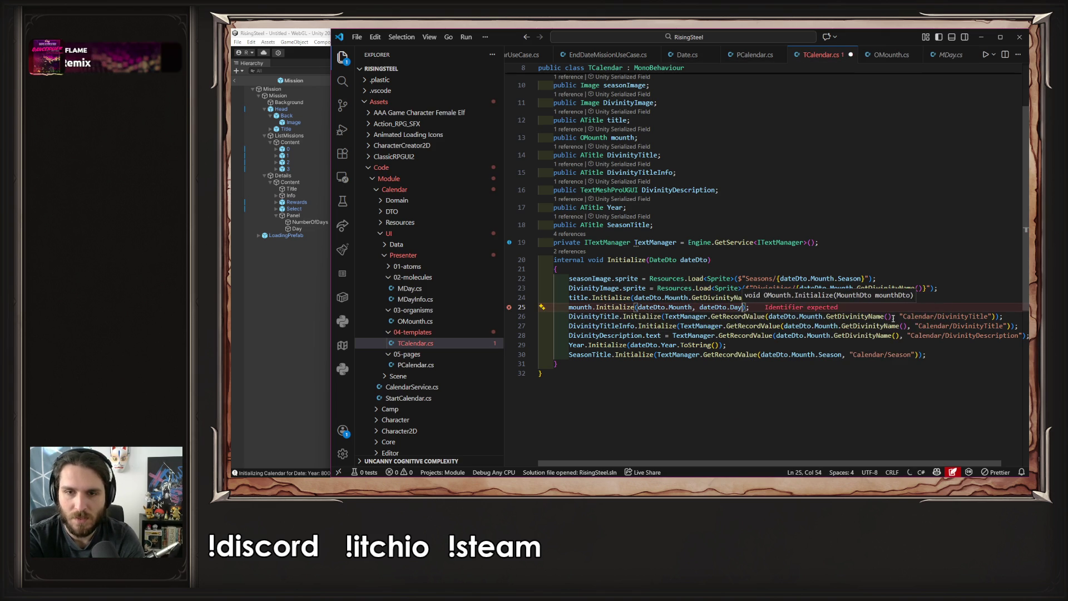
Use Quick Fix to add a DayDto day parameter to OMounth's Initialize
left_click(800, 316)
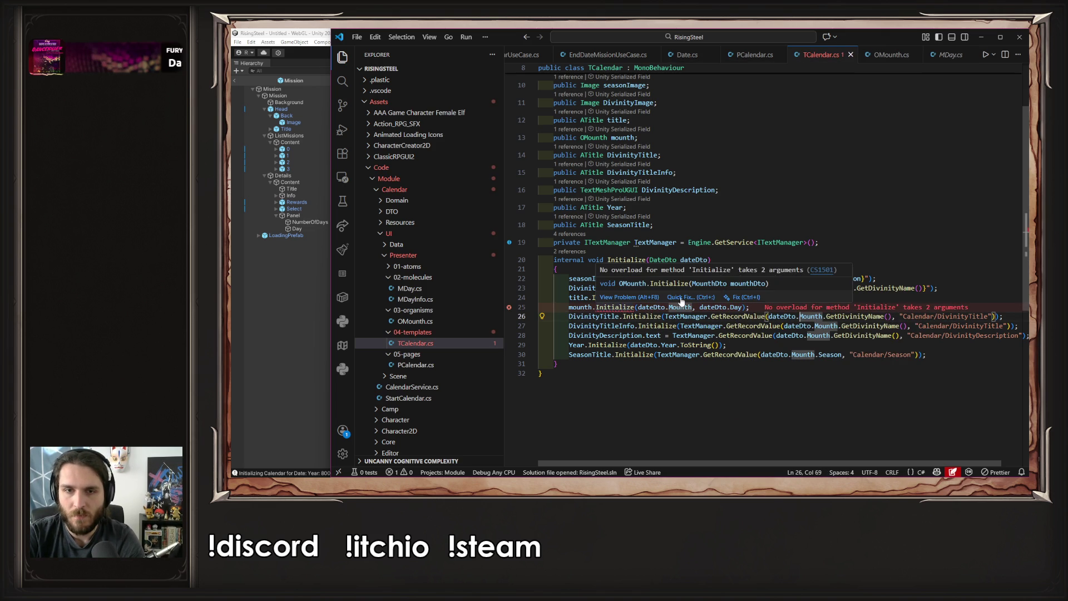
left_click(689, 304)
left_click(699, 326)
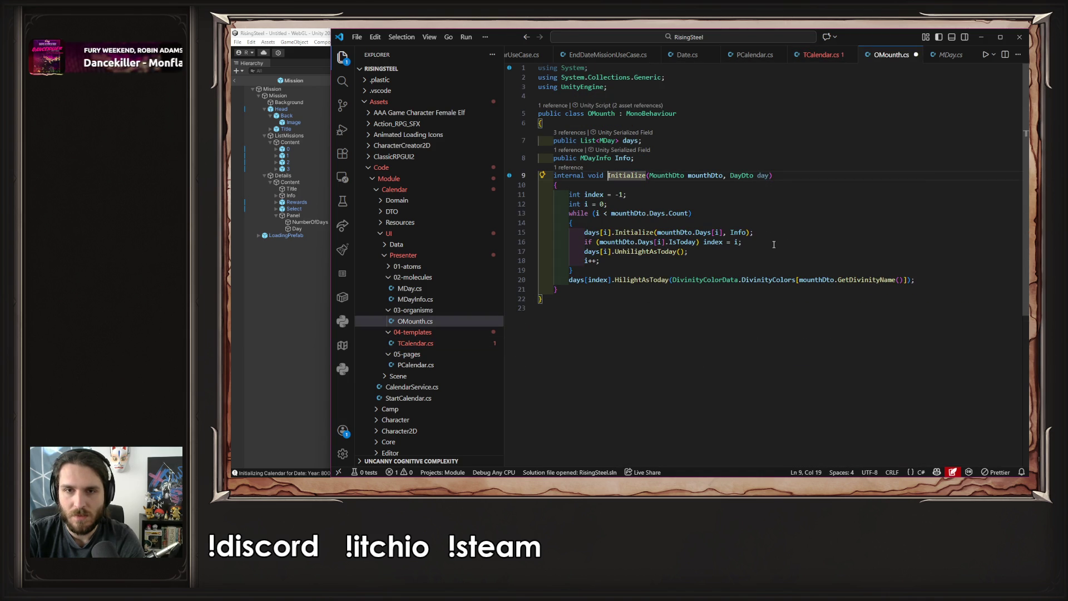
left_click_drag(744, 242, 518, 245)
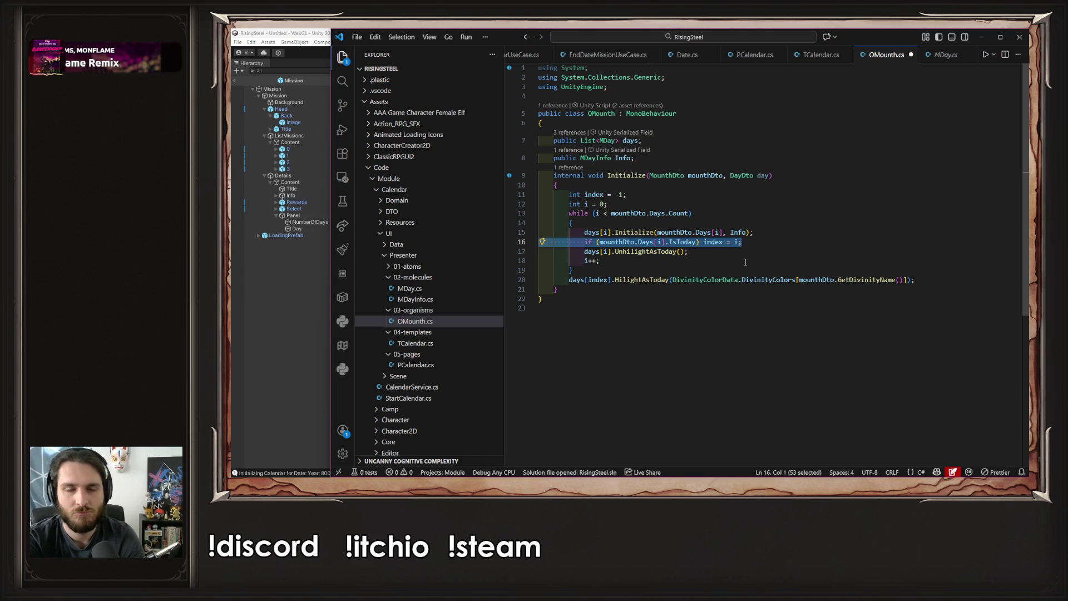
Delete the IsToday index check and the int index = -1 declaration from OMounth.Initialize
key("BackSpace")
key("BackSpace")
key("Down")
key("Down")
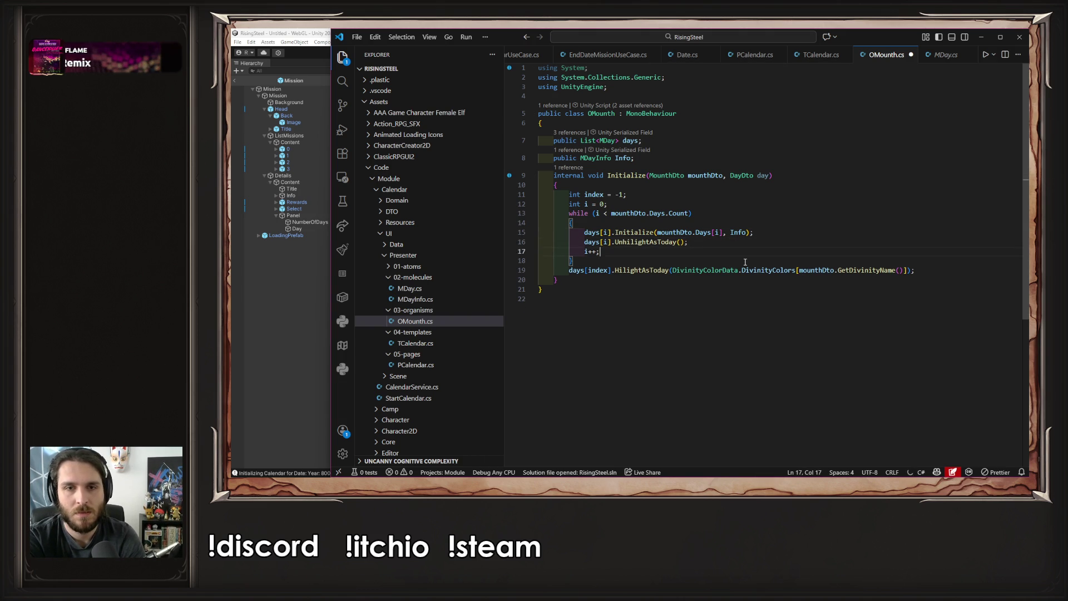
key("Return")
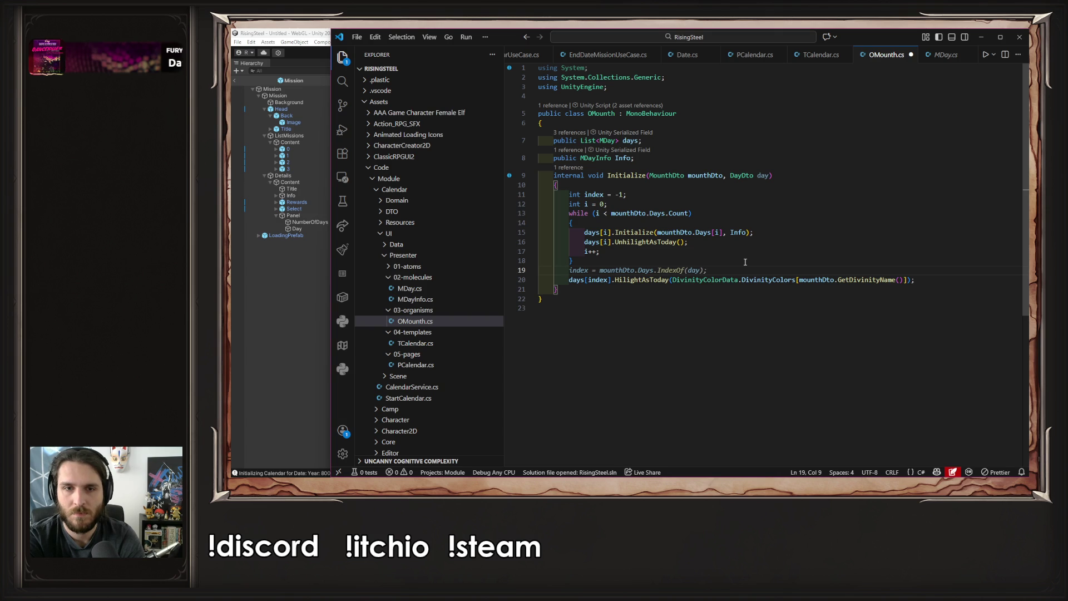
key("BackSpace")
key("BackSpace")
key("BackSpace")
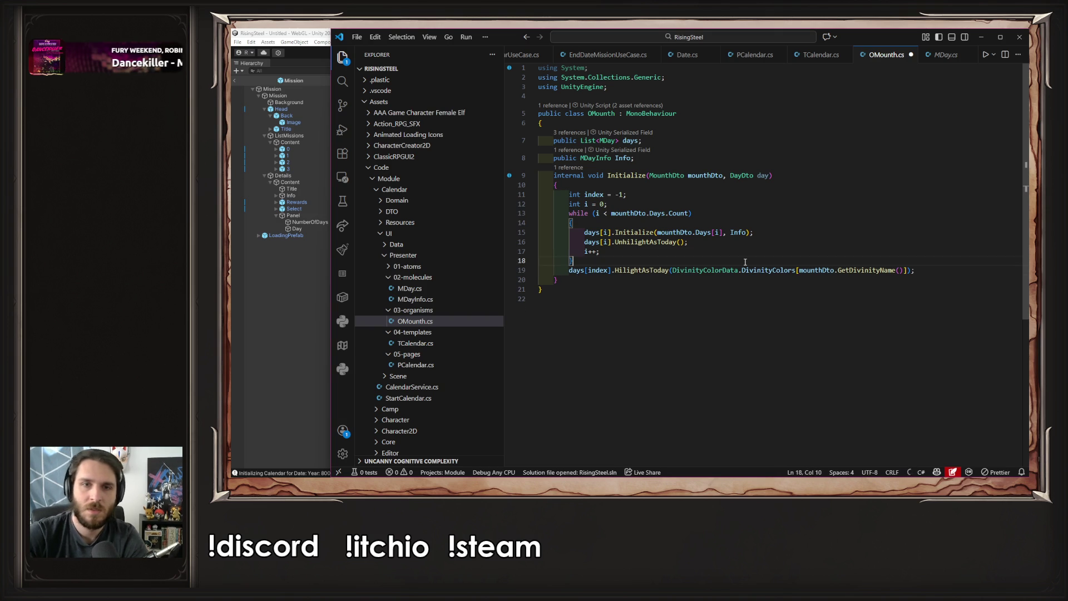
left_click(752, 198)
key("shift+Up")
key("BackSpace")
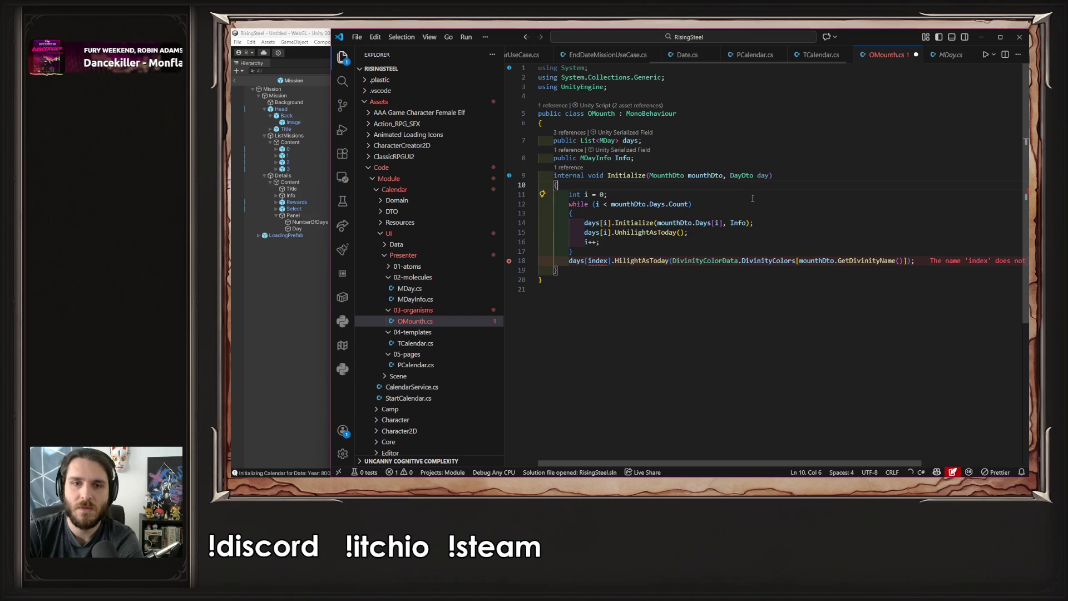
Change the highlight call to days[day.DayNumber - 1] and save OMounth.cs
double_click(763, 175)
key("ctrl+c")
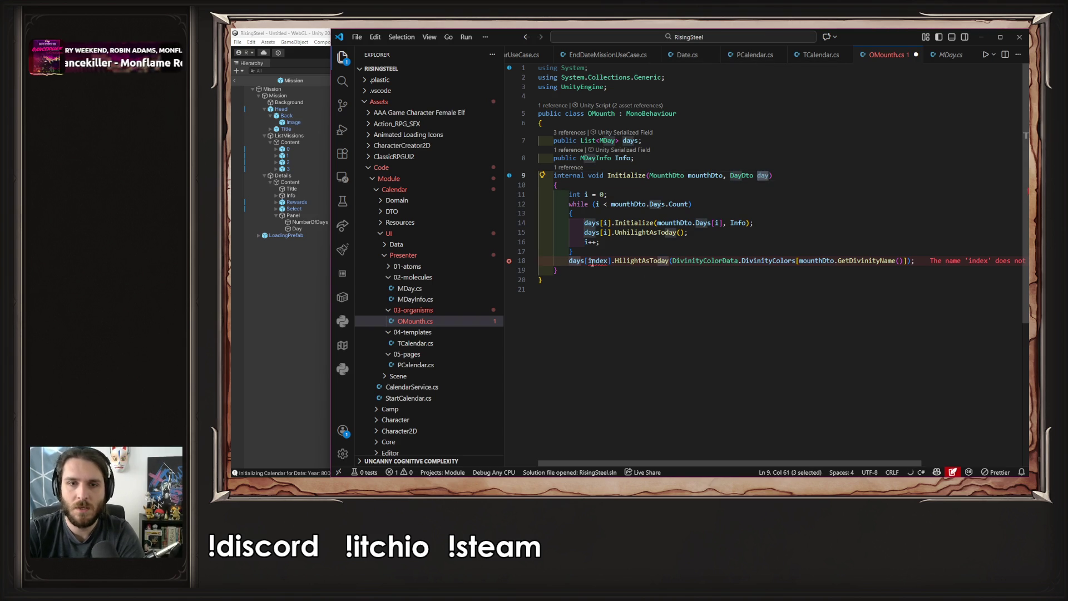
double_click(592, 261)
key("ctrl+v")
key("Tab")
key("ctrl+s")
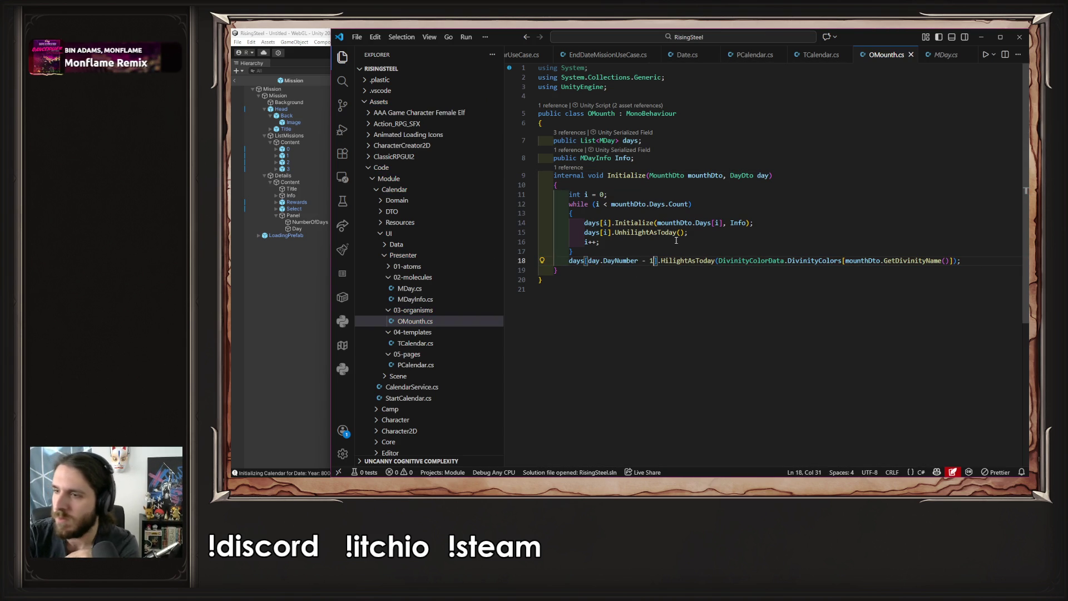
left_click(292, 324)
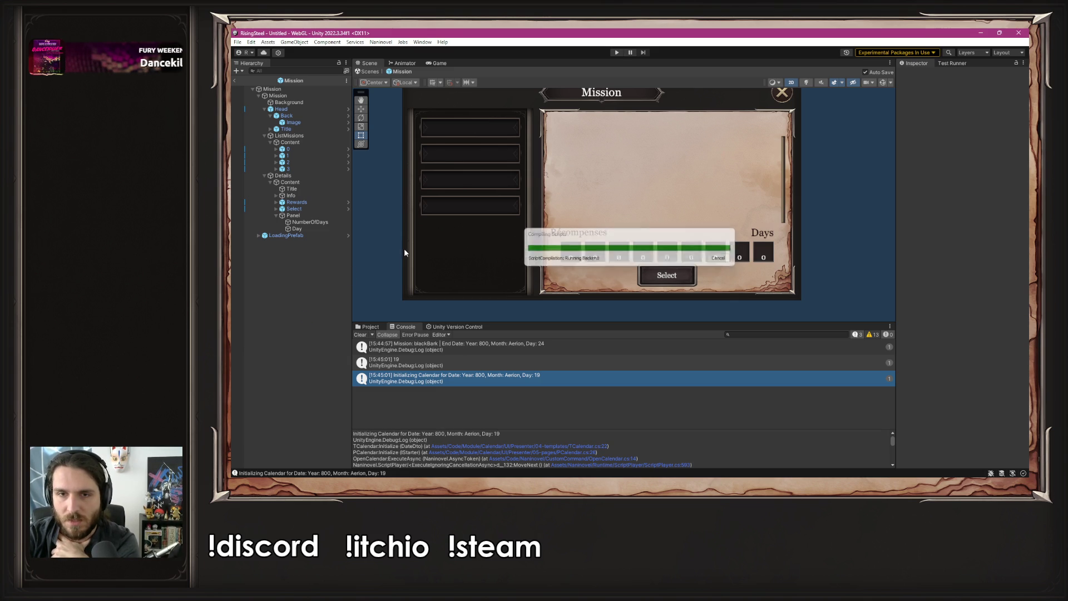
Play-test a new game, select the Defense of the Black Bark Village mission, and open its end-date log script
left_click(616, 53)
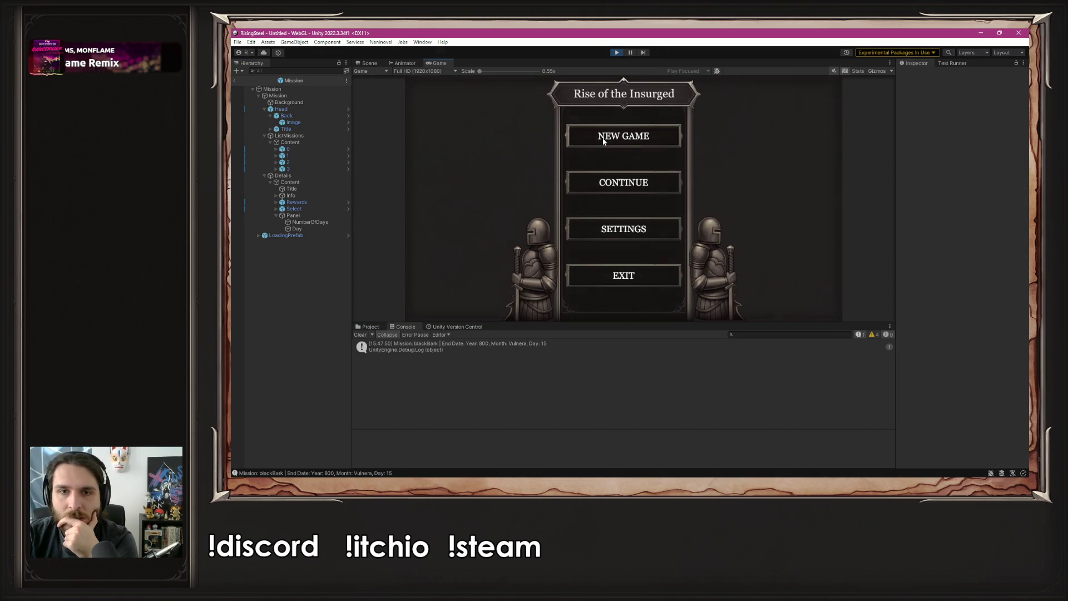
left_click(603, 140)
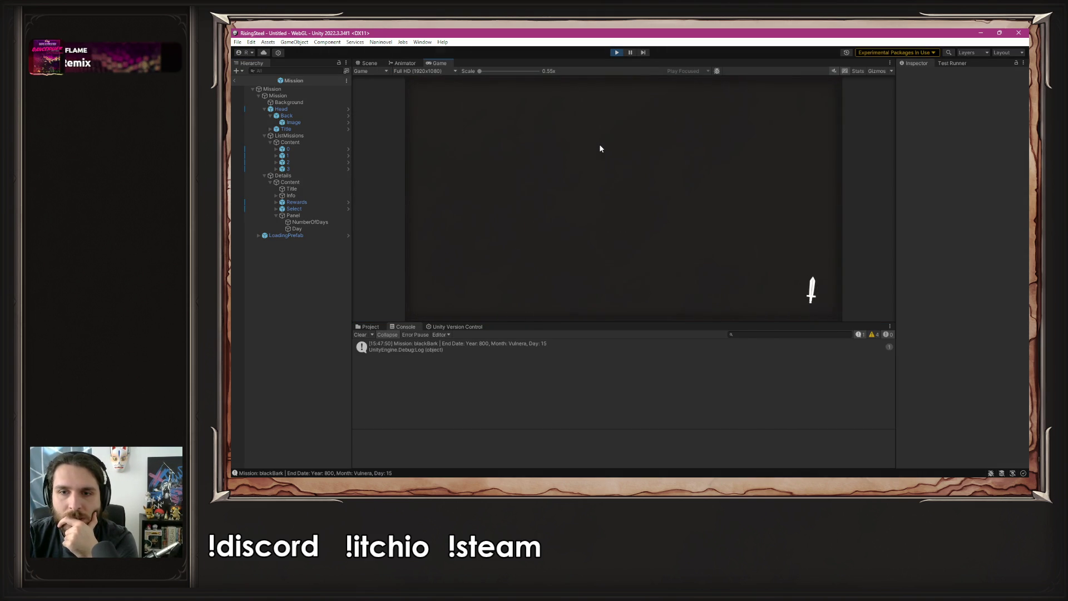
left_click(762, 94)
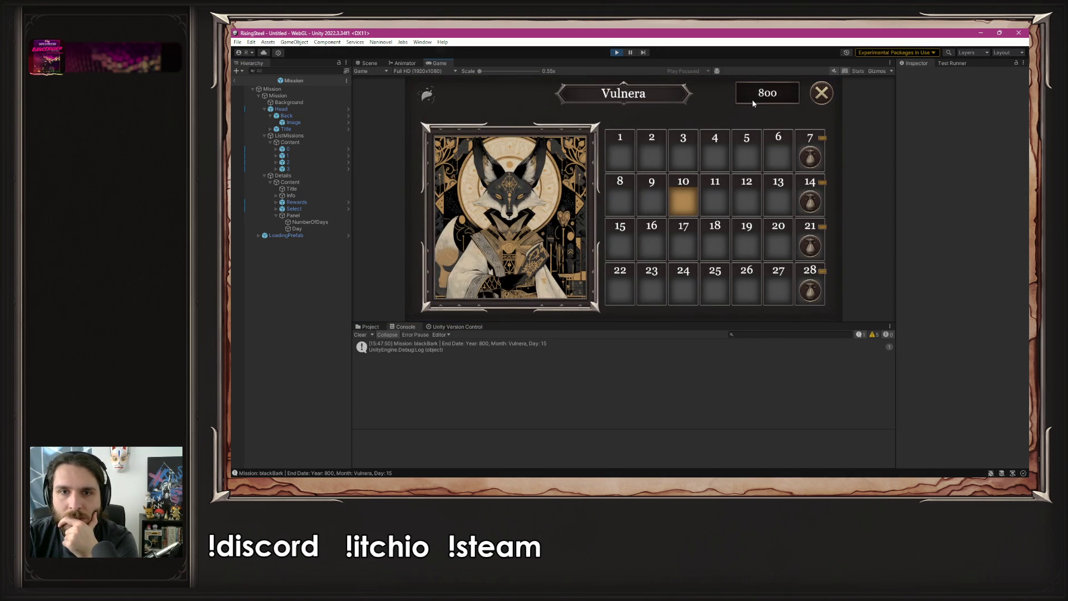
left_click(822, 95)
left_click(445, 109)
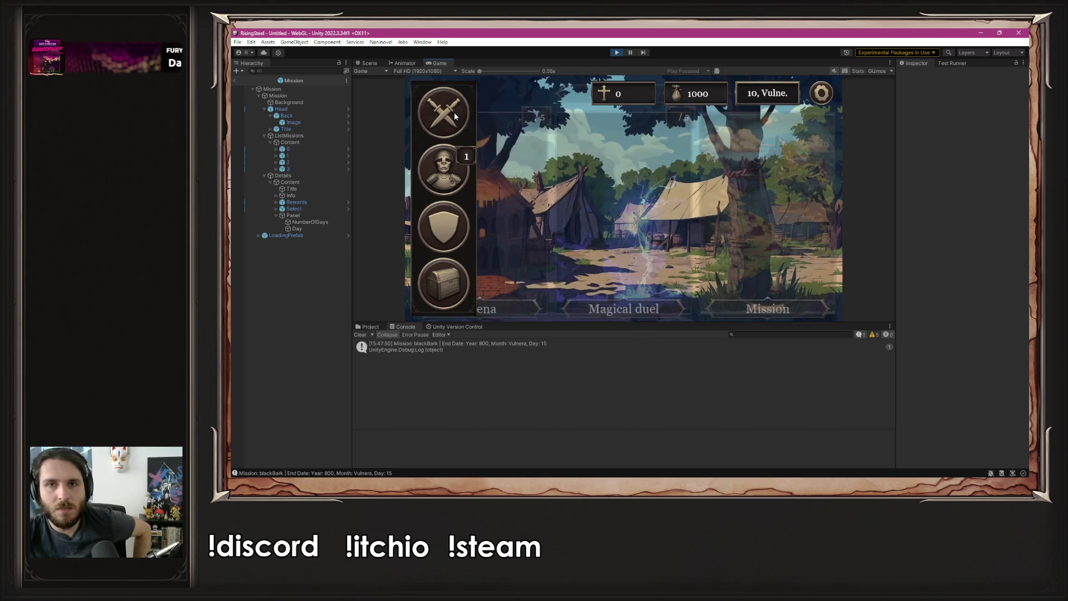
left_click(751, 187)
left_click(459, 137)
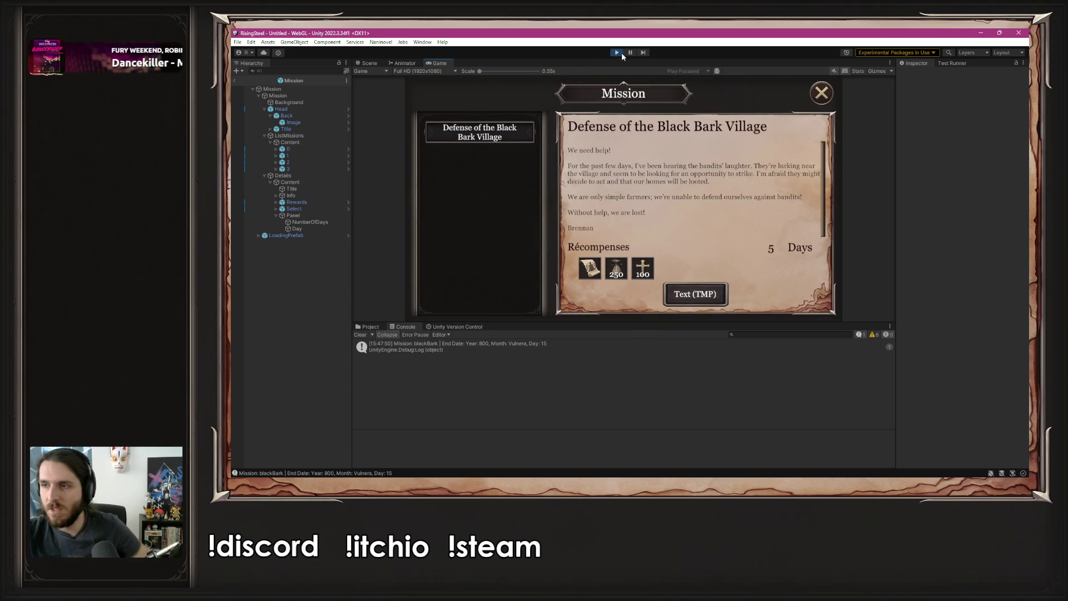
left_click(476, 346)
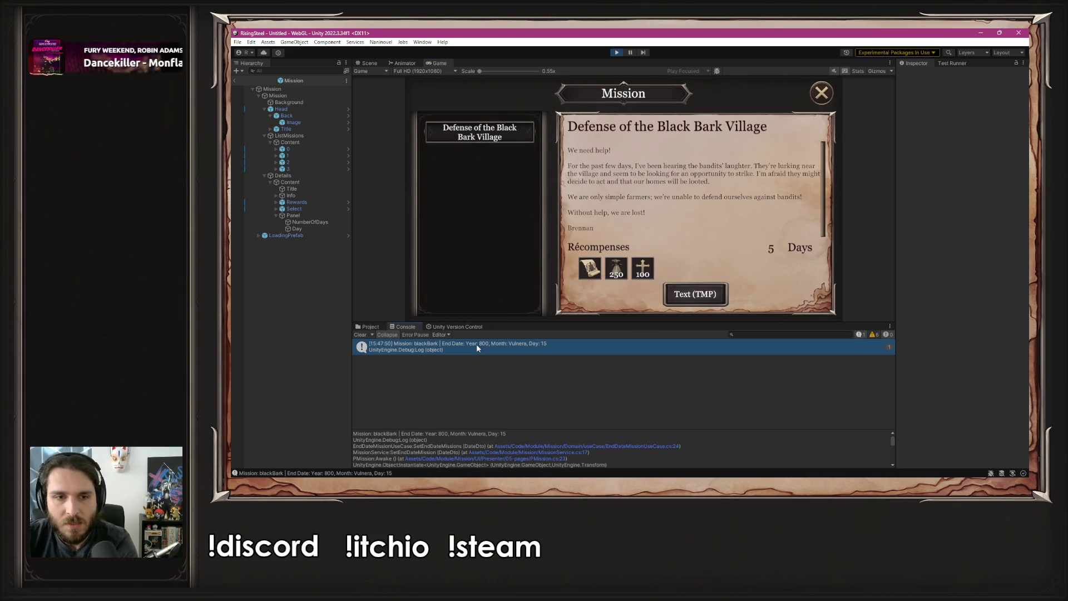
double_click(476, 345)
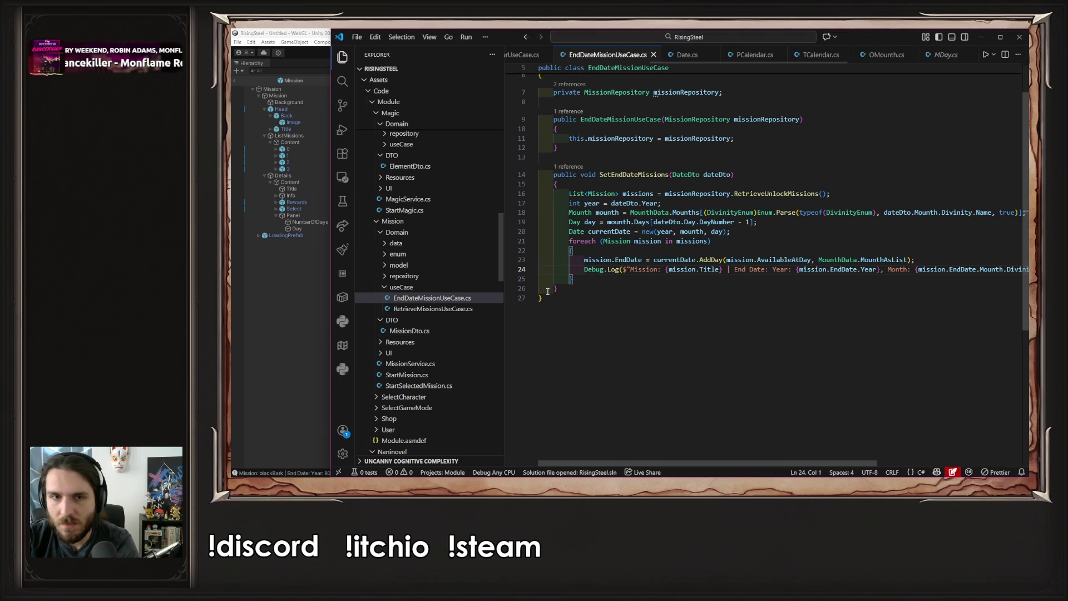
Remove the end-date Debug.Log line and delete the IsToday property from Day.cs
key("shift+End")
key("BackSpace")
key("BackSpace")
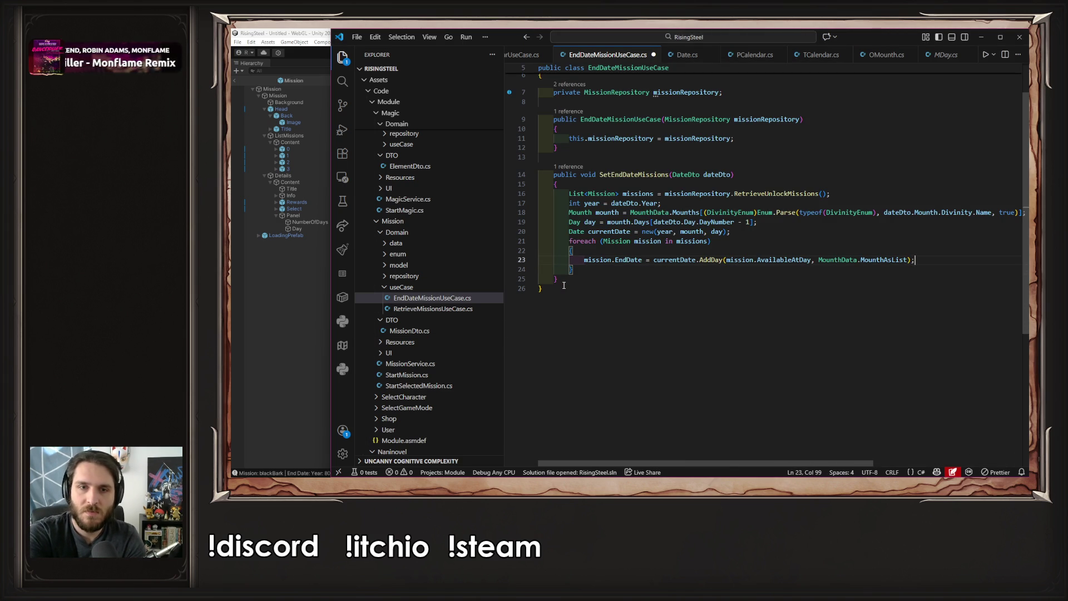
left_click(574, 222, "ctrl")
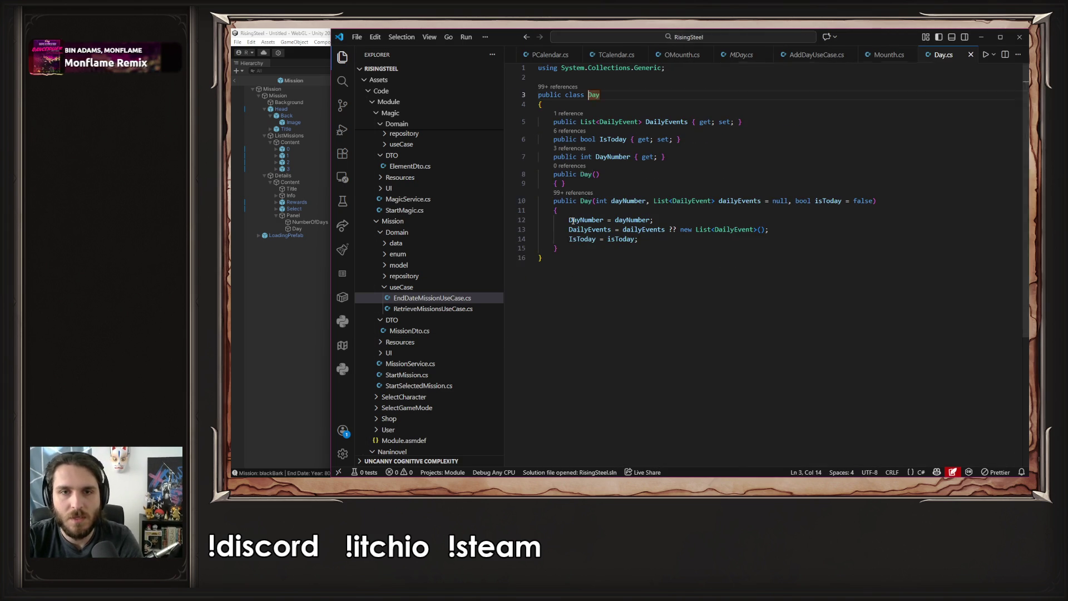
left_click(700, 140)
key("shift+Home")
key("shift+Home")
key("BackSpace")
key("BackSpace")
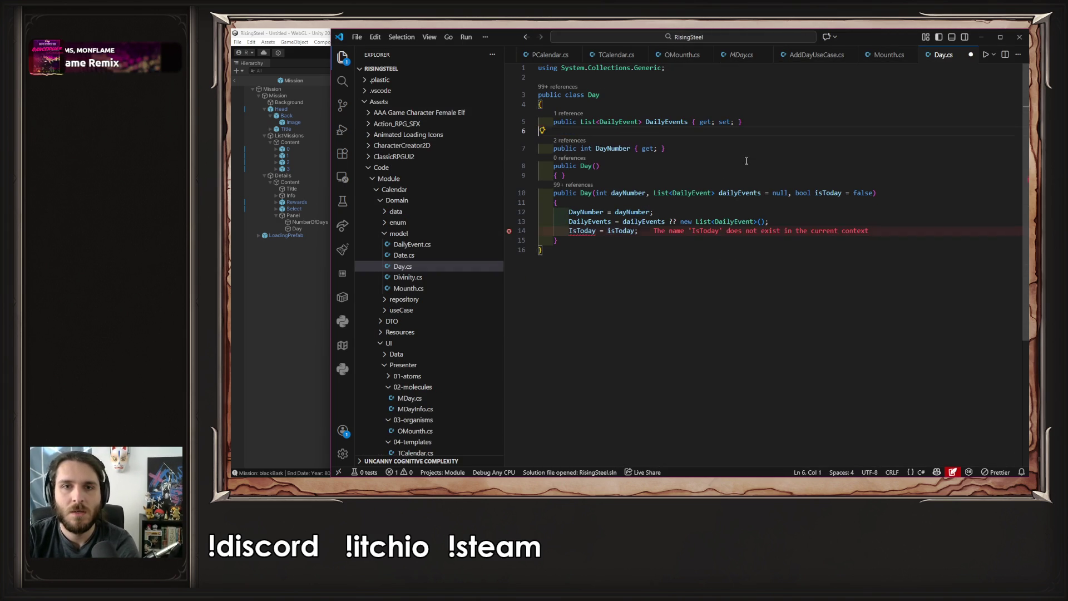
Remove the isToday constructor parameter and its IsToday assignment from Day's constructor
left_click(873, 183)
key("ctrl+shift+Left")
key("ctrl+shift+Left")
key("ctrl+shift+Left")
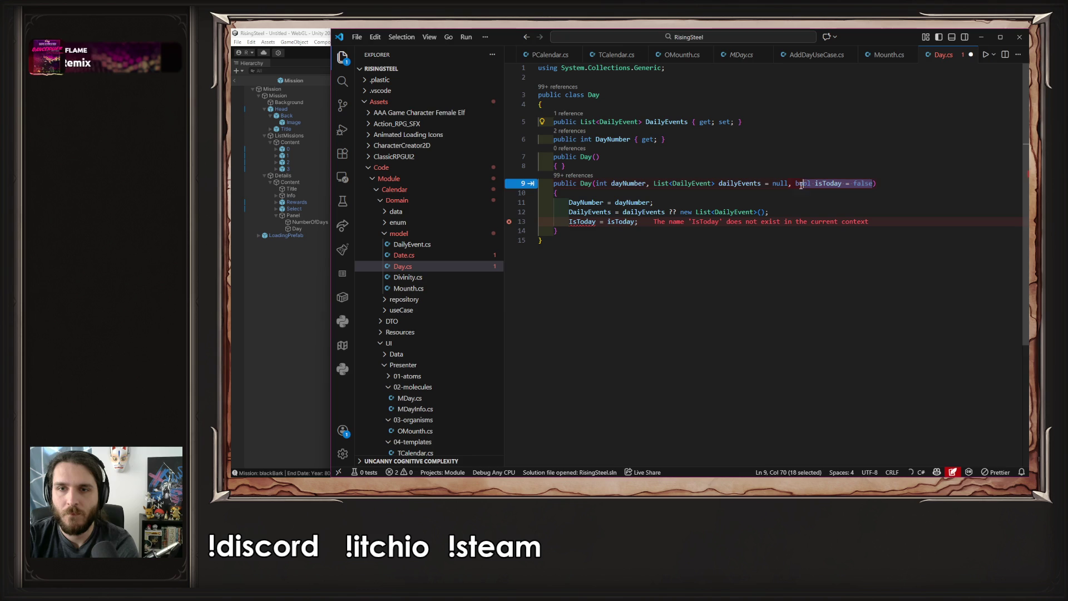
key("BackSpace")
key("Escape")
key("Down")
key("shift+Home")
key("shift+Home")
key("BackSpace")
key("BackSpace")
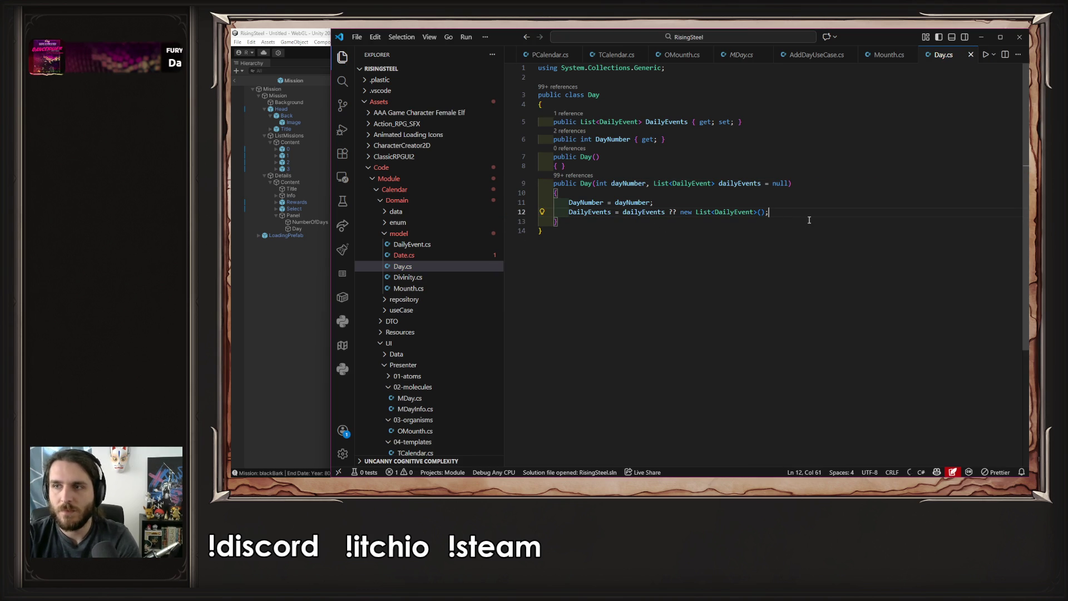
left_click(290, 291)
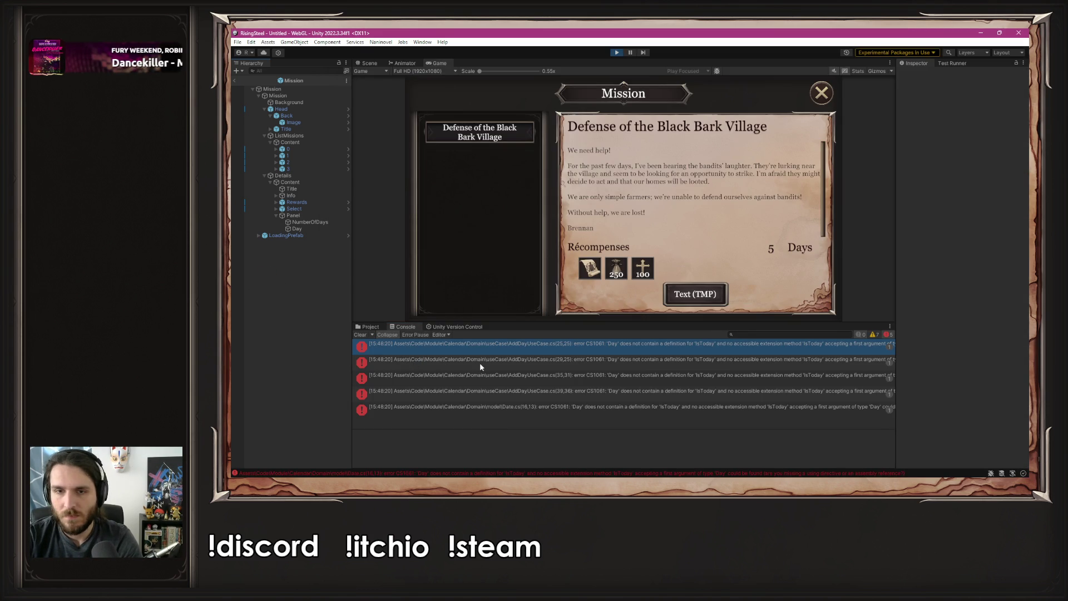
Stop play mode, clear the Console, and open AddDayUseCase.cs from the first IsToday error
left_click(616, 52)
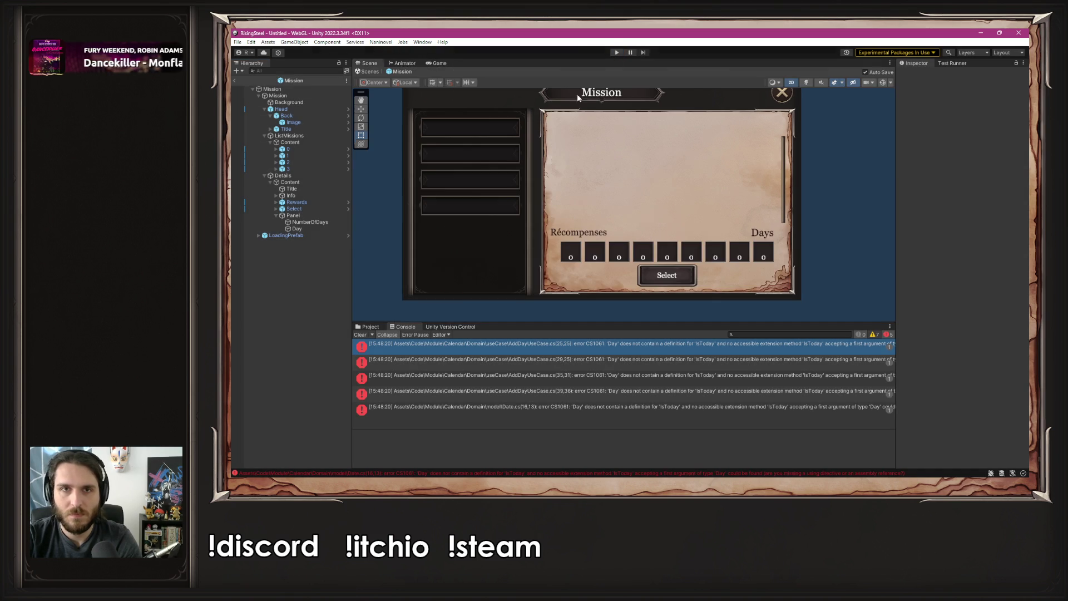
left_click(363, 335)
left_click(453, 345)
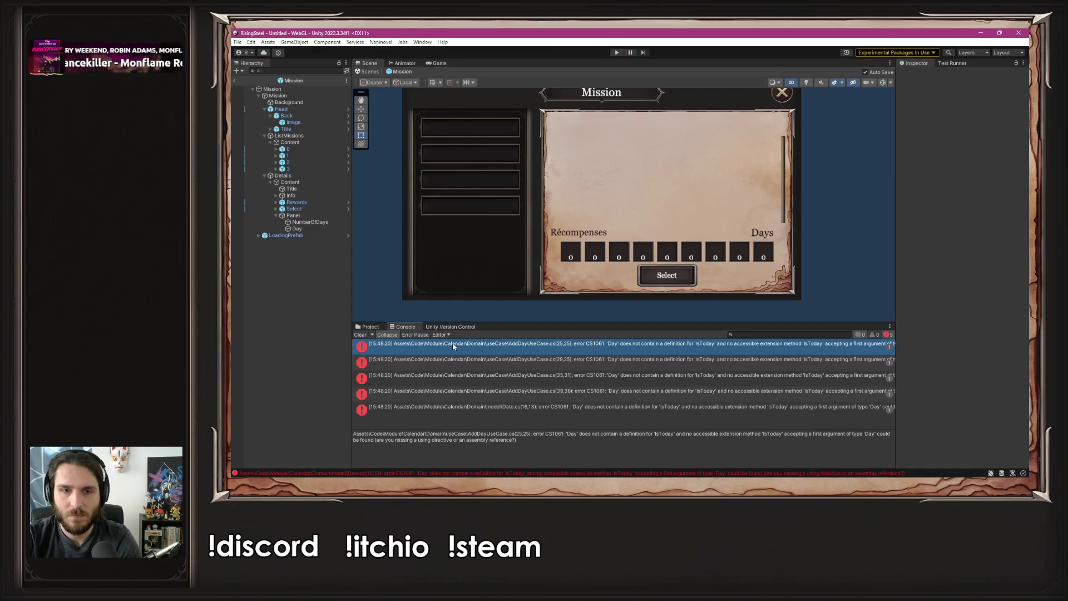
double_click(452, 344)
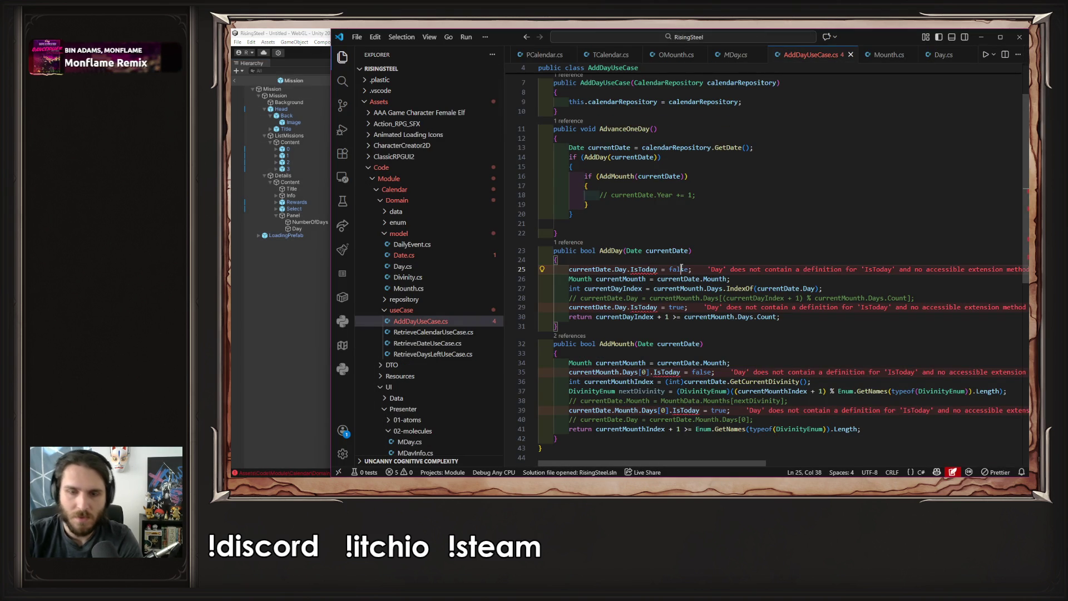
Comment out the four IsToday lines (25, 29, 35, 39) in AddDayUseCase.cs and save
key("ctrl+slash")
key("Down")
key("Down")
key("Down")
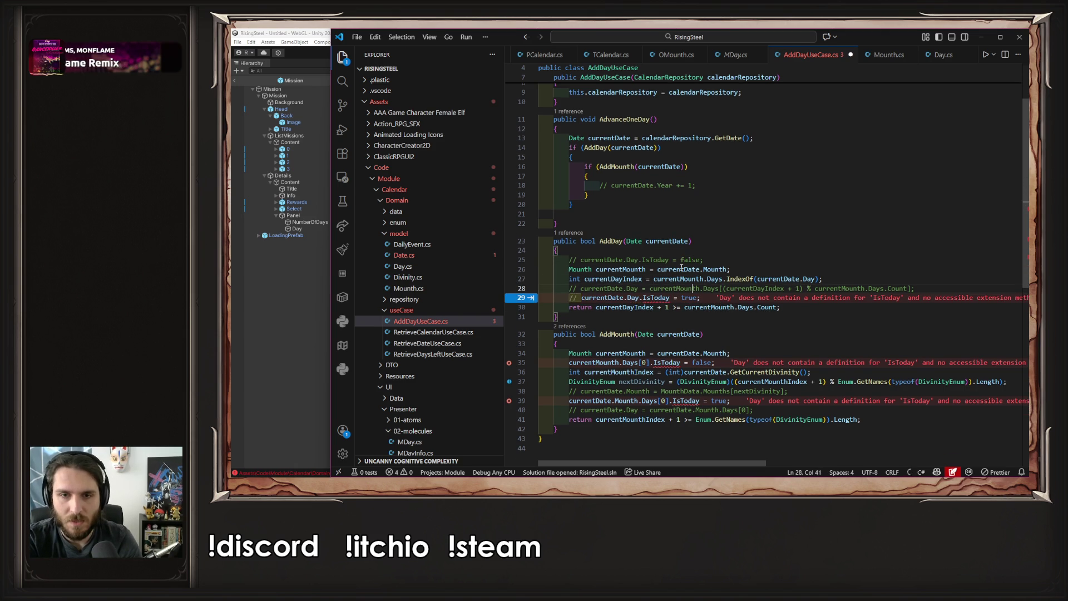
key("ctrl+slash")
key("Down")
key("Down")
key("Down")
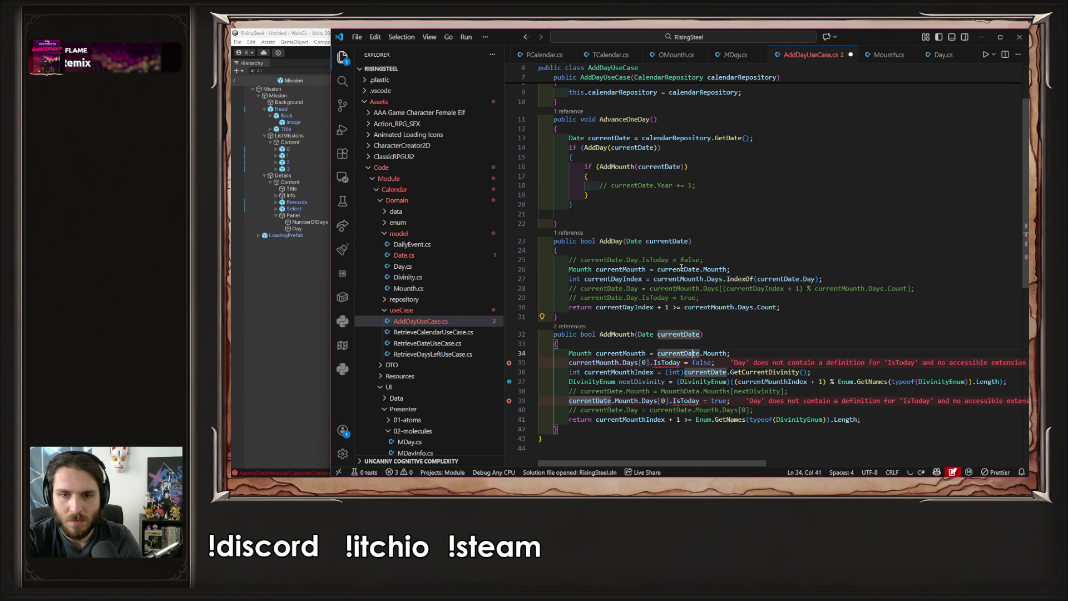
key("Up")
key("ctrl+slash")
key("Down")
key("Down")
key("Down")
key("ctrl+slash")
key("ctrl+s")
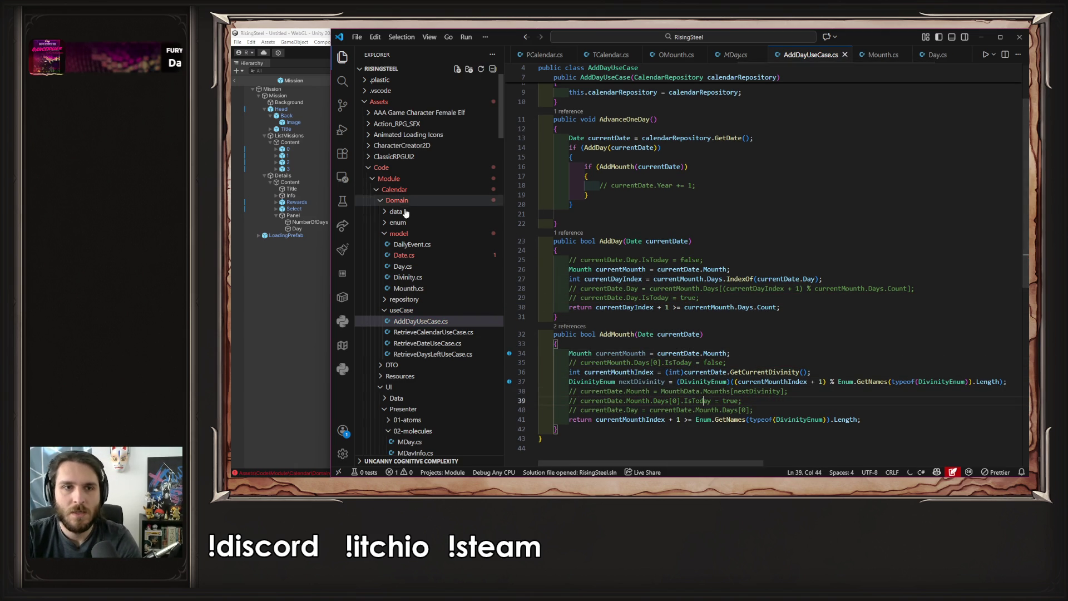
Delete the Day.IsToday assignment in Date.cs and save it
left_click(436, 256)
scroll(661, 257, "up", 5)
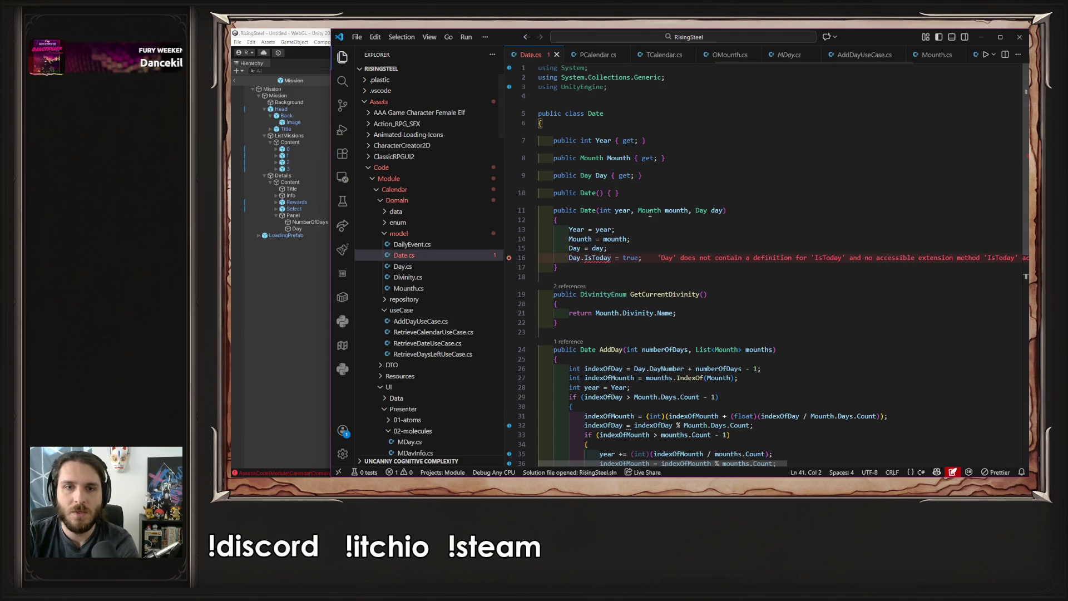
left_click_drag(661, 258, 662, 249)
key("BackSpace")
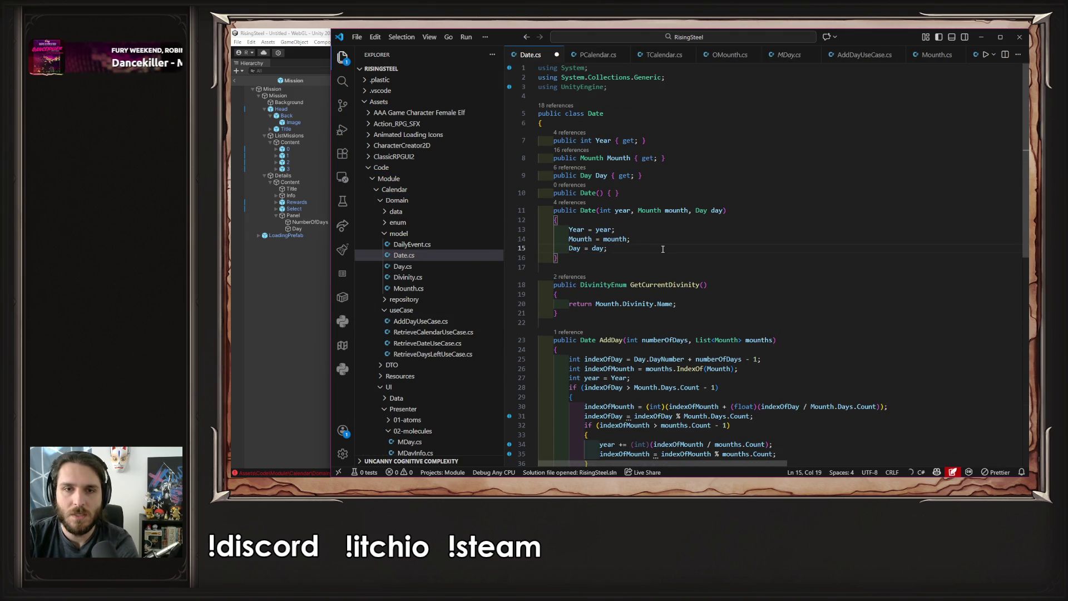
key("ctrl+s")
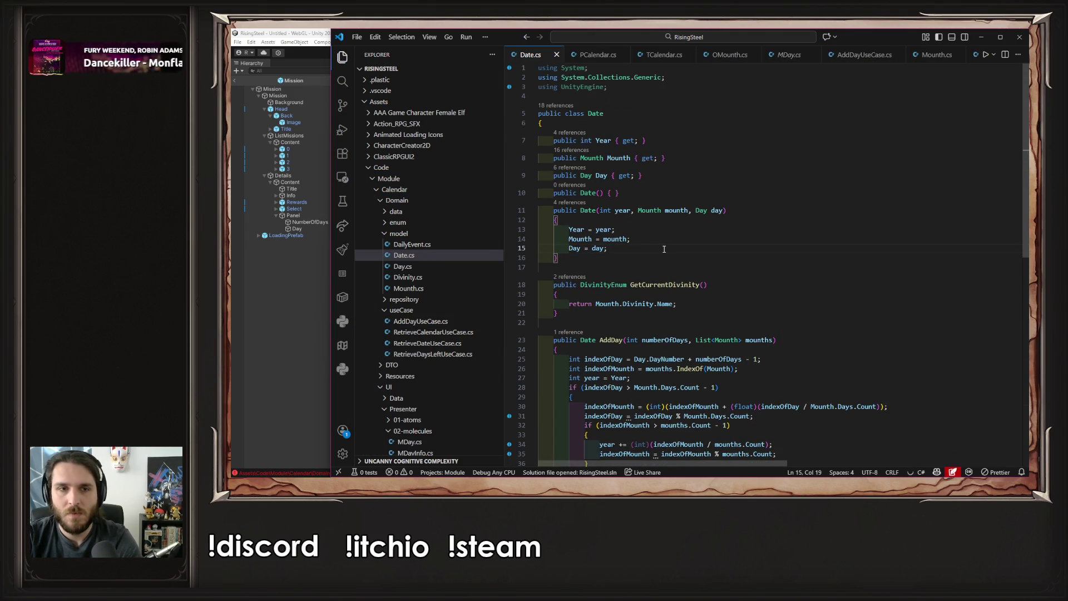
Delete the Day.IsToday line in DateDto.cs and the IsToday property in DayDto.cs, then save
left_click(417, 366)
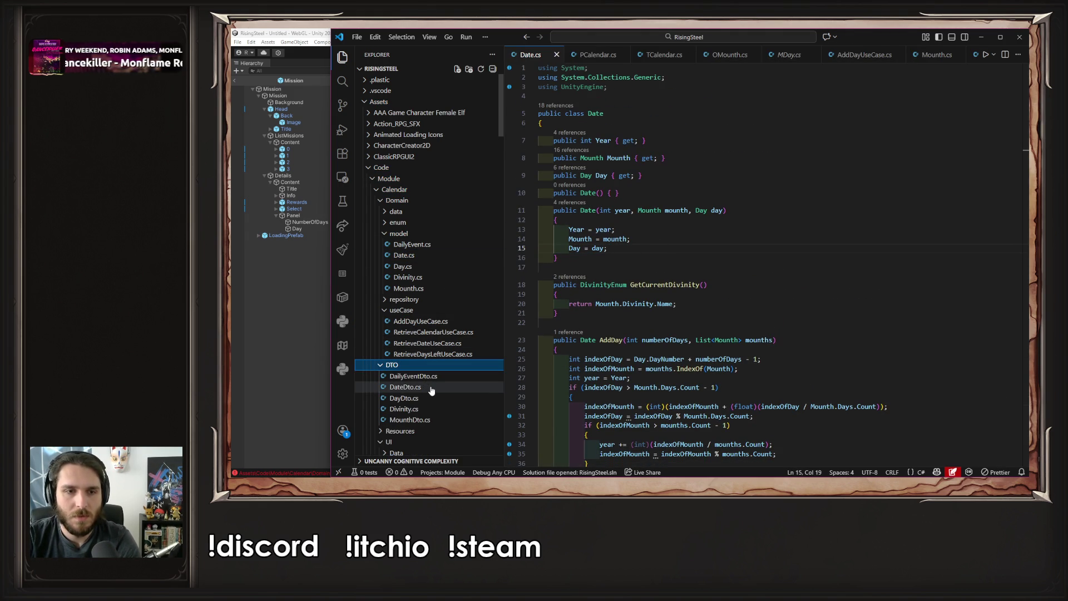
left_click(405, 387)
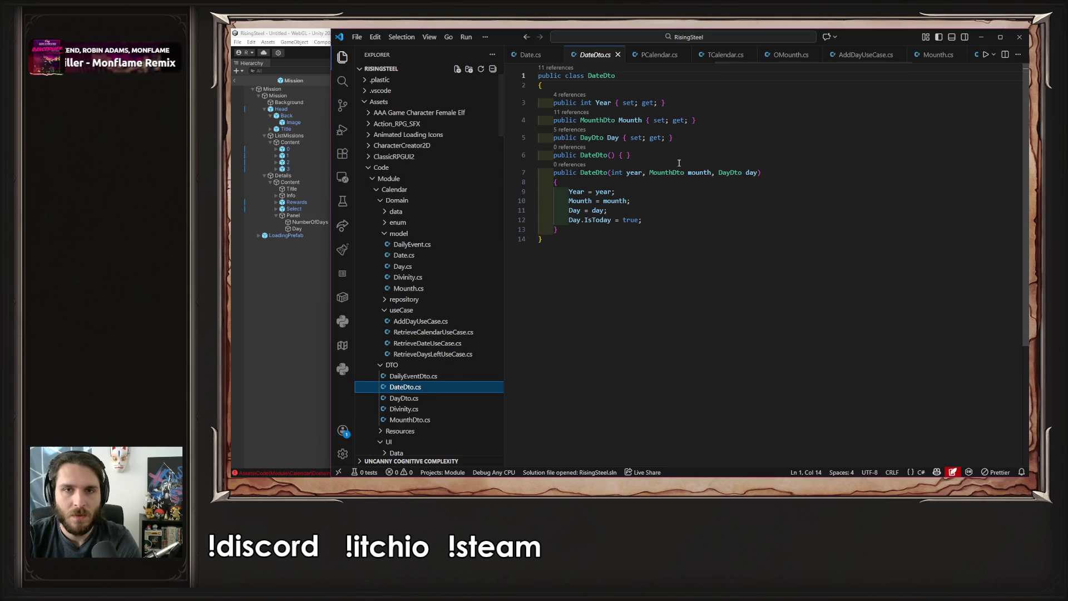
left_click_drag(651, 220, 609, 212)
key("BackSpace")
left_click(597, 139, "ctrl")
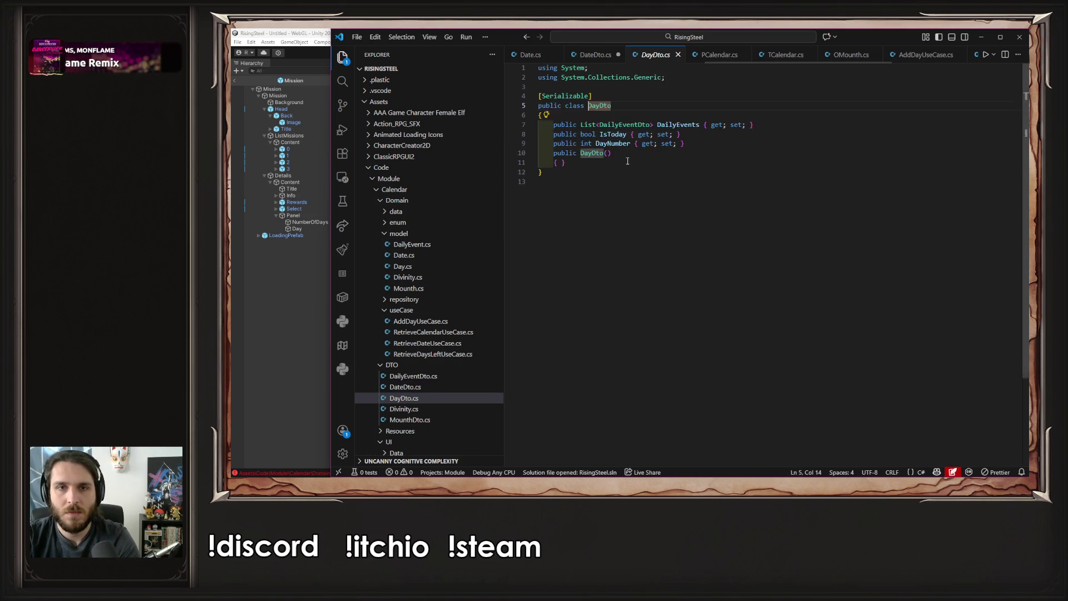
left_click_drag(690, 159, 785, 144)
key("BackSpace")
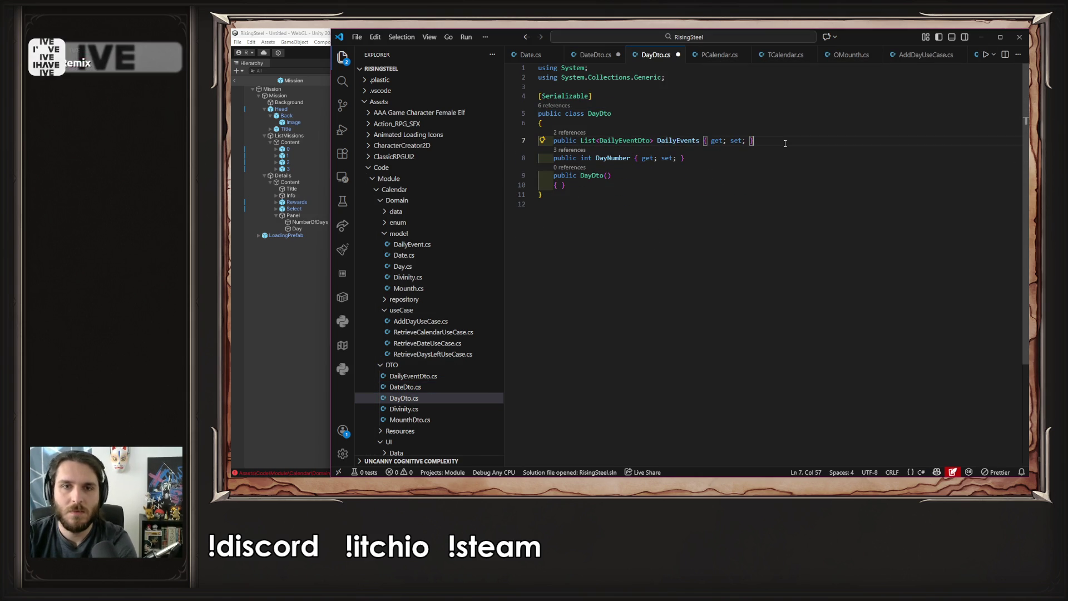
key("ctrl+Tab")
key("ctrl+s")
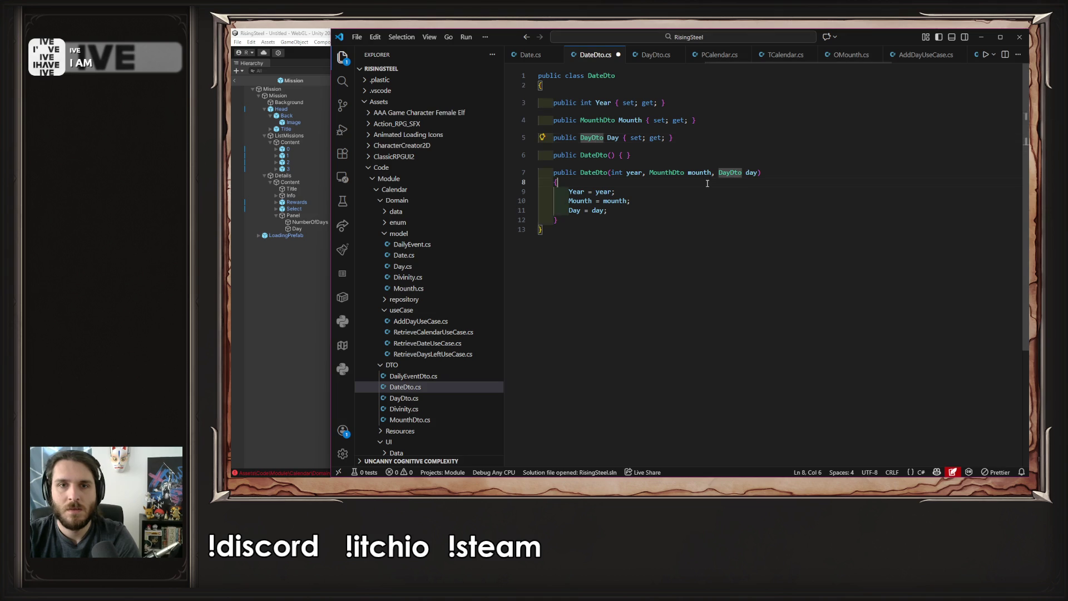
left_click(282, 352)
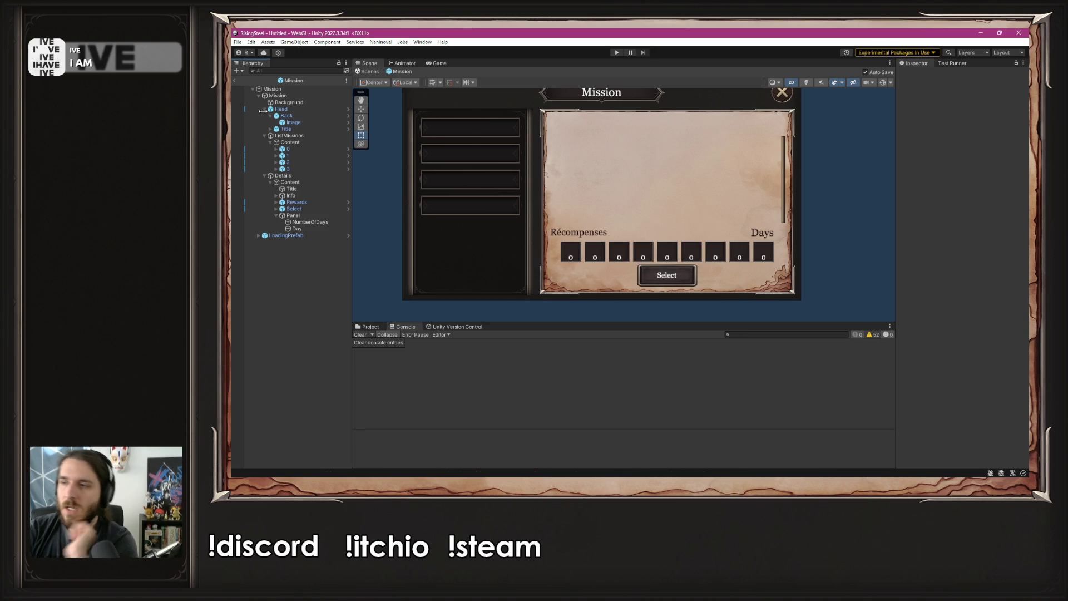
Play-test a new game, checking the Bellator calendar and Black Bark mission, then return to DateDto.cs
left_click(614, 52)
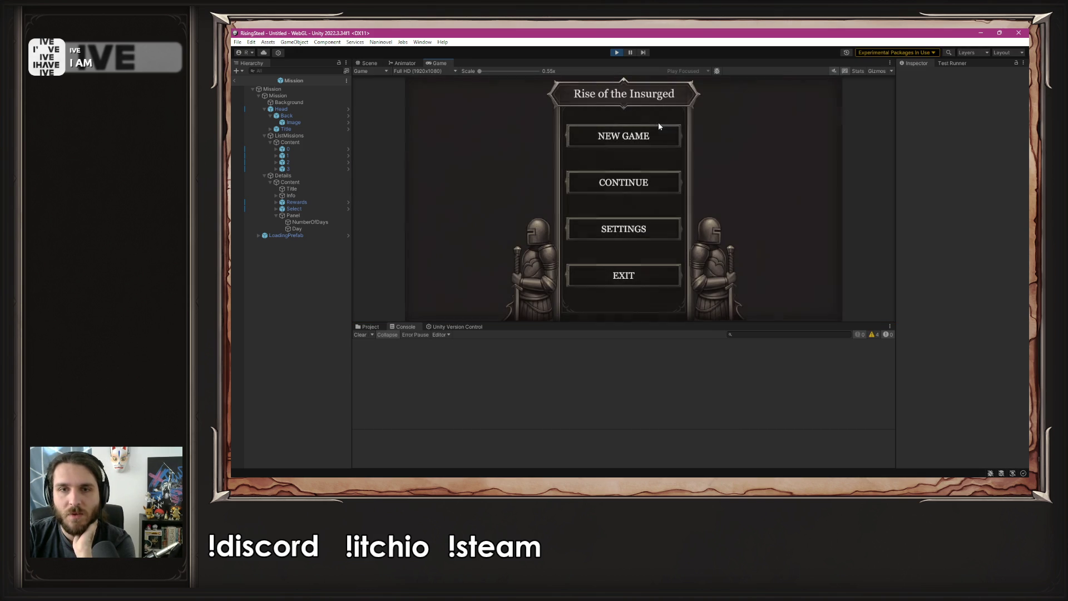
left_click(657, 134)
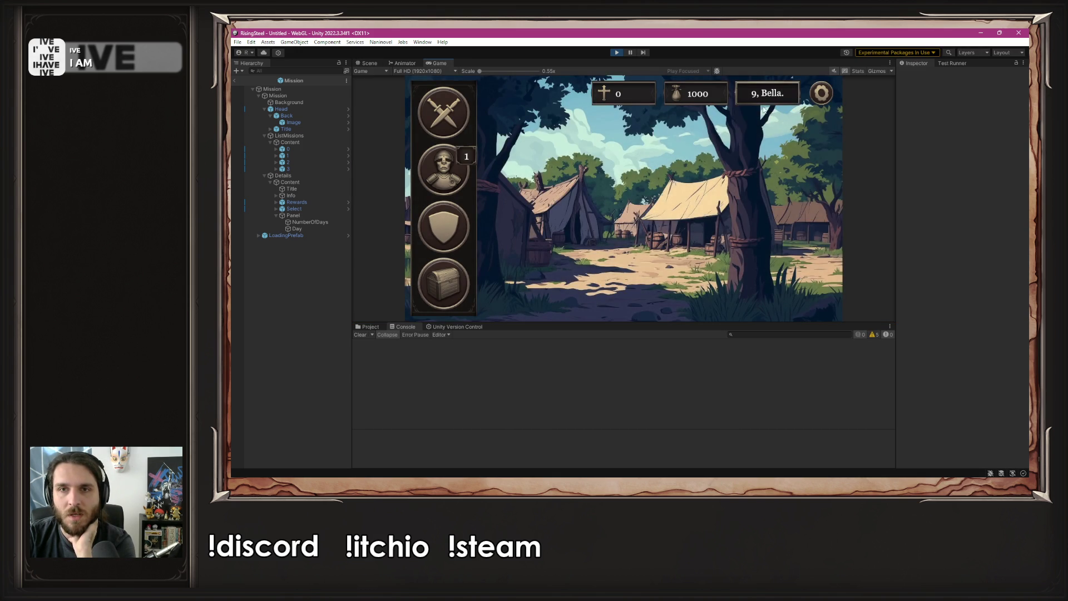
left_click(767, 95)
left_click(822, 93)
left_click(445, 111)
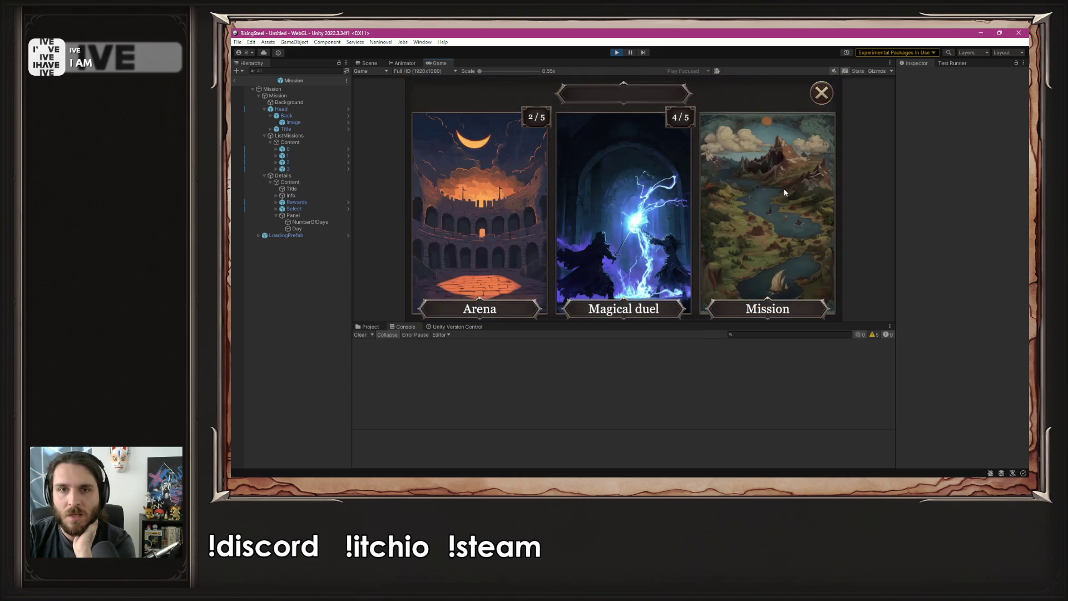
left_click(784, 193)
left_click(479, 139)
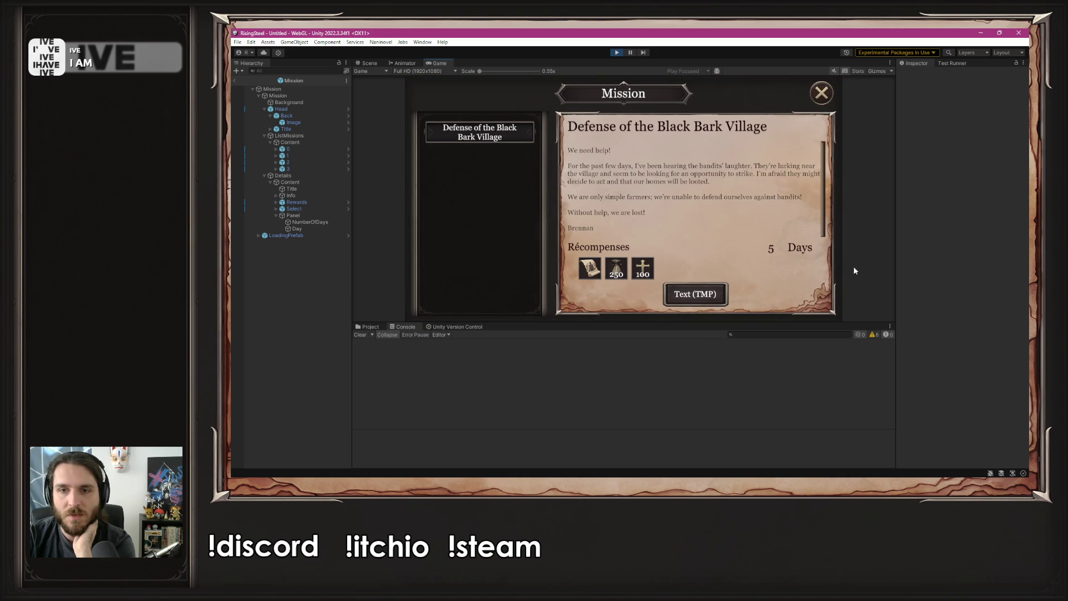
left_click(617, 52)
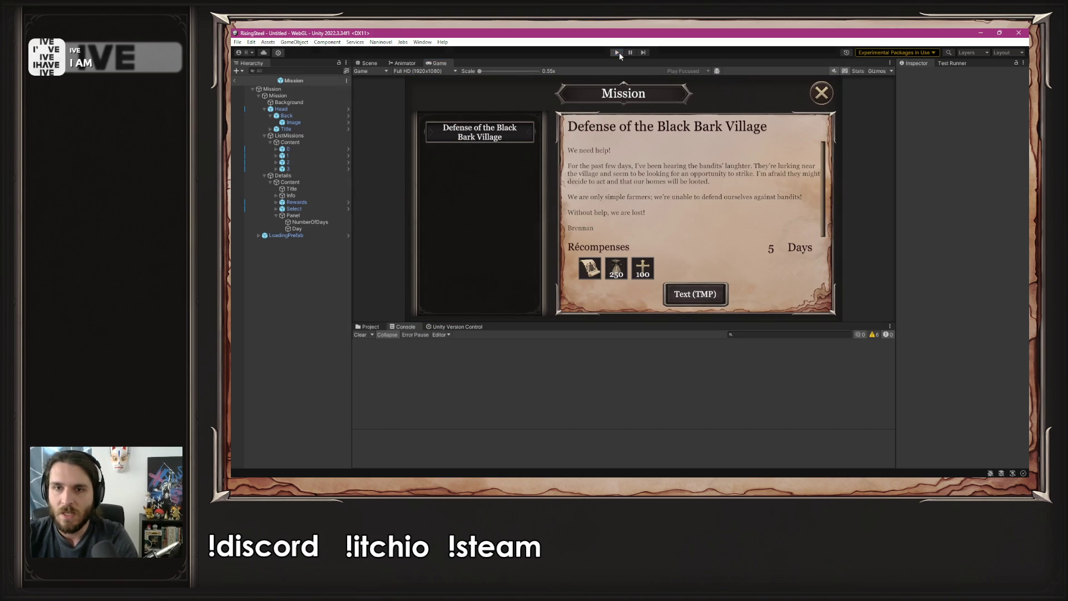
key("alt+Tab")
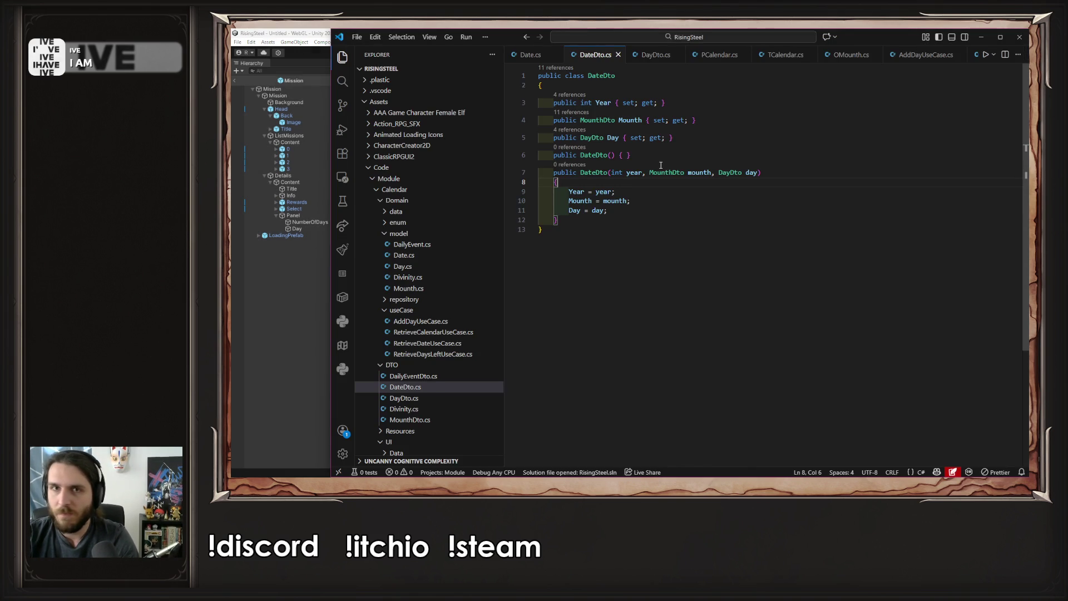
Close the DayDto.cs, DateDto.cs, Date.cs, Day.cs and remaining editor tabs
scroll(723, 55, "down", 3)
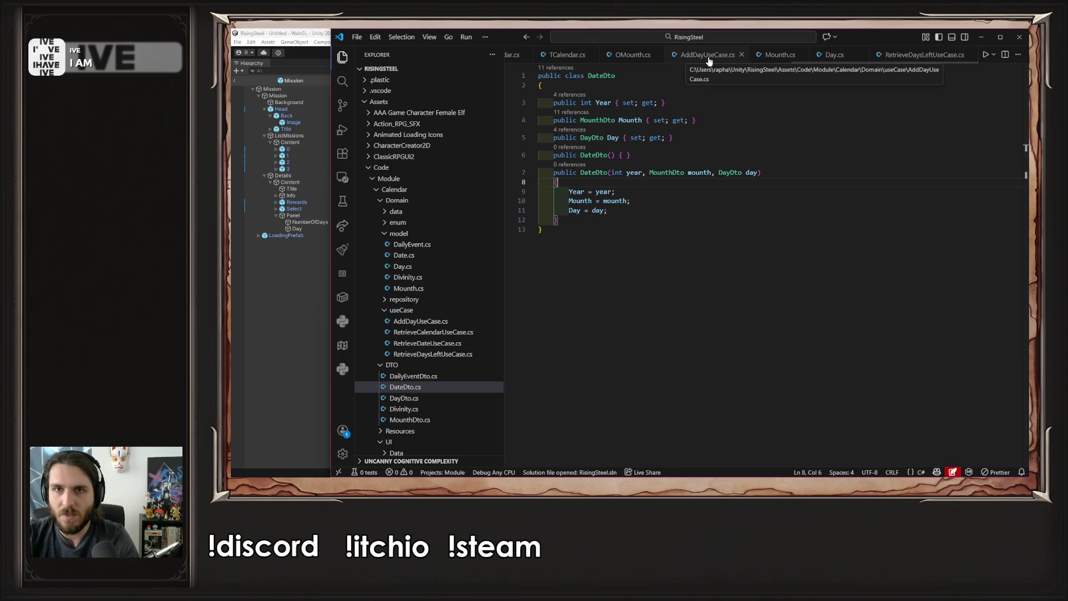
scroll(898, 56, "up", 4)
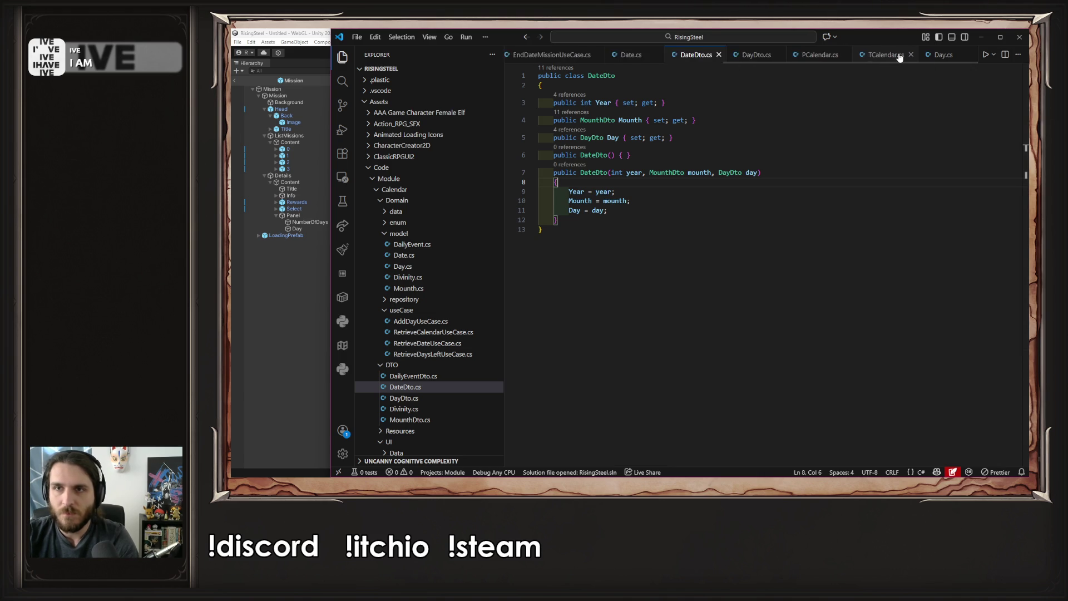
middle_click(899, 55)
middle_click(900, 56)
middle_click(900, 56)
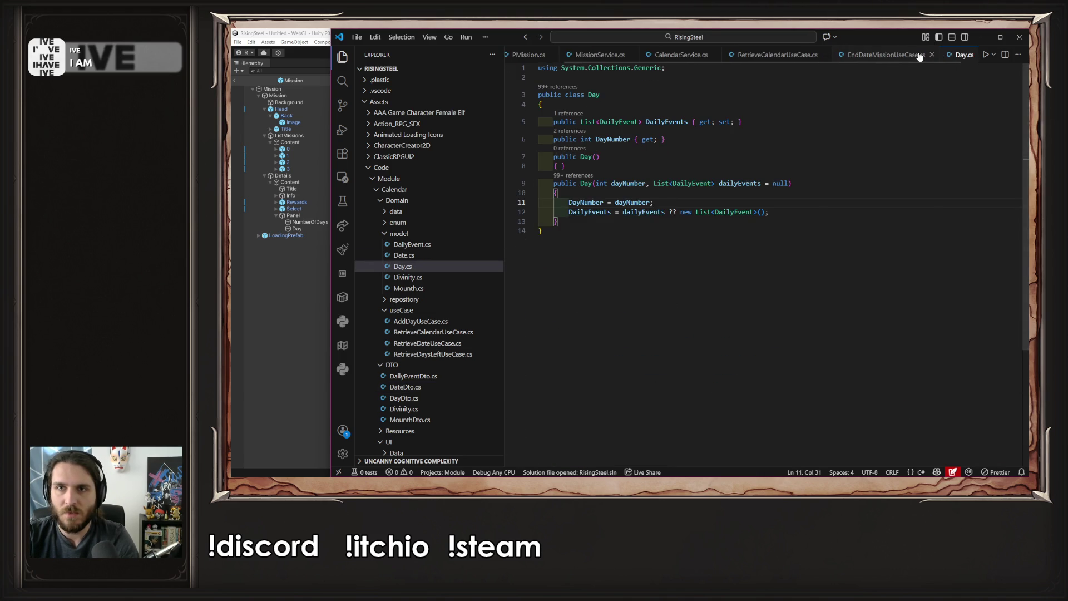
left_click(915, 56)
middle_click(963, 55)
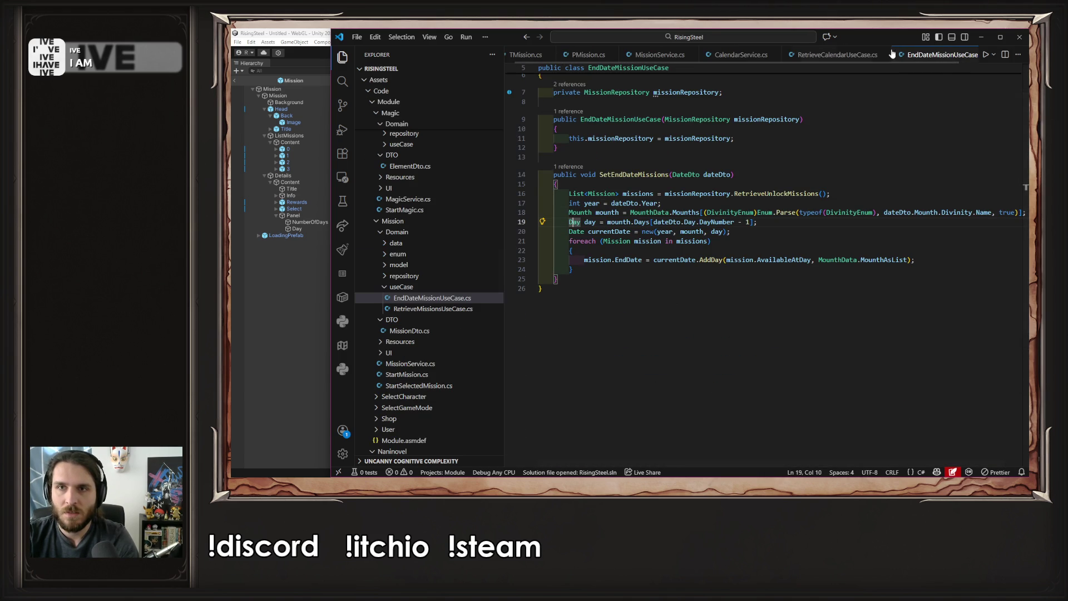
key("ctrl+w")
key("ctrl+w")
key("ctrl+w")
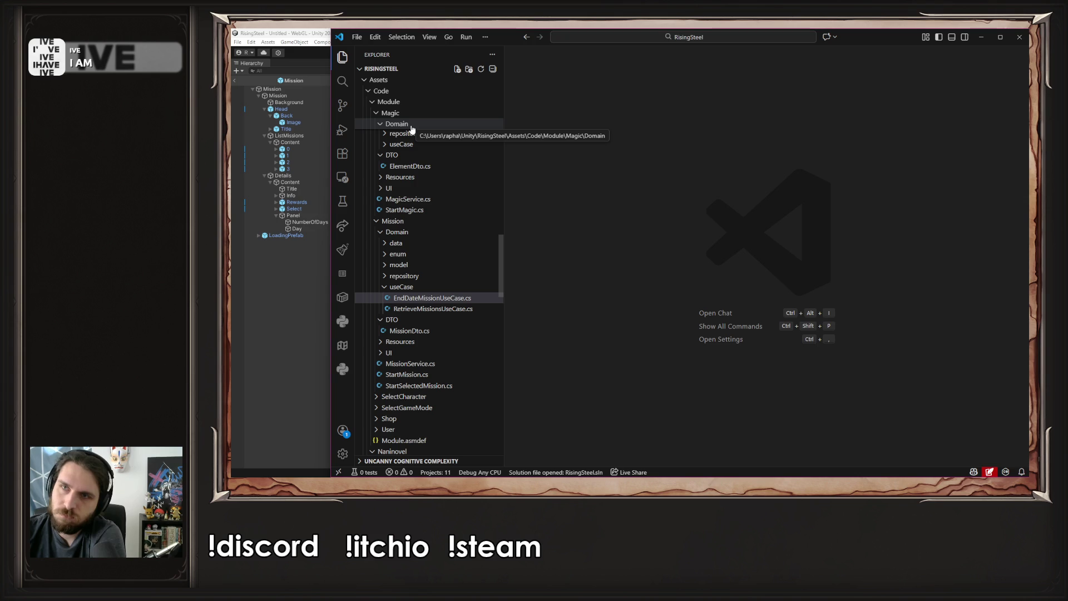
Scroll the Explorer back up to the top of the project tree
scroll(472, 209, "down", 10)
scroll(472, 210, "up", 8)
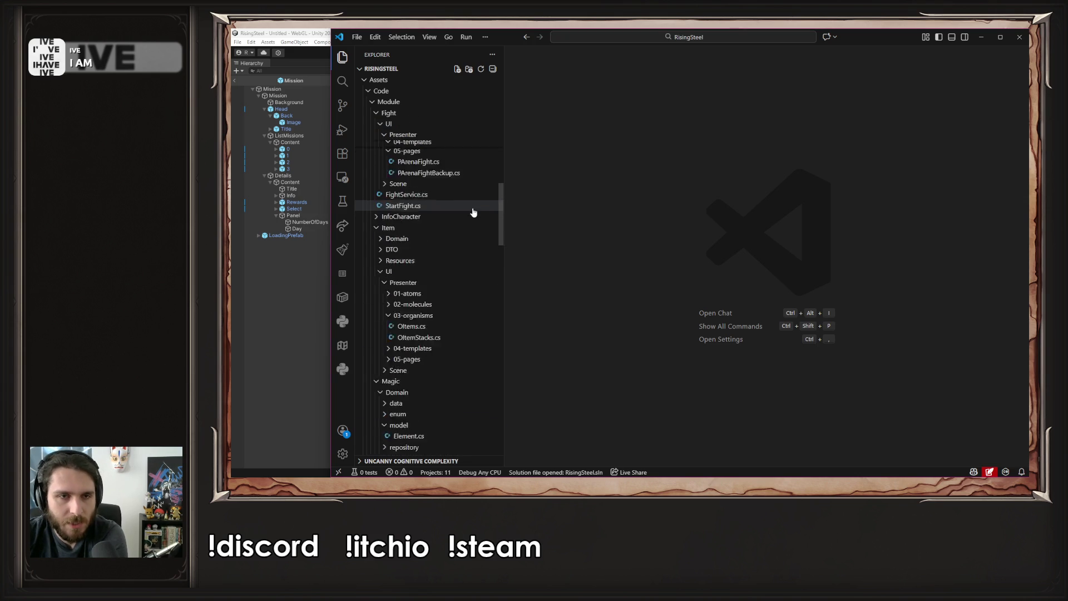
scroll(472, 211, "down", 5)
scroll(470, 237, "up", 4)
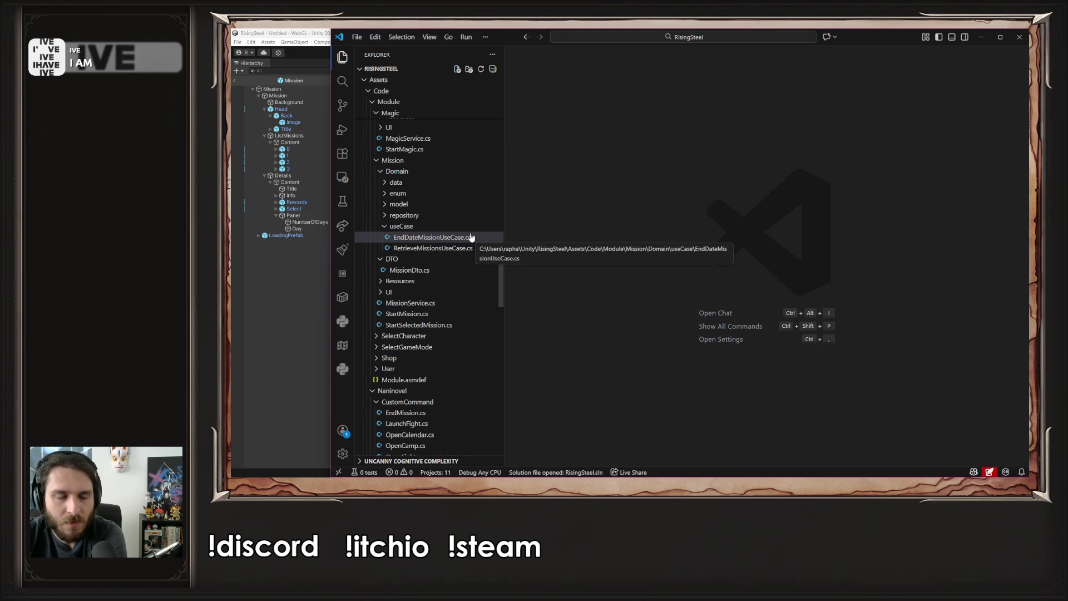
scroll(500, 242, "up", 5)
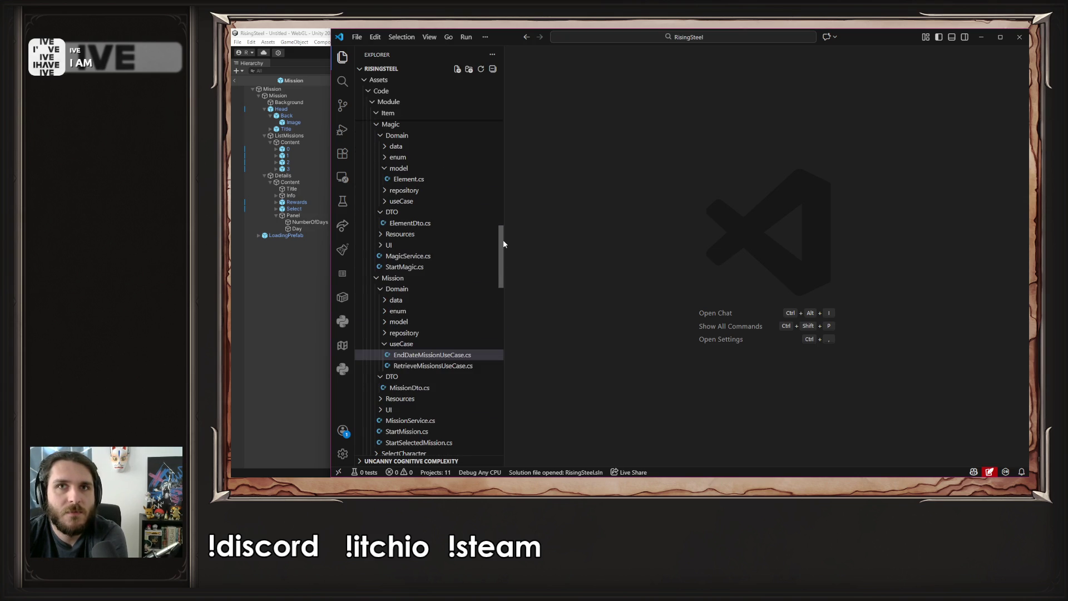
scroll(465, 253, "up", 7)
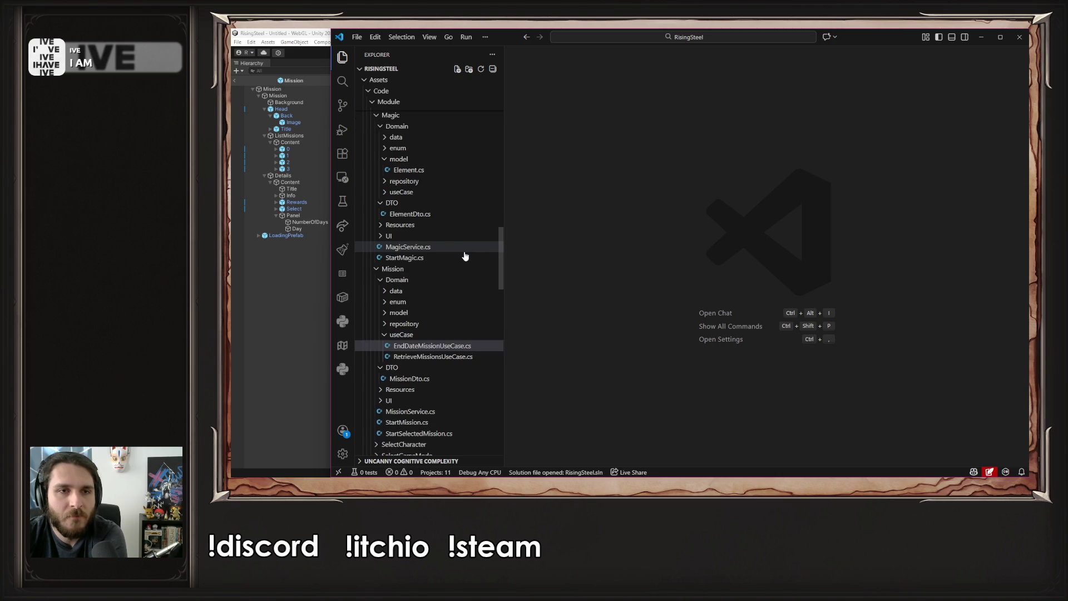
scroll(466, 247, "up", 20)
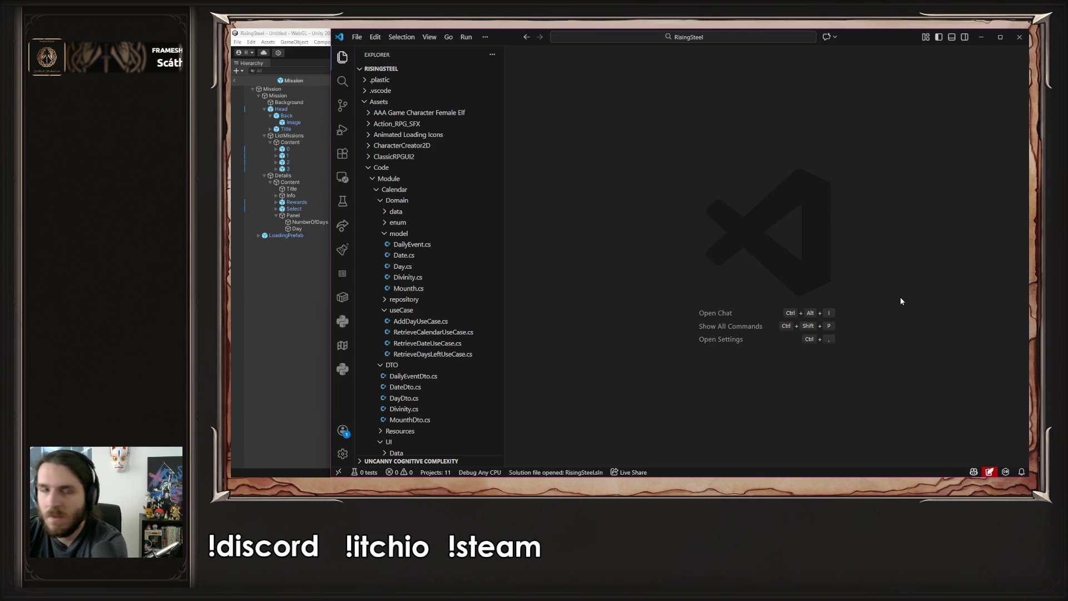
Collapse the Calendar module's Domain, DTO, UI, model and useCase subfolders, then Calendar itself
left_click(451, 200)
left_click(436, 222)
left_click(436, 212)
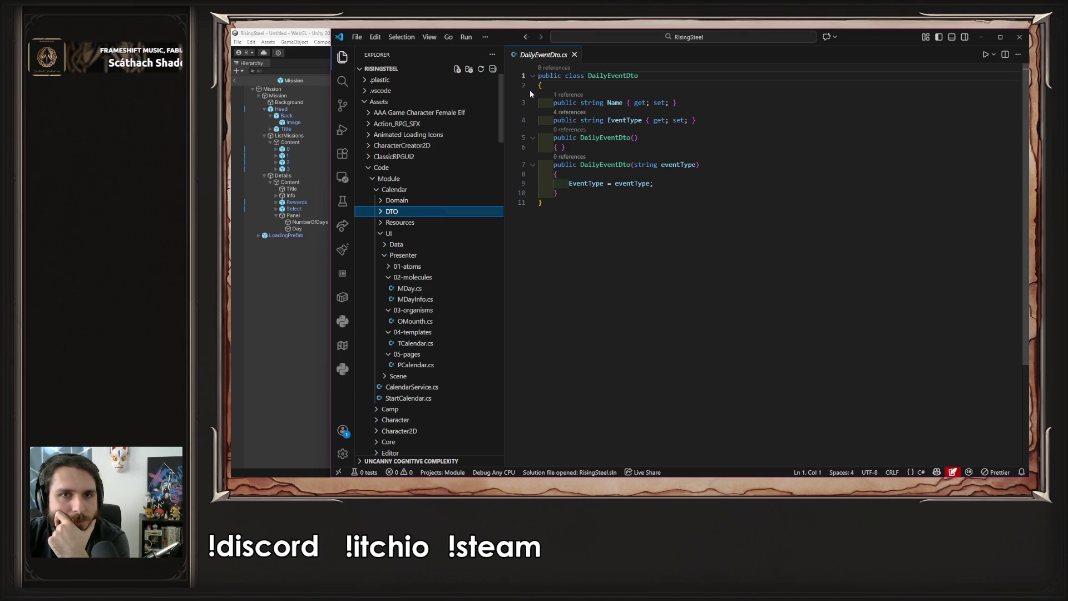
key("ctrl+w")
left_click(421, 234)
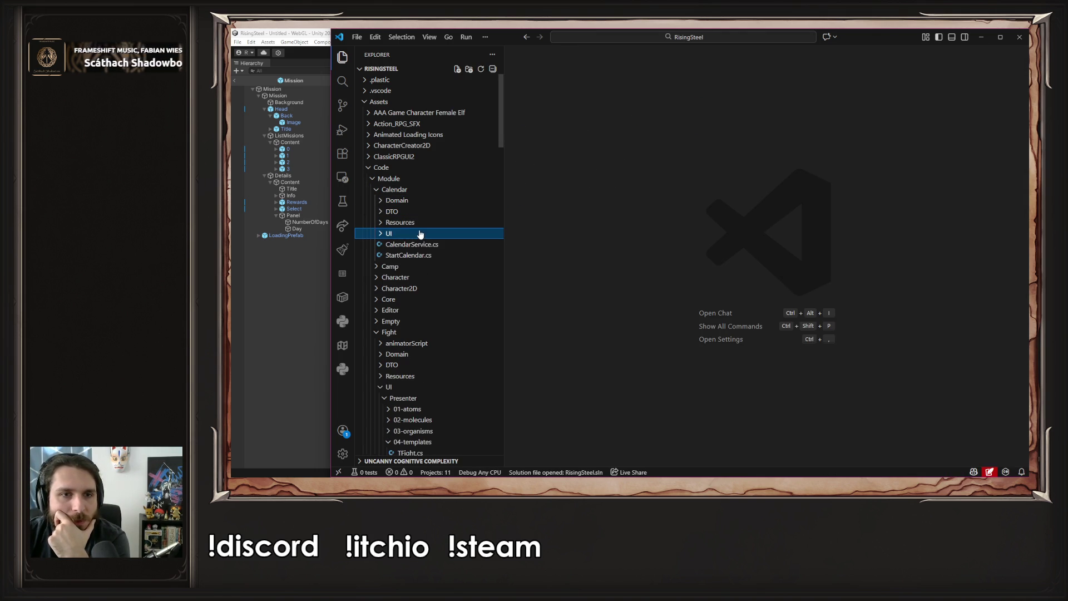
left_click(441, 236)
left_click(441, 255)
left_click(441, 257)
left_click(441, 257)
left_click(440, 235)
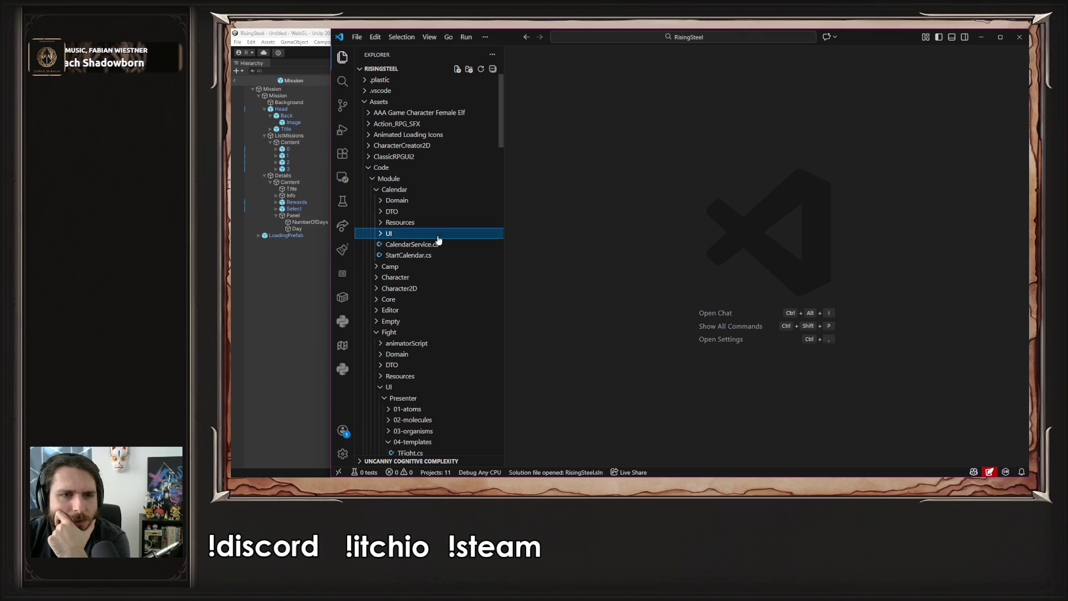
left_click(431, 202)
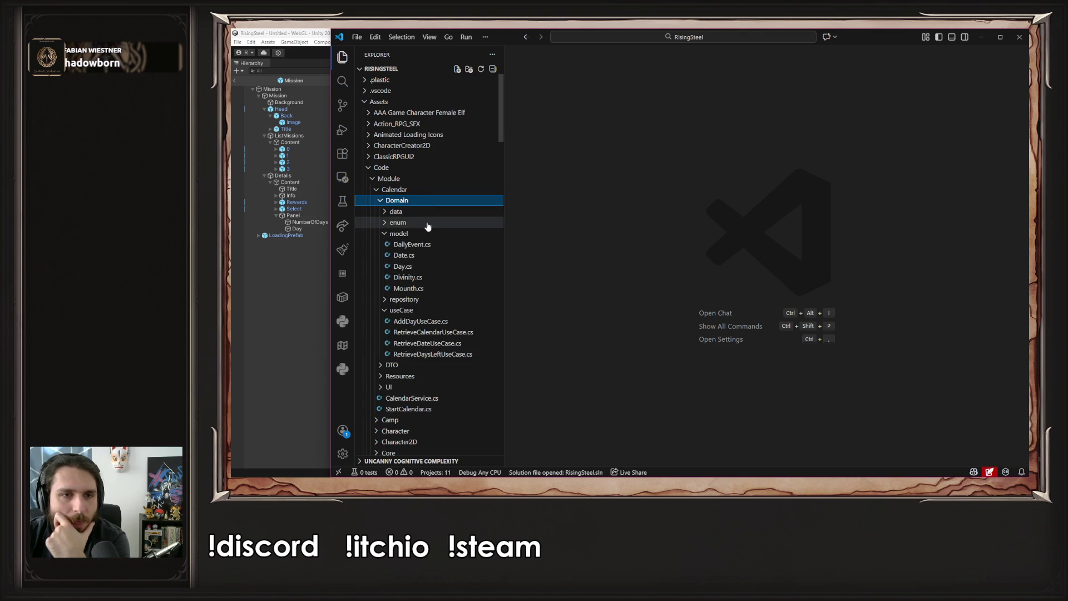
left_click(426, 233)
left_click(425, 257)
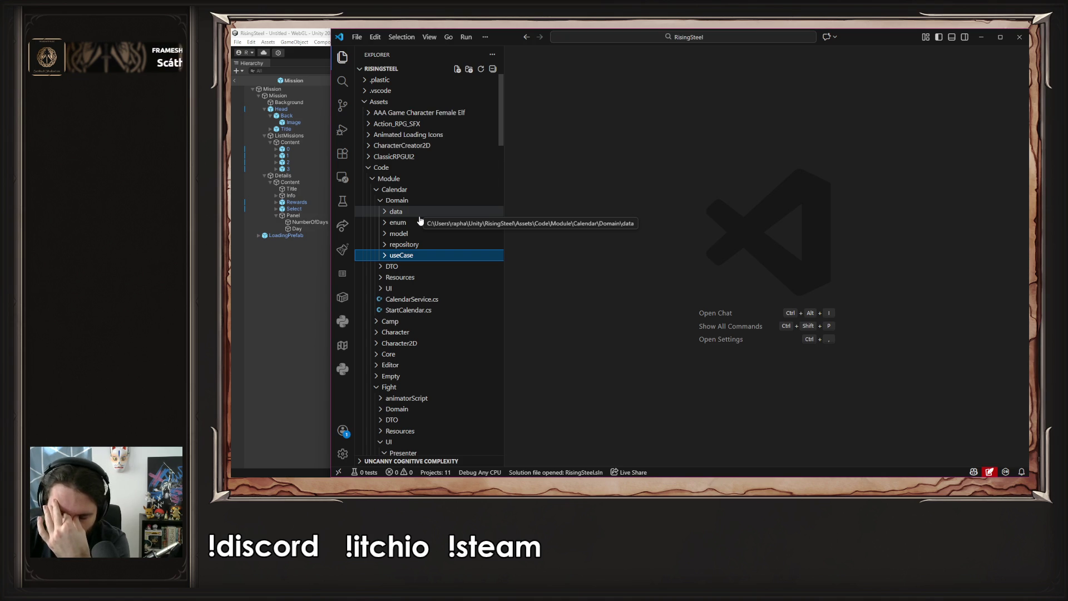
left_click(414, 191)
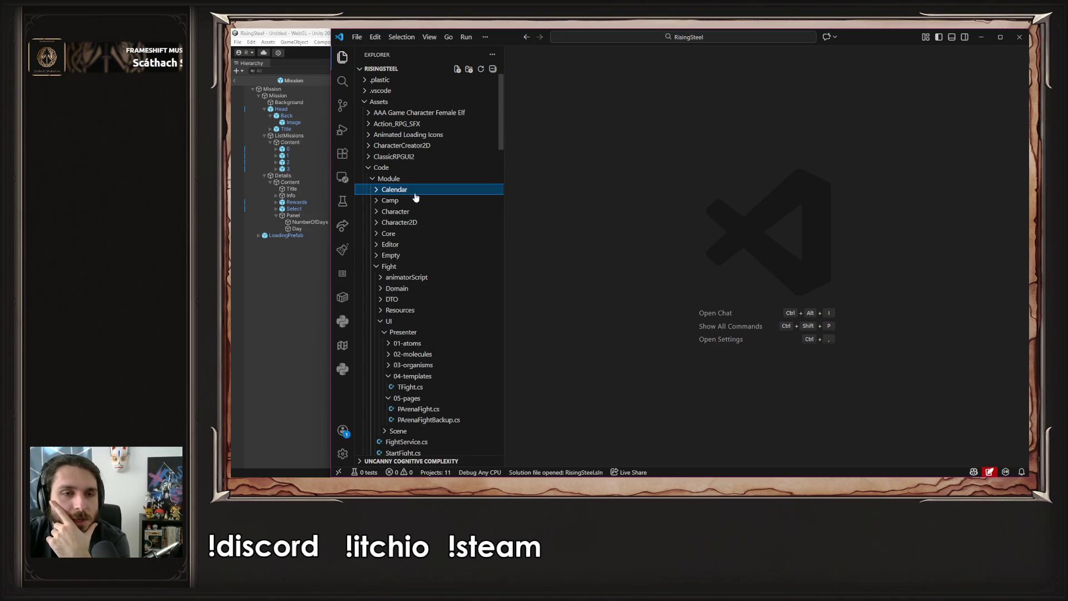
Collapse the Fight, Item and Magic module folders
left_click(412, 267)
left_click(416, 278)
left_click(417, 277)
left_click(406, 289)
left_click(408, 300)
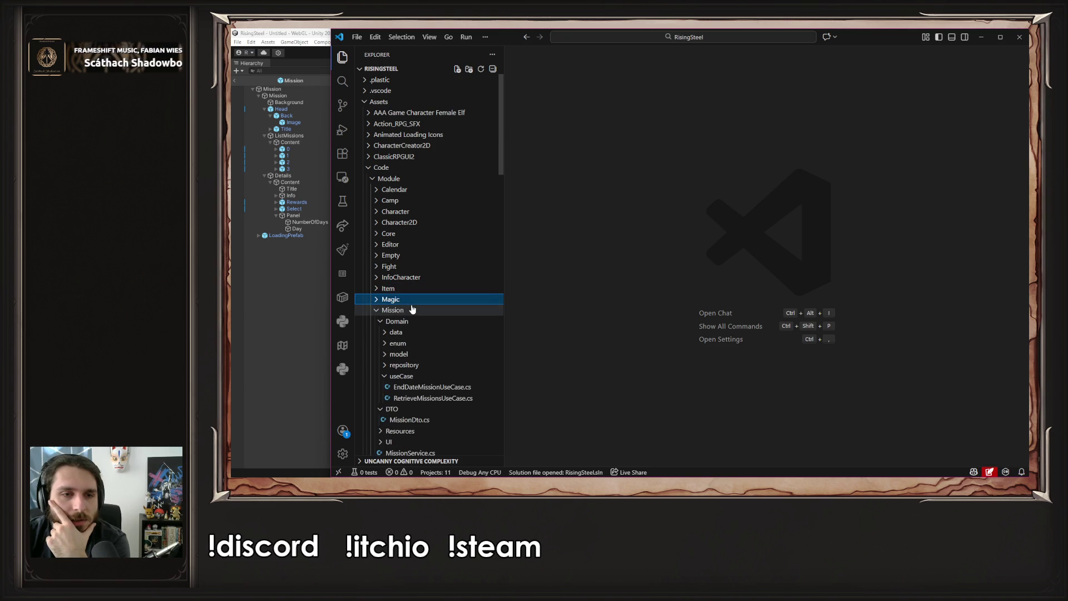
Expand Mission > Domain > repository and select MissionRepository.cs
left_click(413, 311)
left_click(415, 312)
scroll(415, 316, "down", 1)
left_click(416, 280)
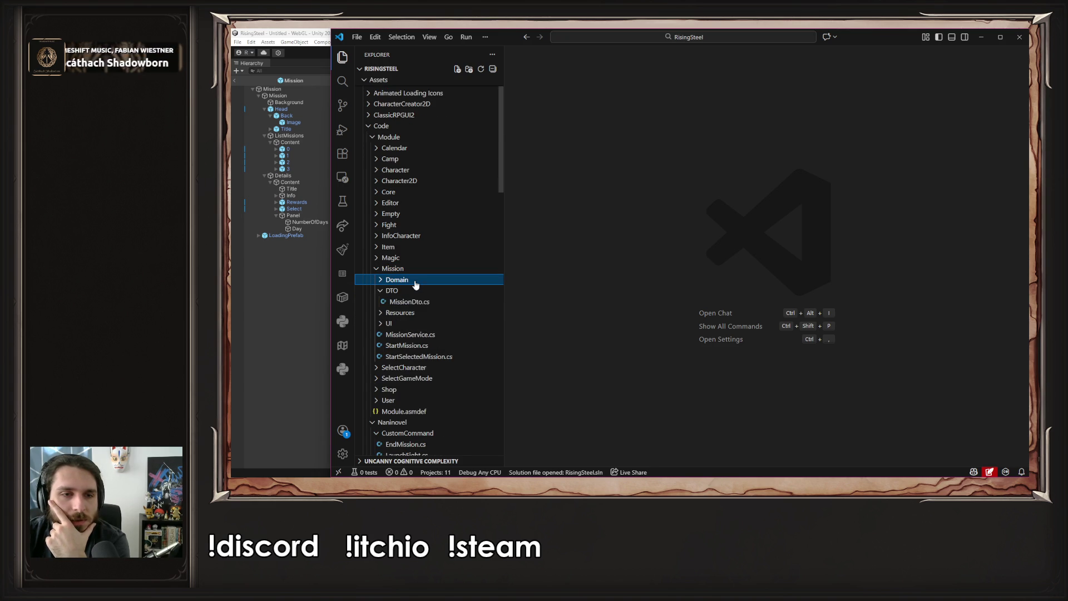
left_click(414, 291)
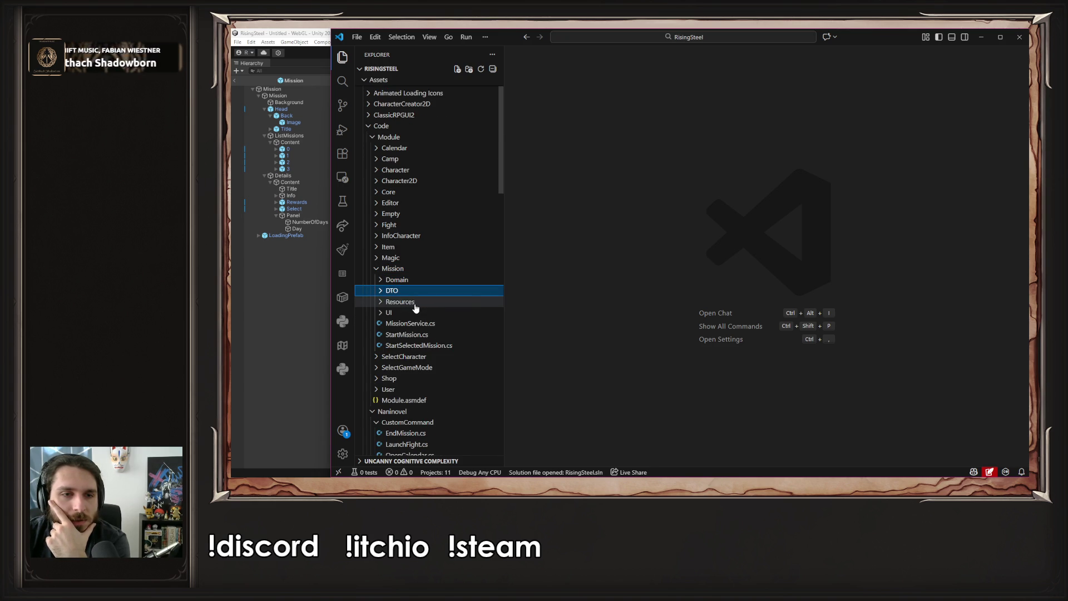
left_click(416, 279)
left_click(416, 334)
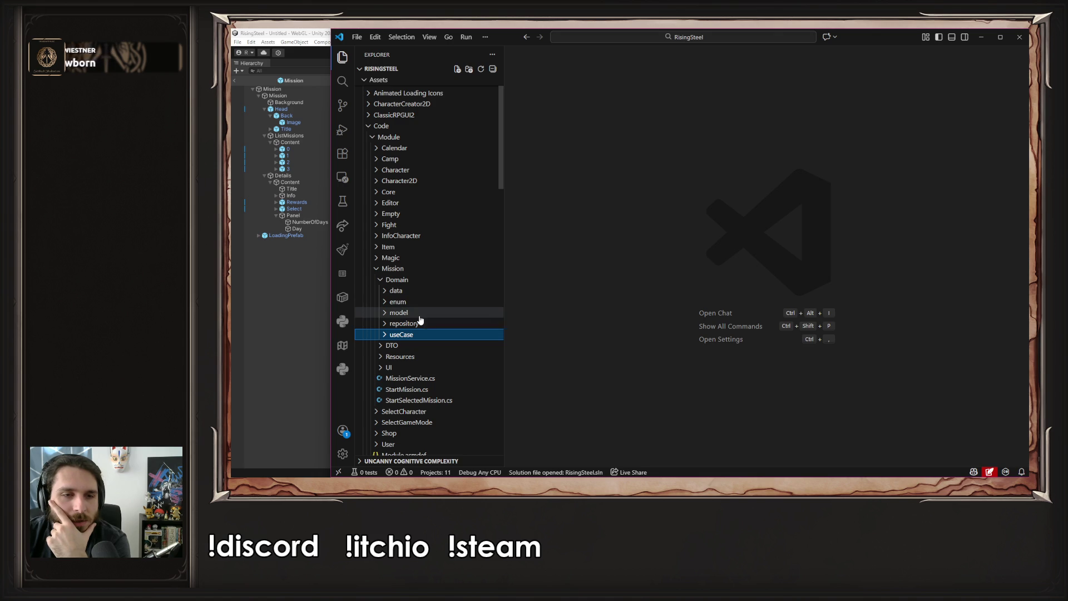
left_click(421, 313)
left_click(421, 313)
left_click(421, 290)
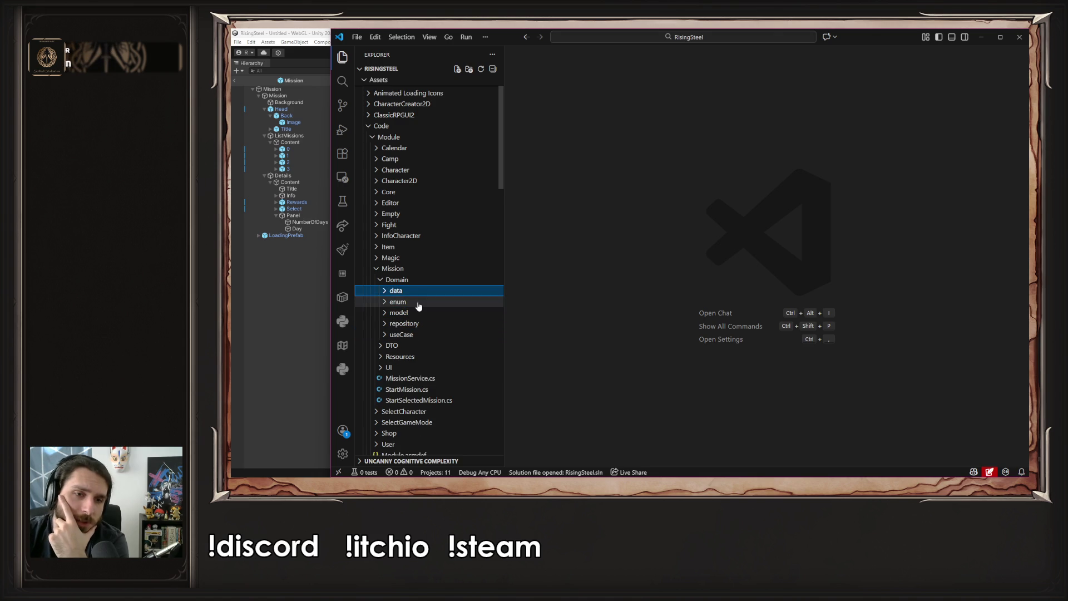
left_click(419, 304)
left_click(416, 324)
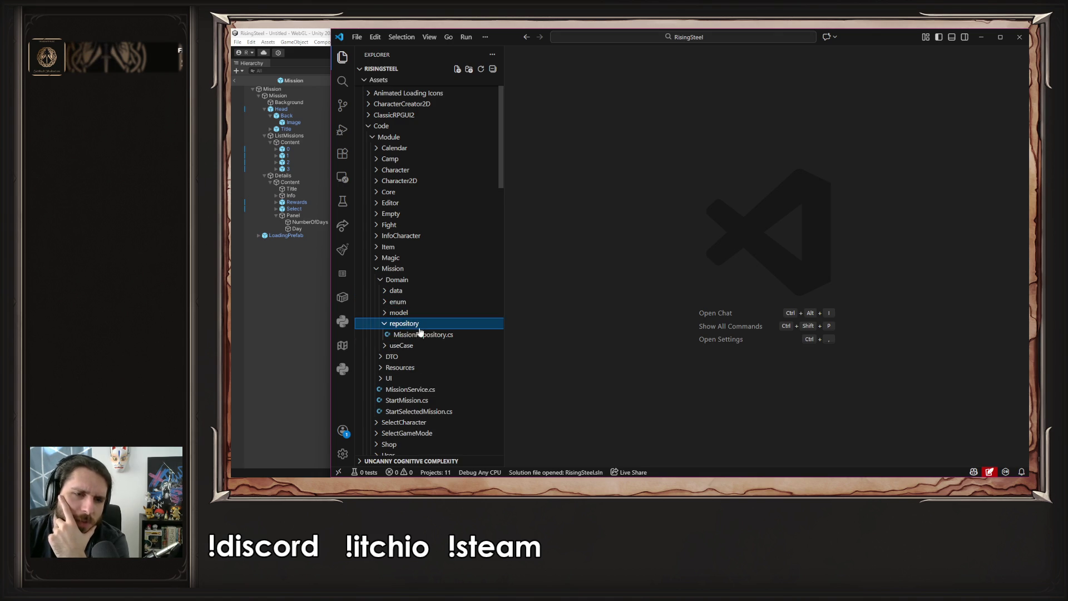
left_click(420, 335)
In InitMission, change the blackBark mission's 5 to 30, save, and let Unity recompile
scroll(725, 308, "down", 10)
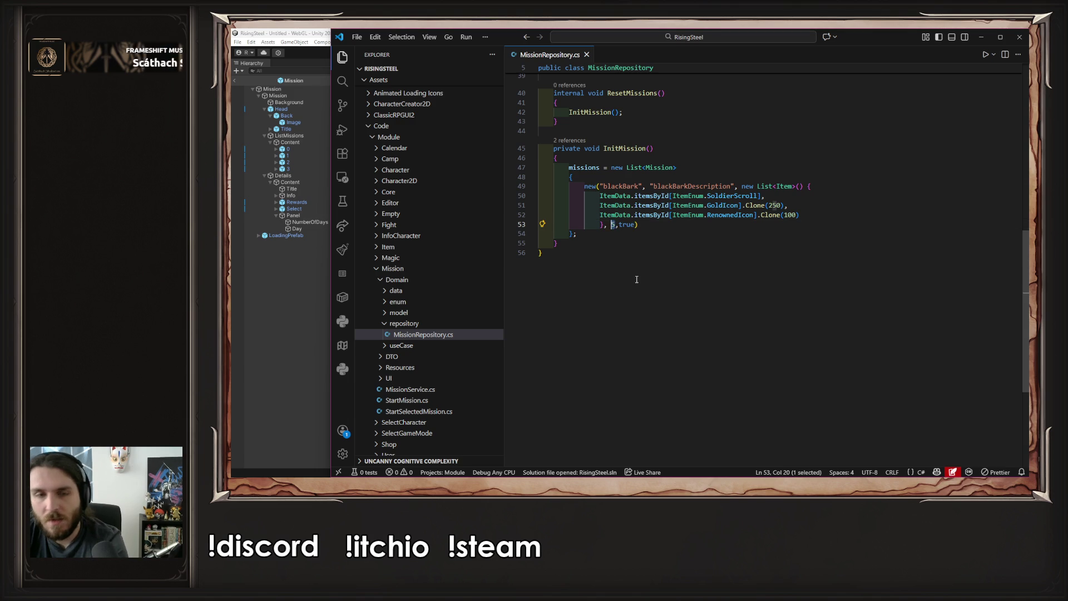
type("30")
key("ctrl+s")
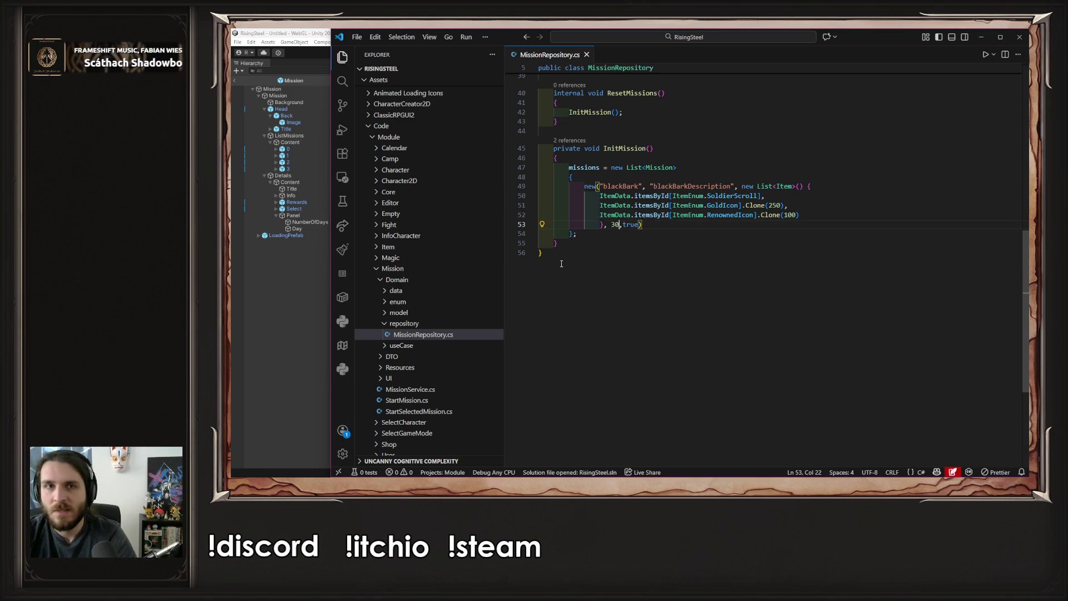
left_click(325, 293)
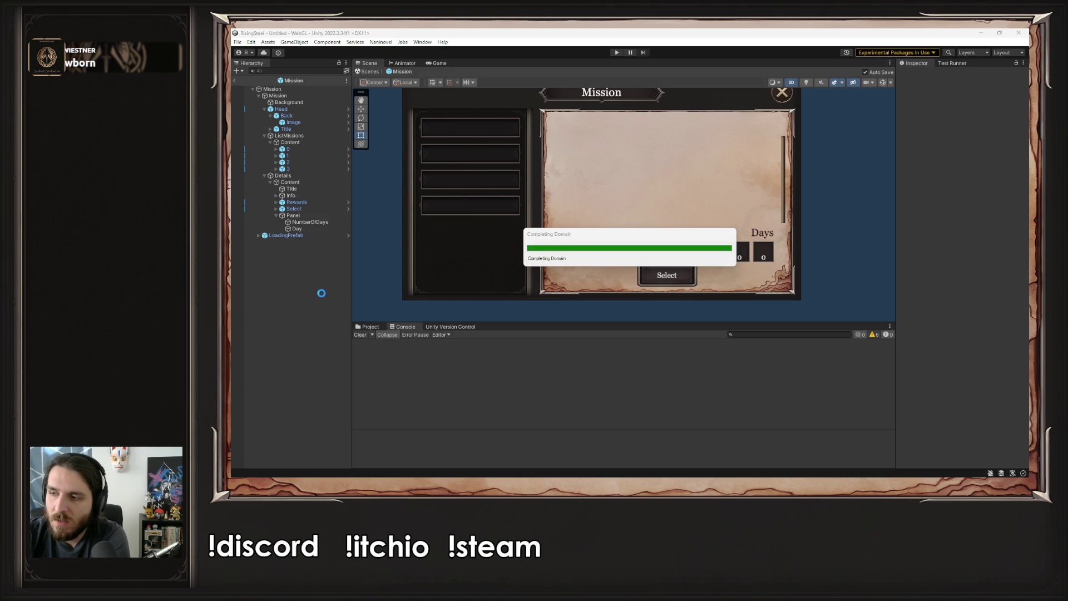
Play-test in Unity: Defense of the Black Bark Village shows 2 days left; then return to VS Code
left_click(612, 52)
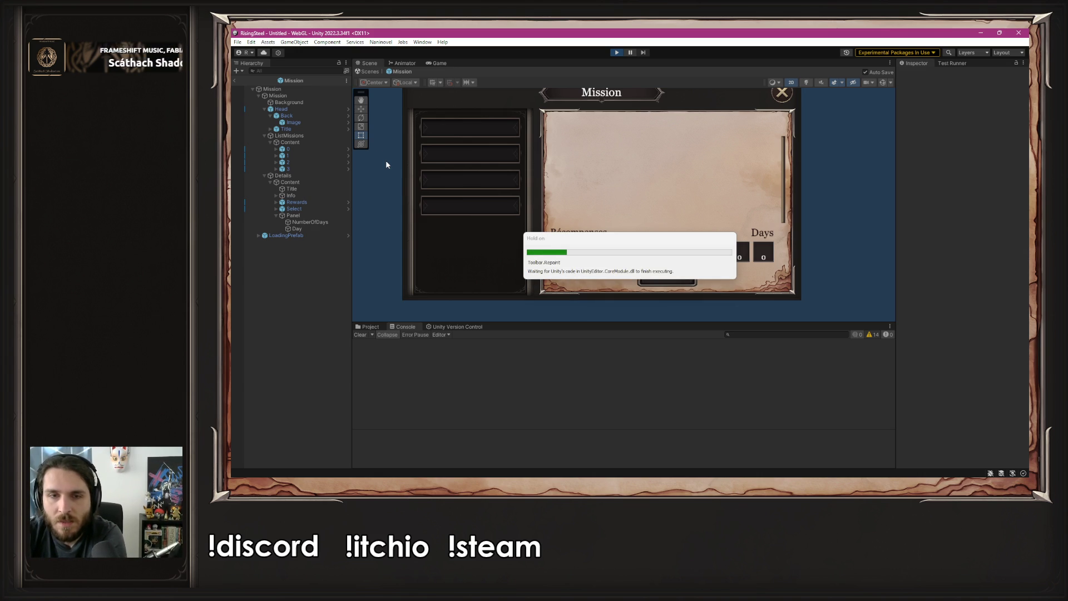
left_click(648, 148)
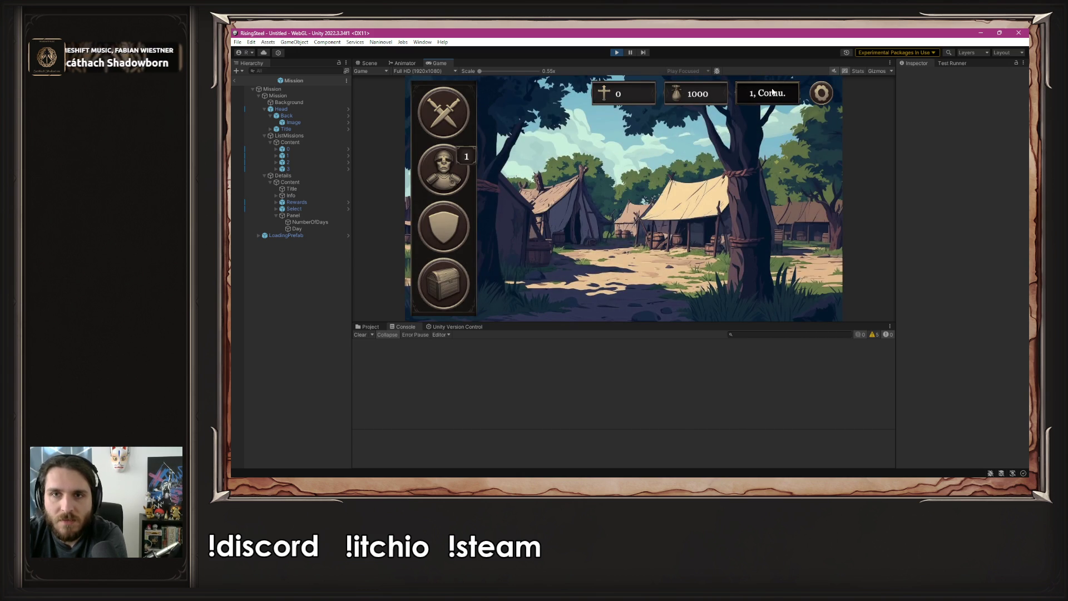
left_click(753, 97)
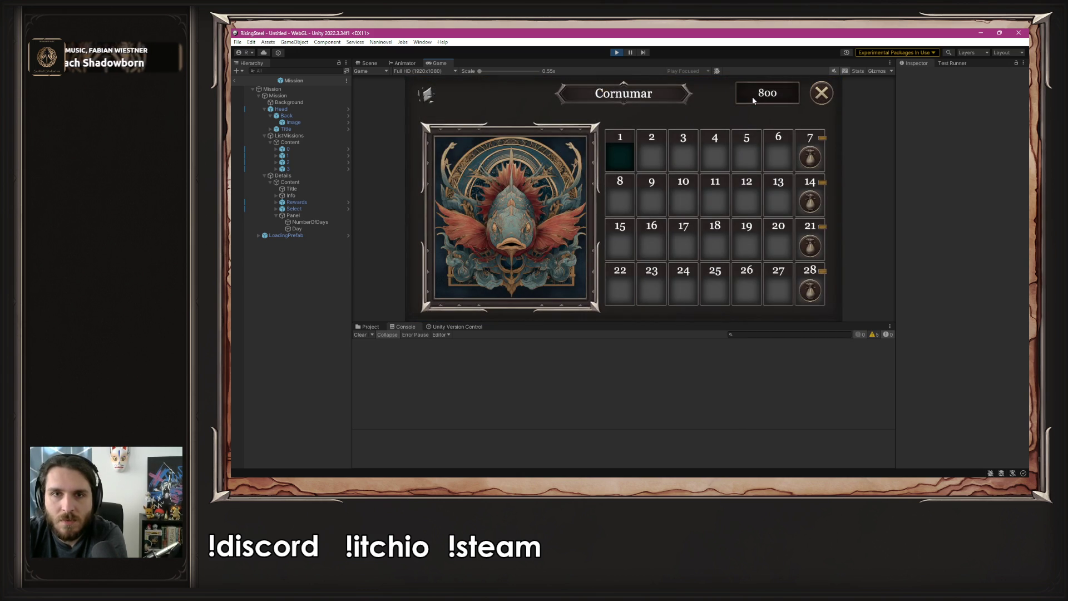
left_click(821, 93)
left_click(450, 115)
left_click(776, 162)
left_click(488, 138)
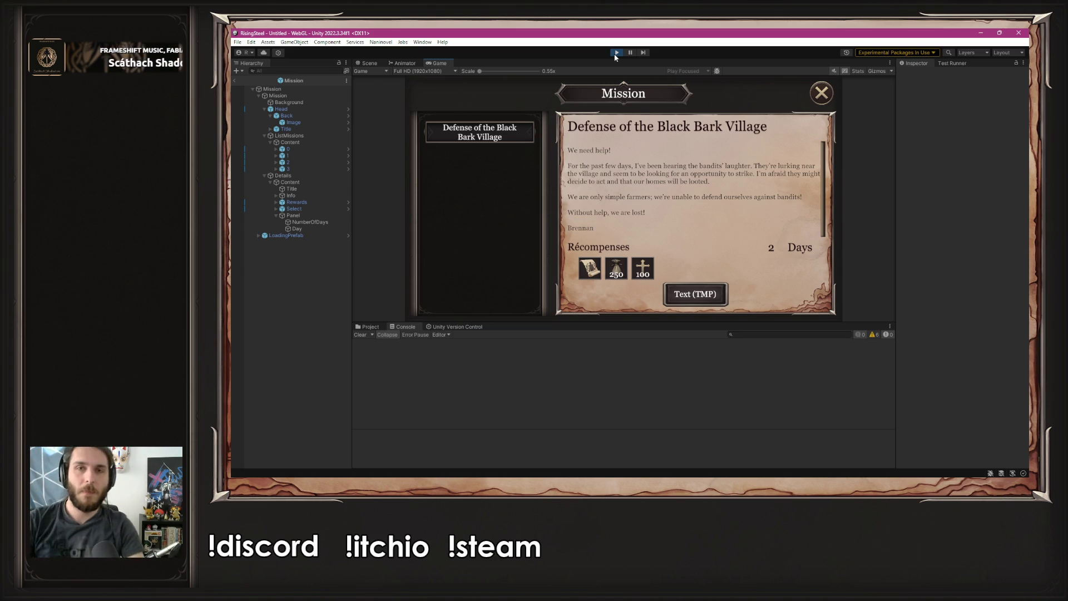
left_click(616, 53)
key("alt+Tab")
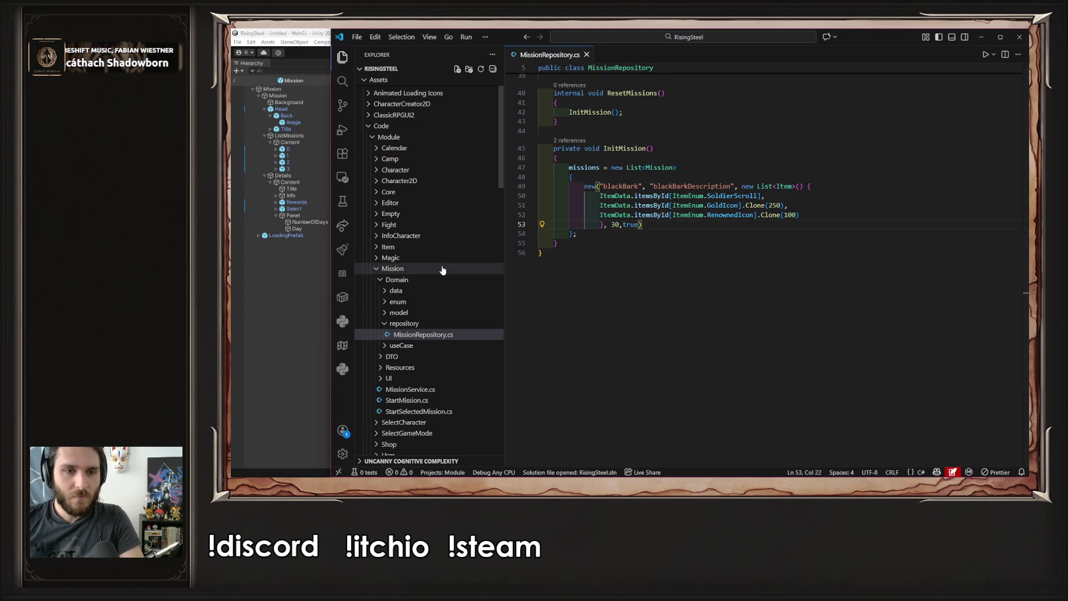
Open PMission.cs from Mission > UI > Presenter > 05-pages and view its Awake method
scroll(439, 278, "down", 2)
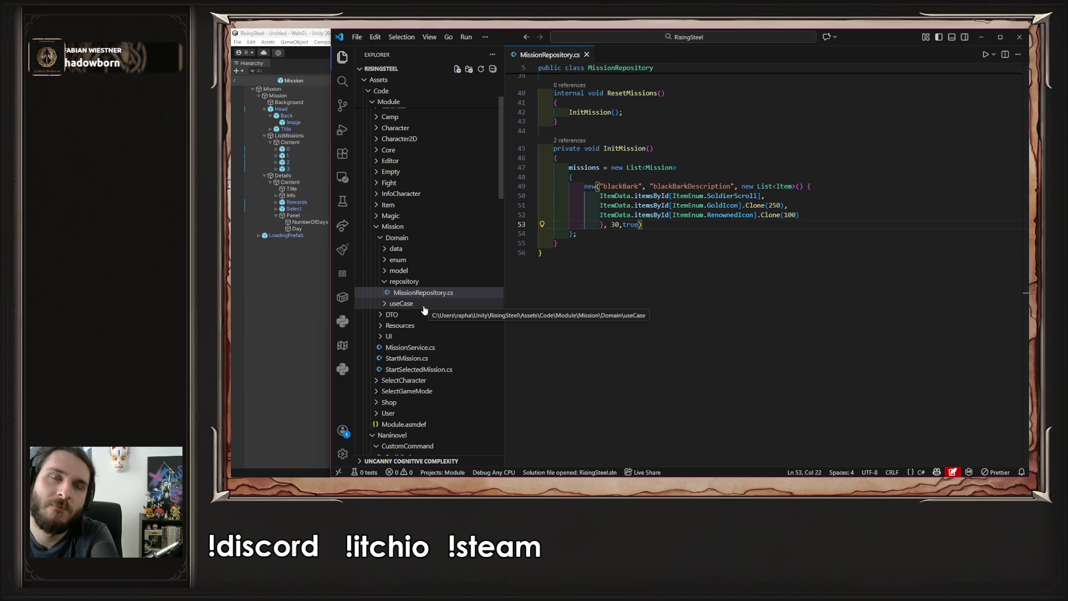
scroll(406, 312, "up", 4)
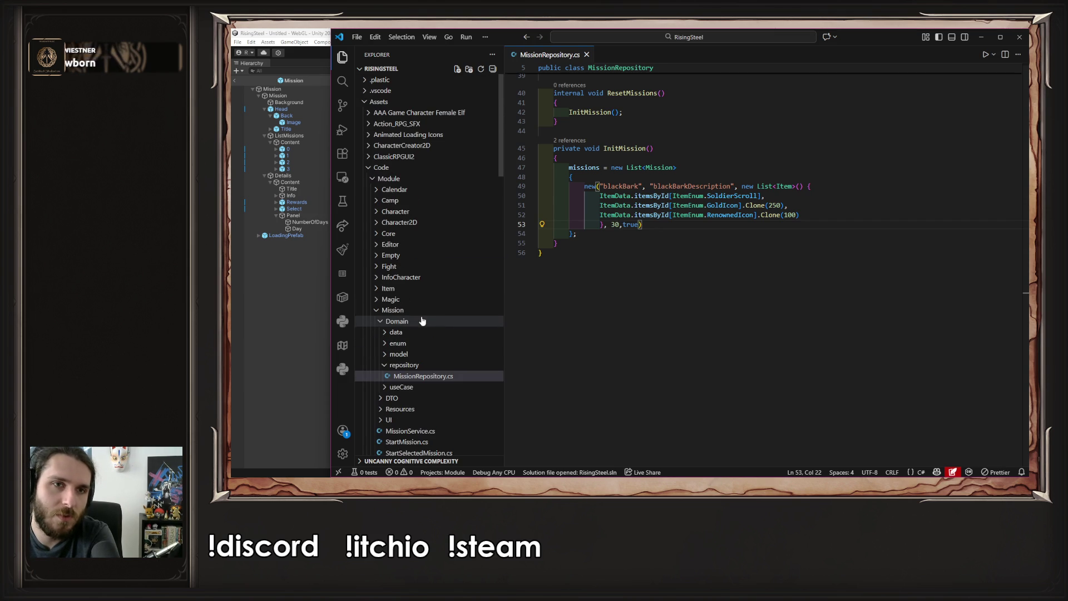
scroll(423, 334, "down", 4)
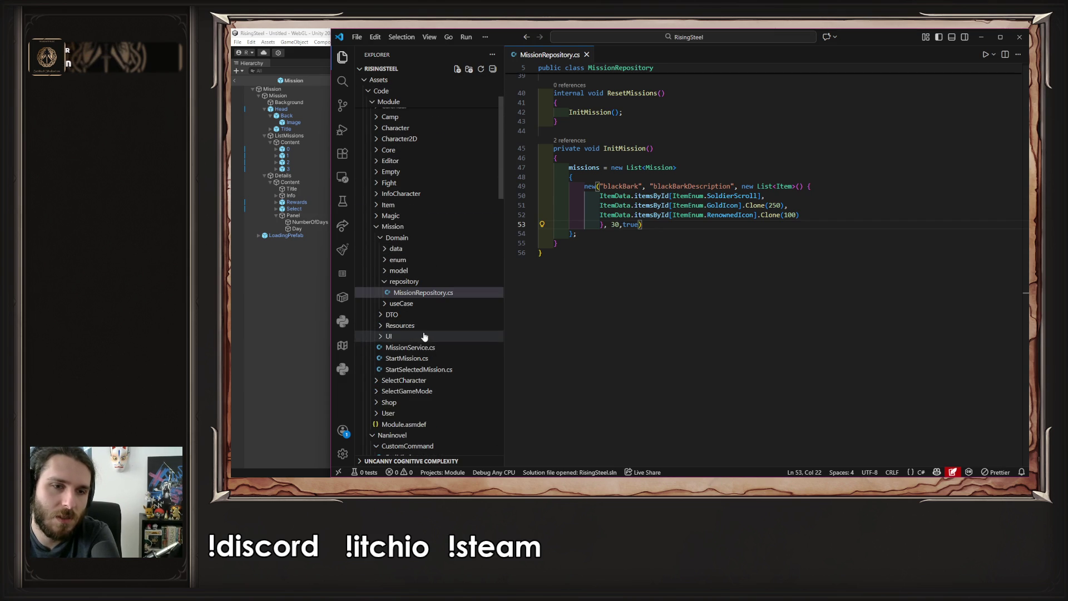
left_click(428, 336)
left_click(427, 348)
scroll(429, 356, "down", 2)
left_click(430, 359)
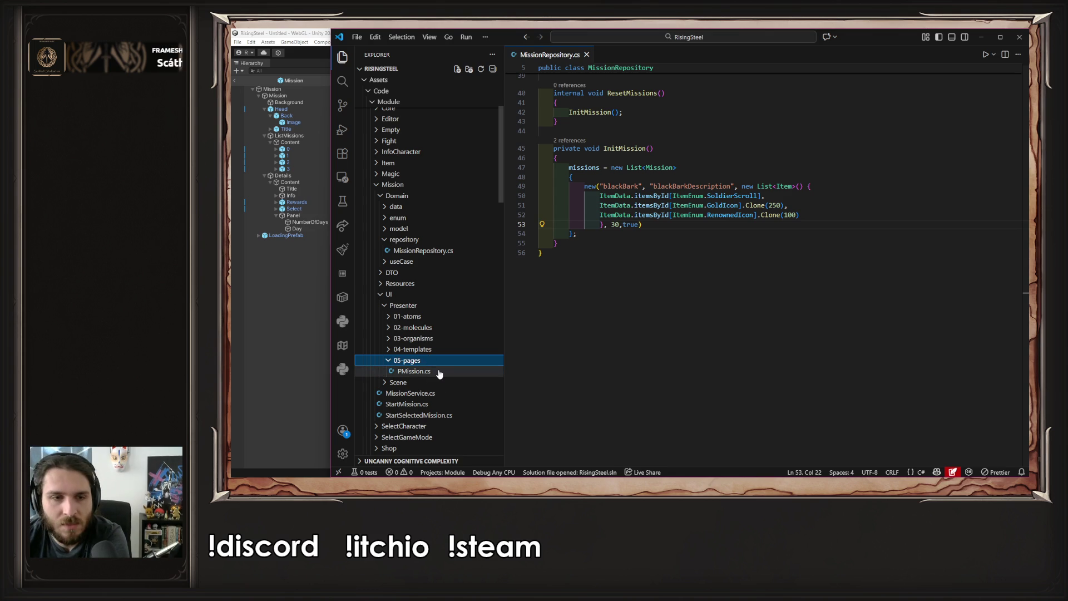
left_click(438, 372)
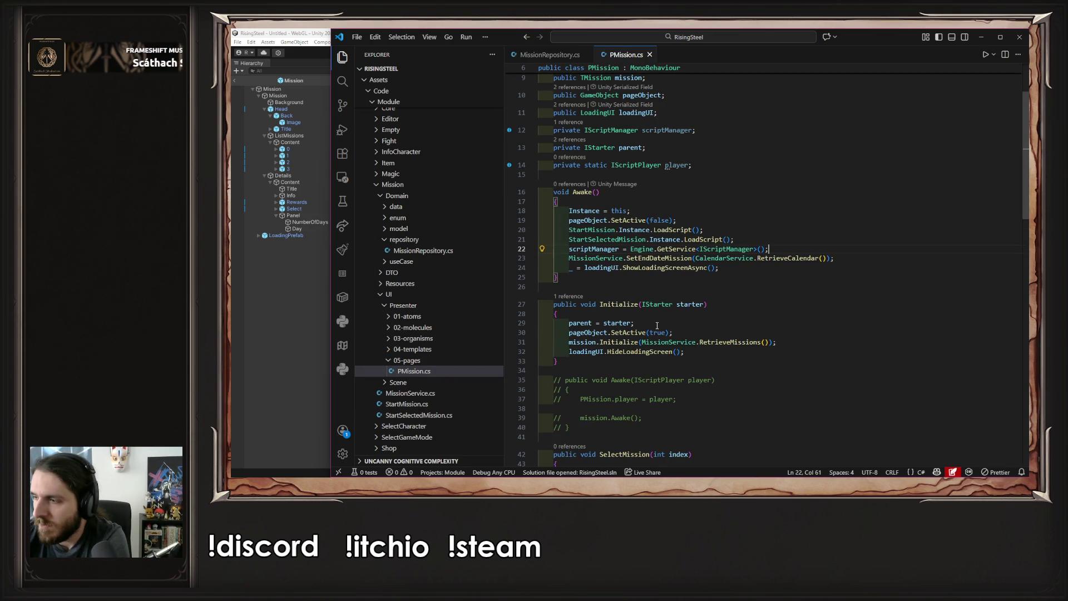
scroll(657, 325, "down", 15)
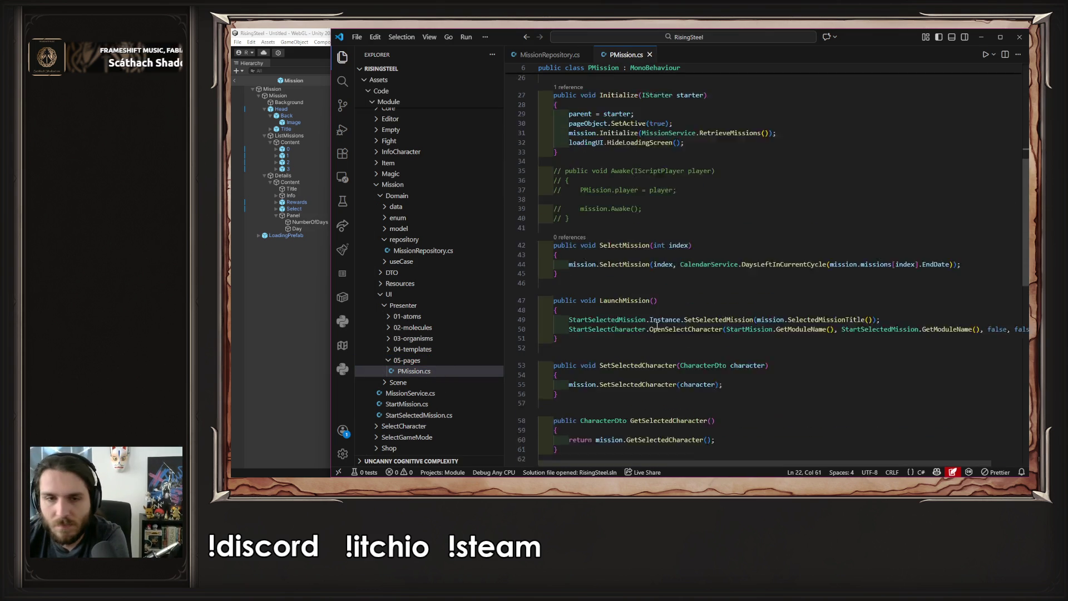
scroll(657, 325, "up", 6)
scroll(657, 324, "up", 10)
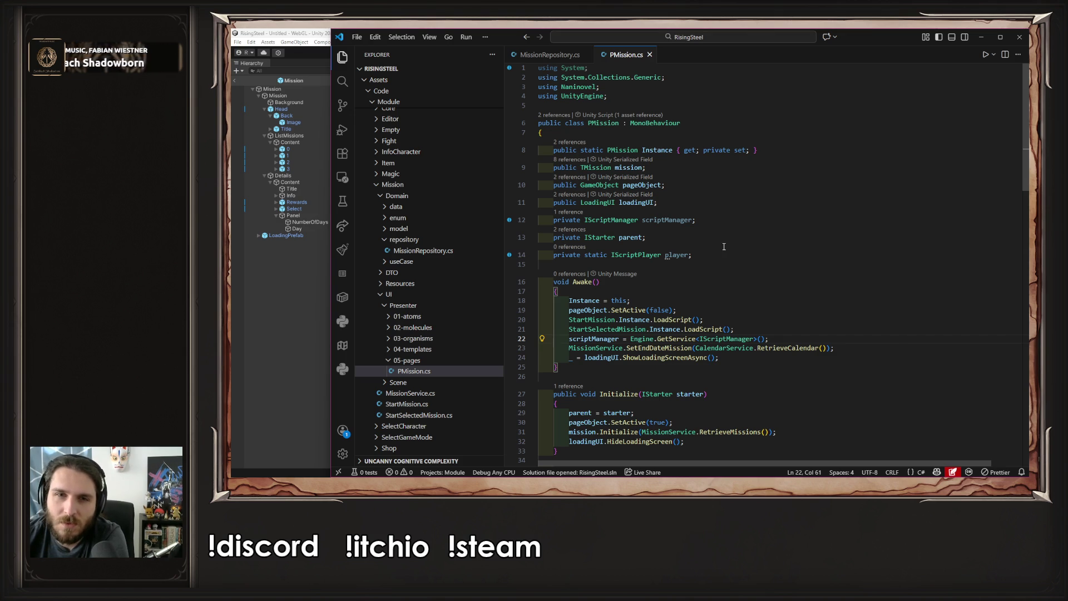
scroll(726, 256, "down", 3)
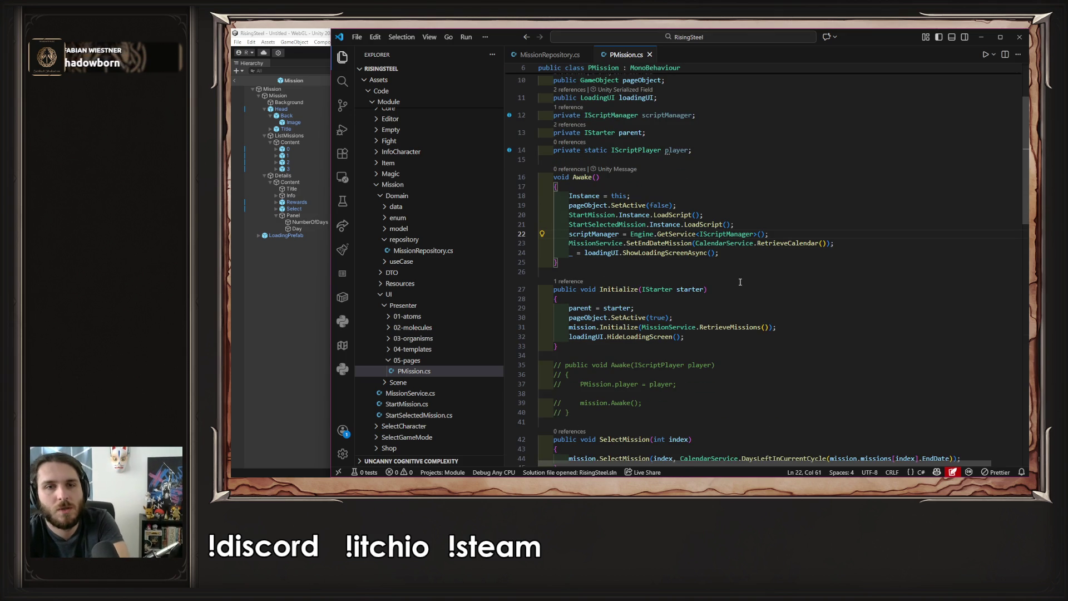
Follow RetrieveMissions into RetrieveMissionsUseCase, then return to PMission.cs
left_click(733, 328, "ctrl")
left_click(718, 206, "ctrl")
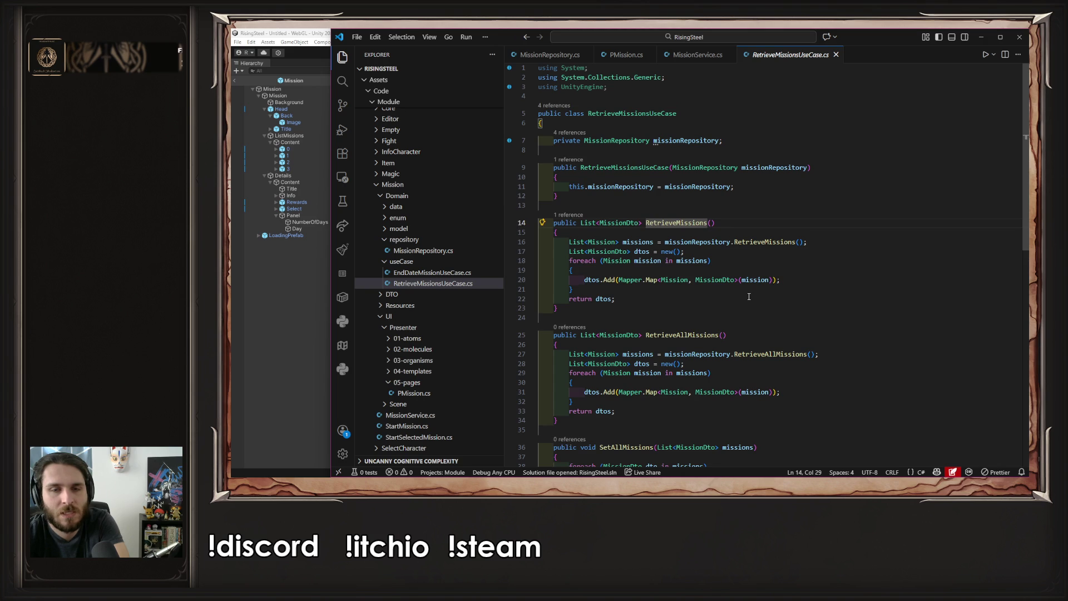
left_click(693, 62)
left_click(549, 55)
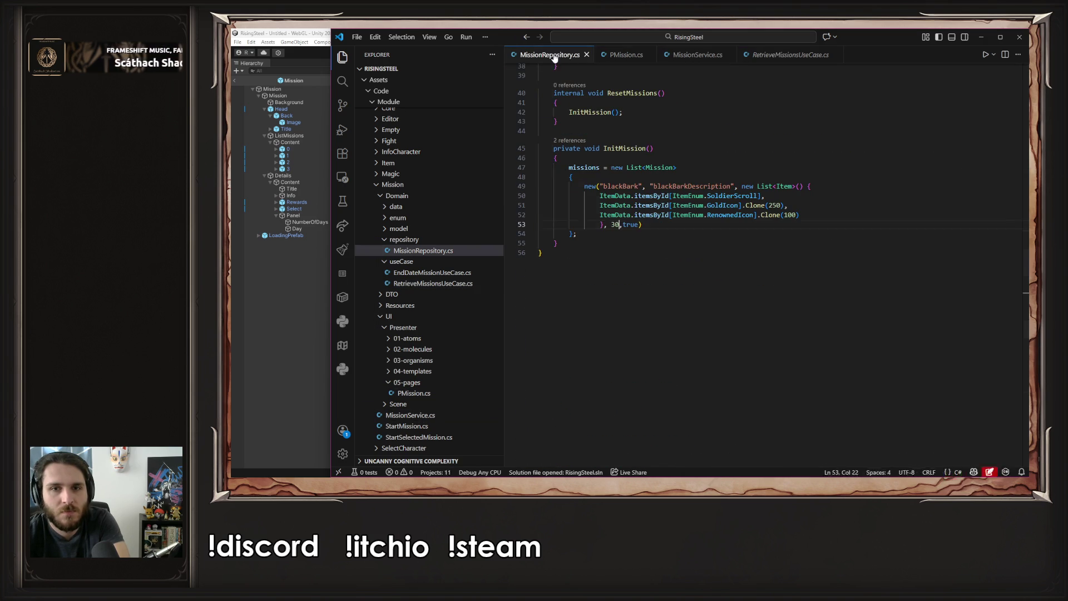
left_click(612, 55)
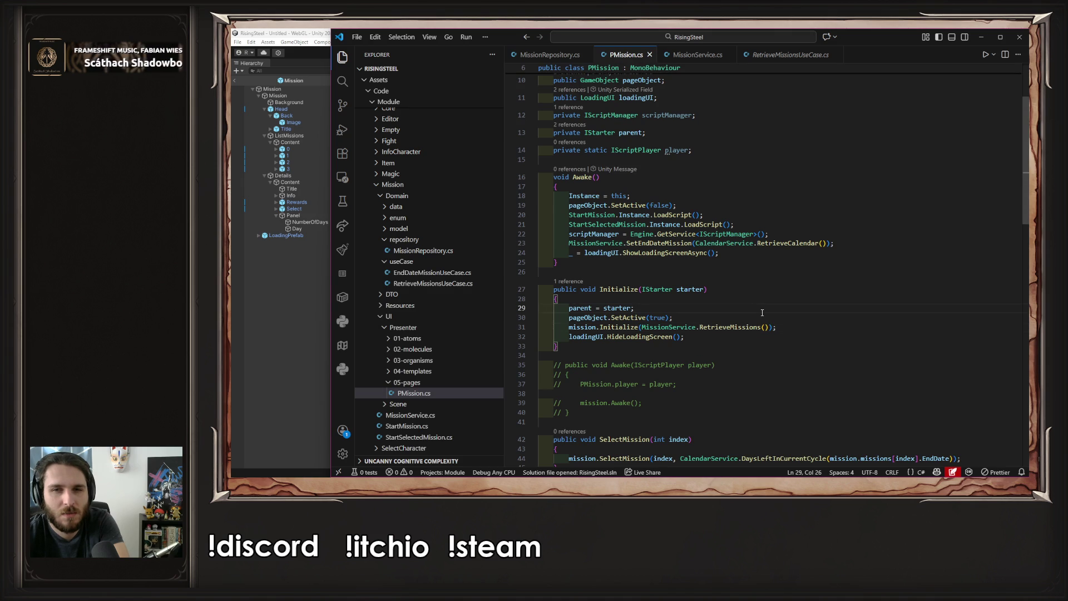
Inspect the RetrieveCalendar call and TMission's Initialize use of the missions parameter
mouse_move(611, 332)
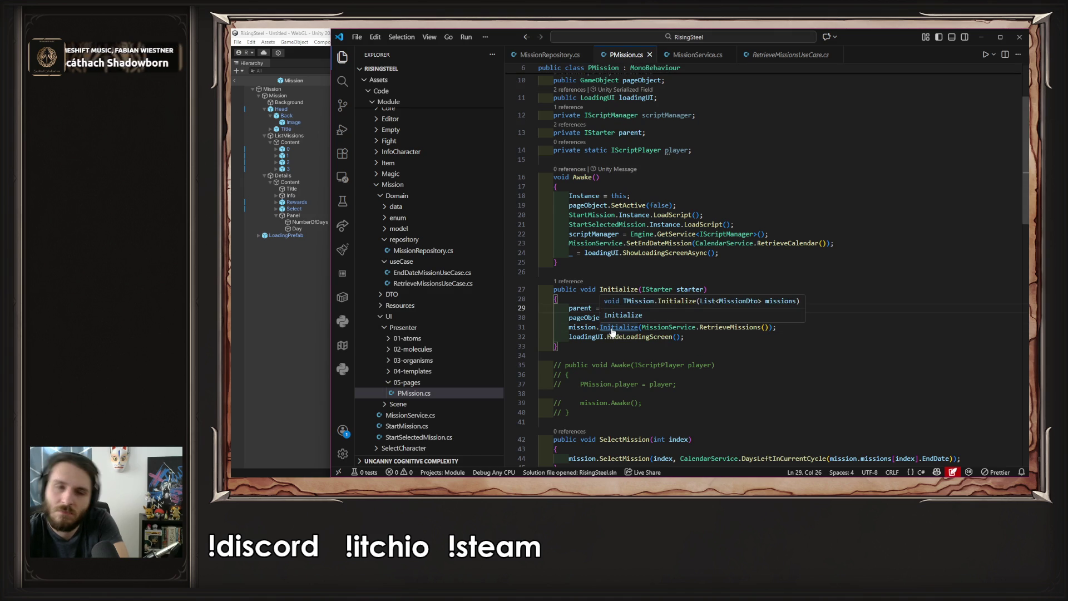
left_click(784, 243)
double_click(784, 243)
scroll(671, 283, "down", 2)
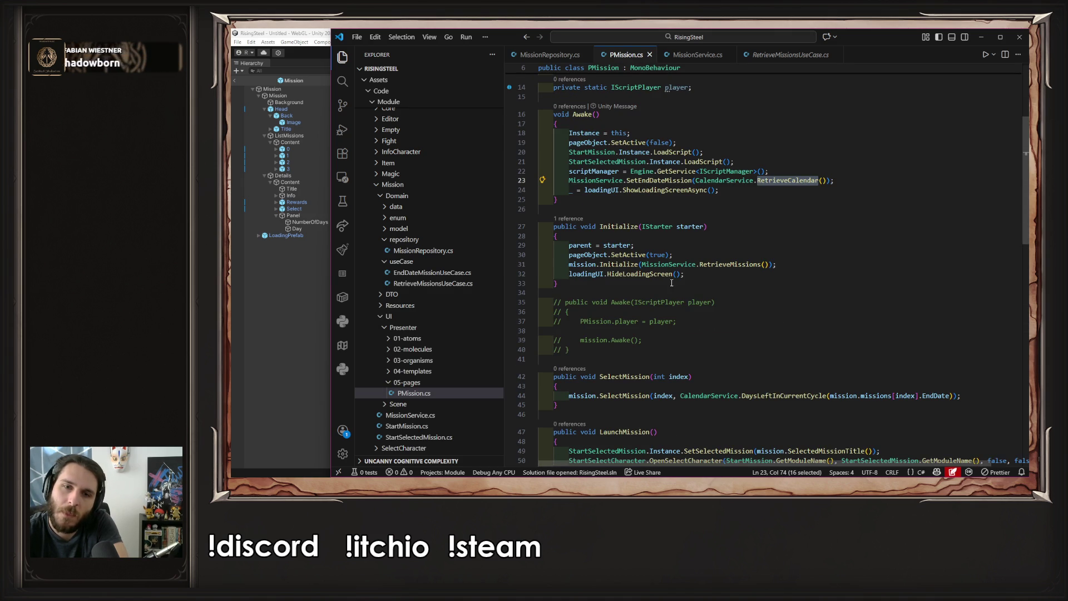
left_click(621, 266, "ctrl")
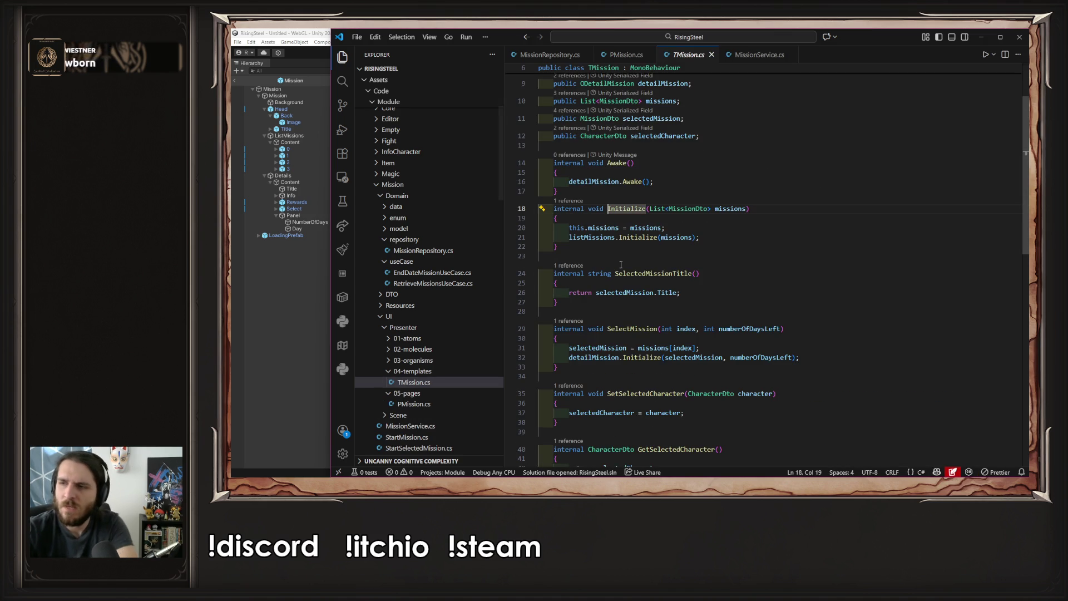
double_click(723, 208)
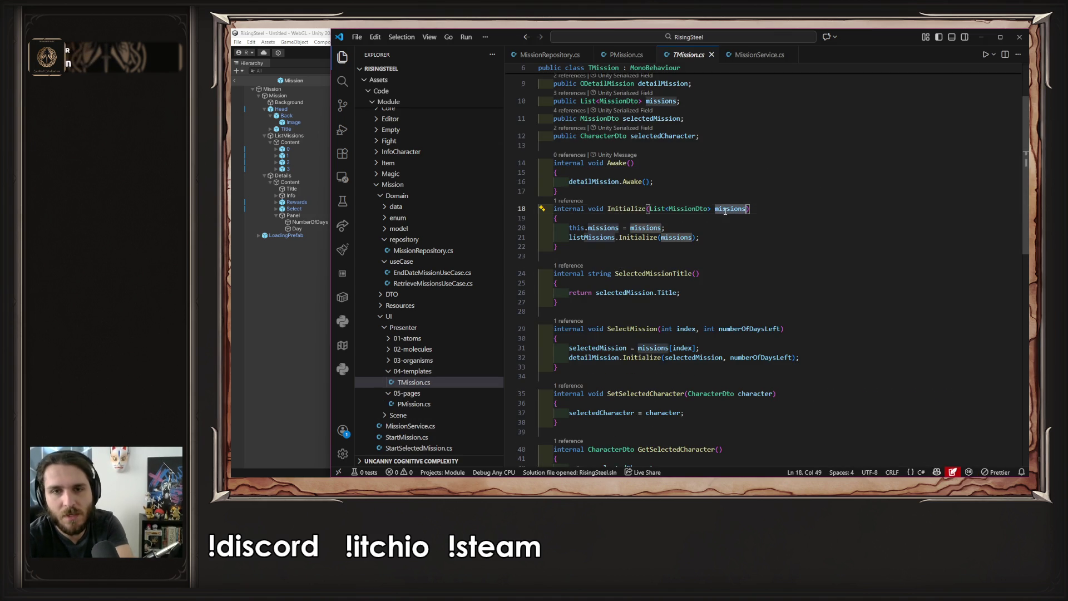
scroll(695, 219, "down", 2)
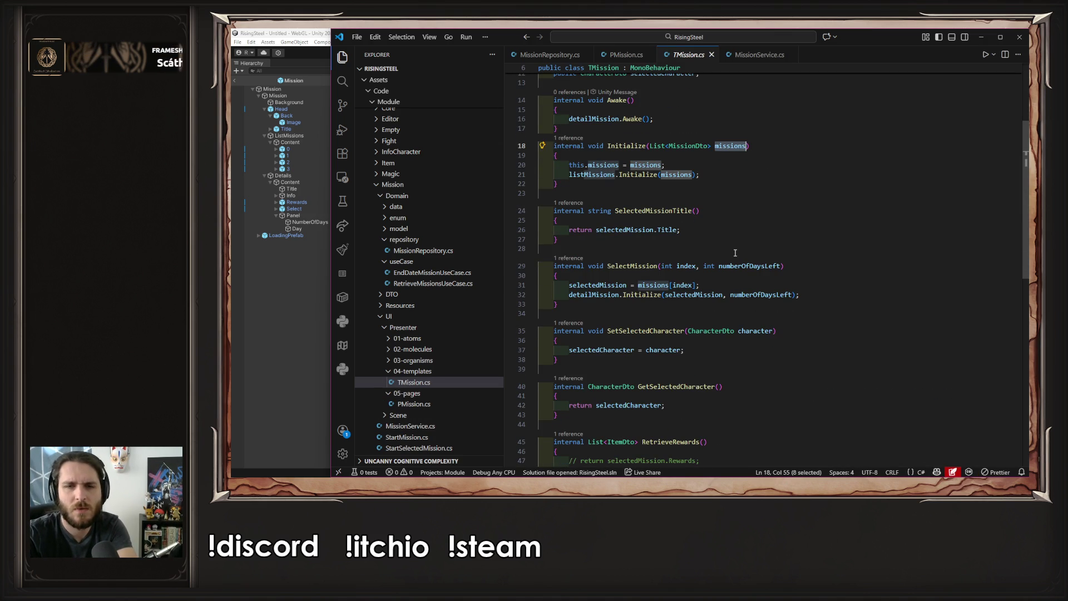
key("alt+Left")
Trace SelectMission in TMission to see where numberOfDaysLeft is used
scroll(734, 253, "down", 3)
left_click(889, 312)
left_click(790, 311)
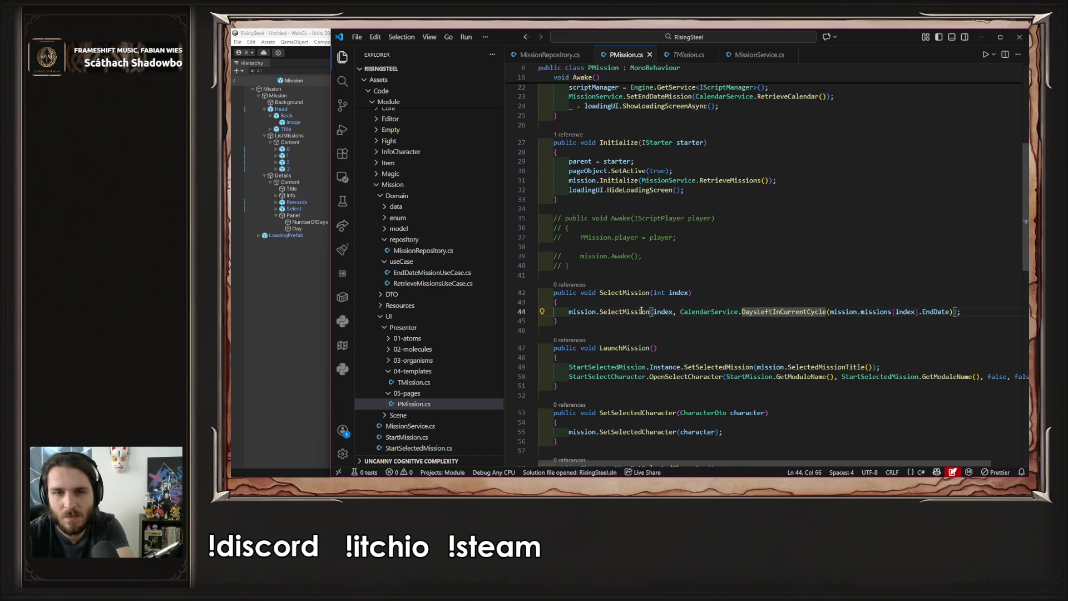
left_click(615, 313, "ctrl")
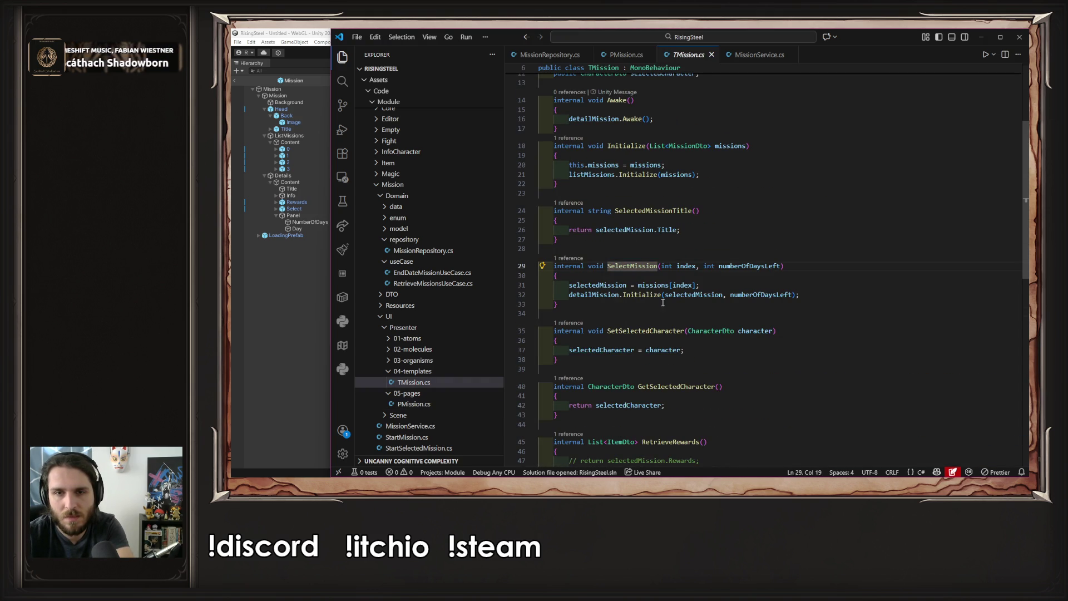
left_click(637, 296)
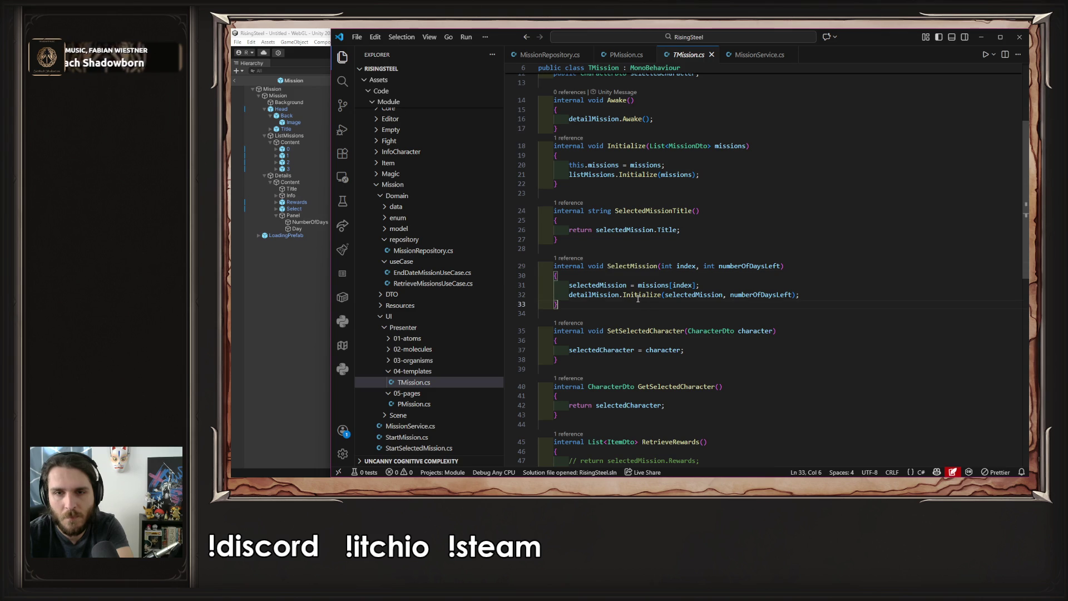
double_click(782, 266)
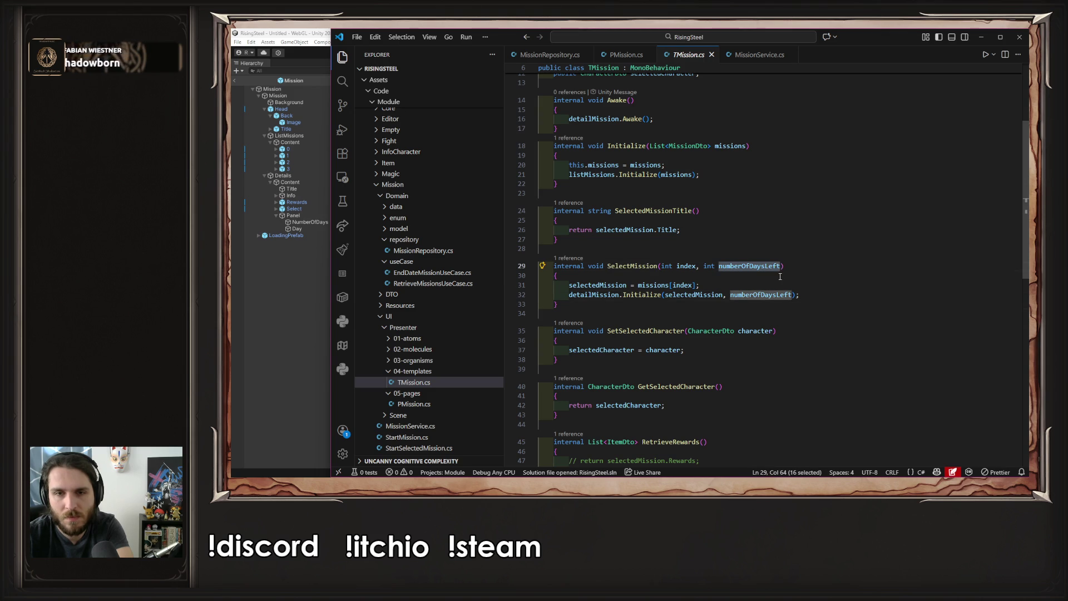
key("alt+Left")
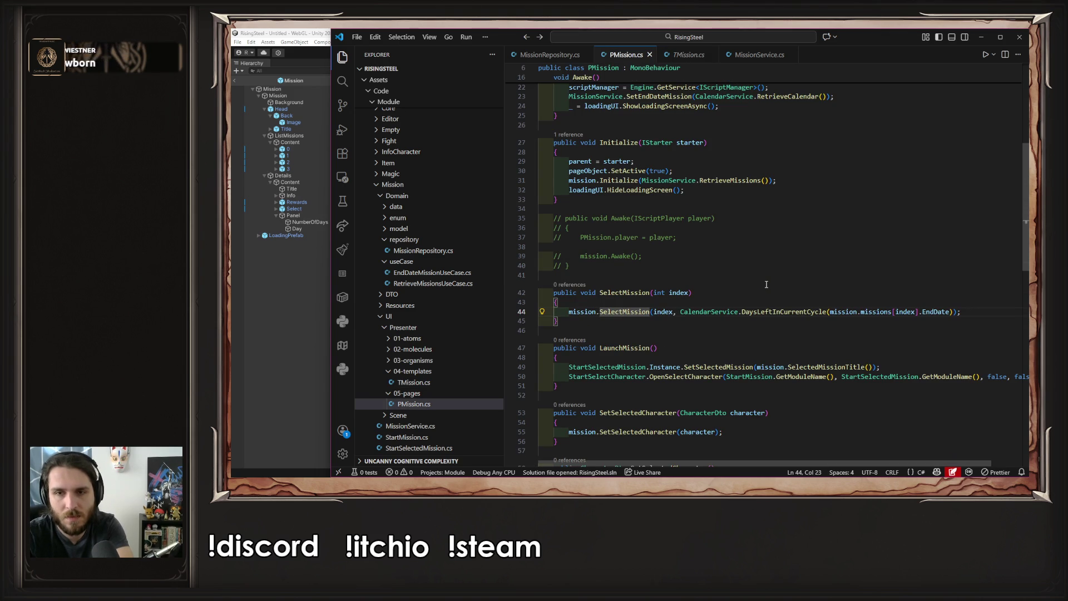
key("ctrl+Right")
key("ctrl+Right")
key("ctrl+Right")
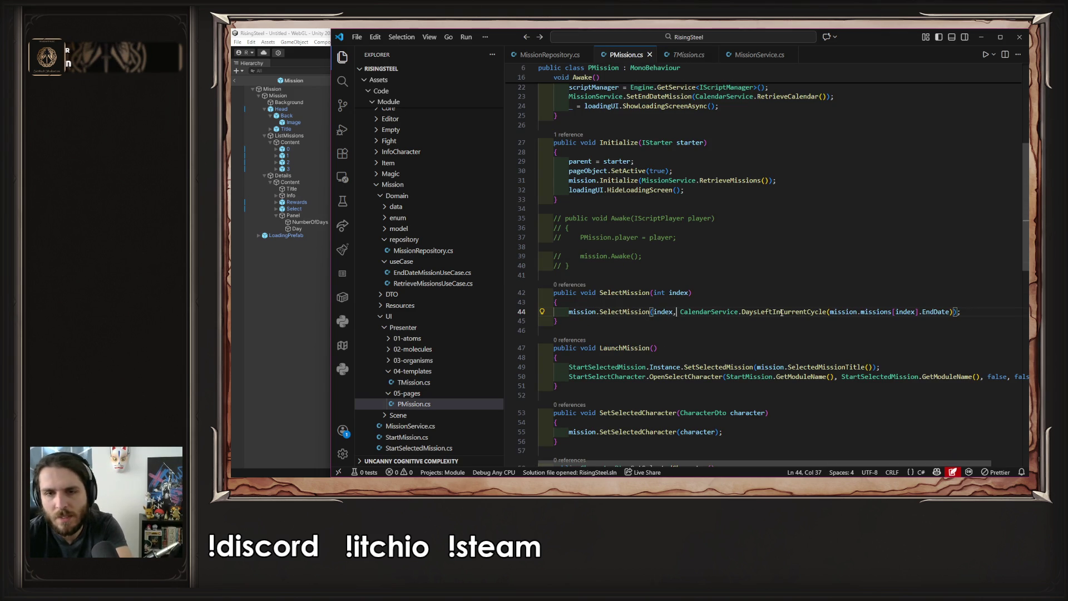
Go through DaysLeftInCurrentCycle to RetrieveDaysLeft in RetrieveDaysLeftUseCase.cs and hide the sidebar
left_click(771, 313, "ctrl")
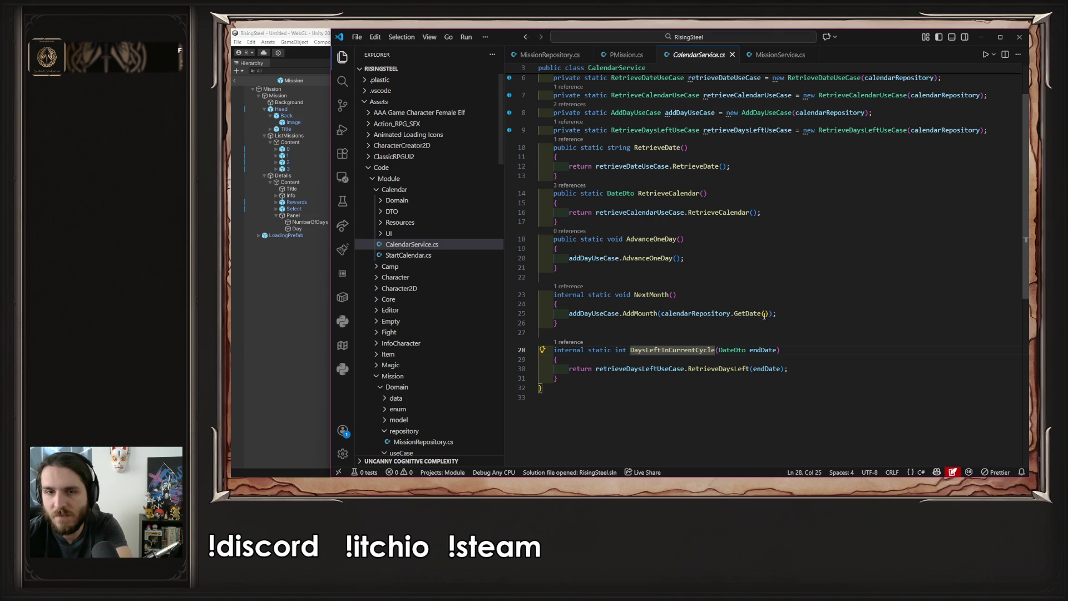
left_click(715, 368, "ctrl")
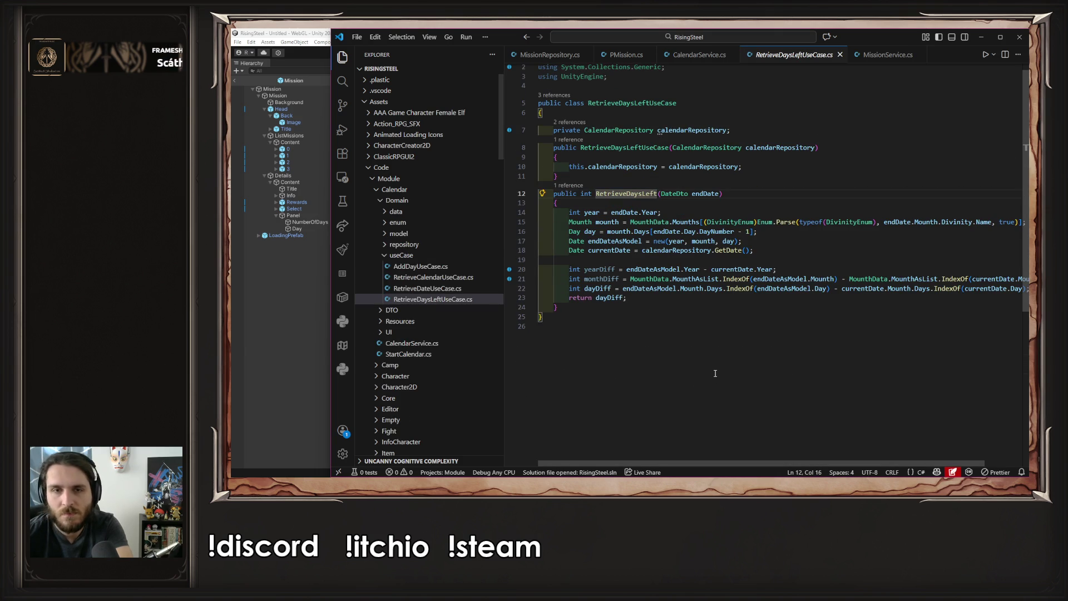
key("ctrl+b")
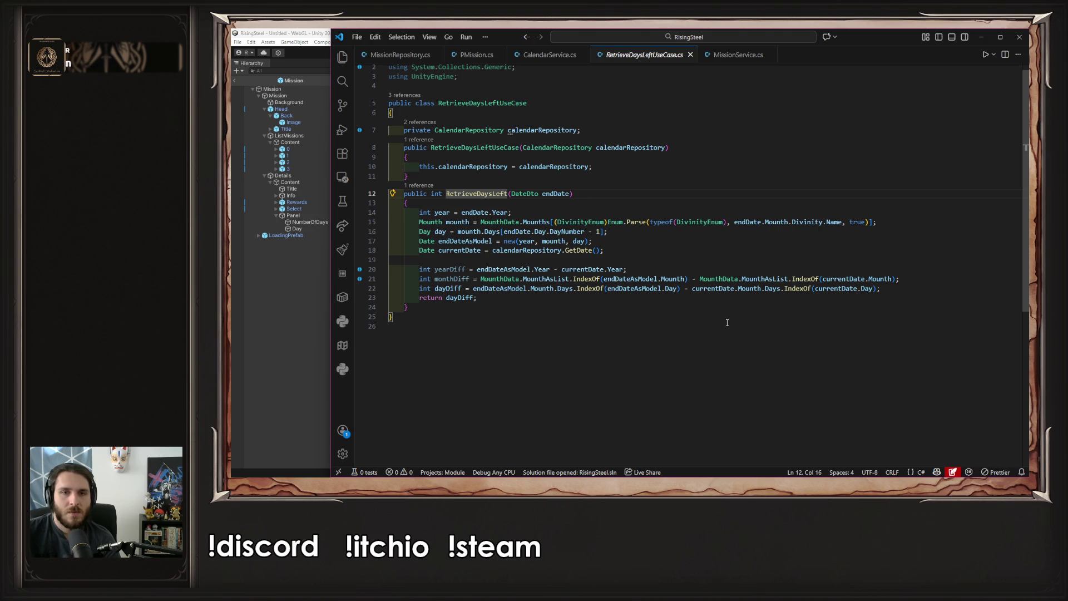
left_click(896, 288)
Add a Debug.Log of YearDiff, MonthDiff and DayDiff before the return, save, and recompile in Unity
key("Return")
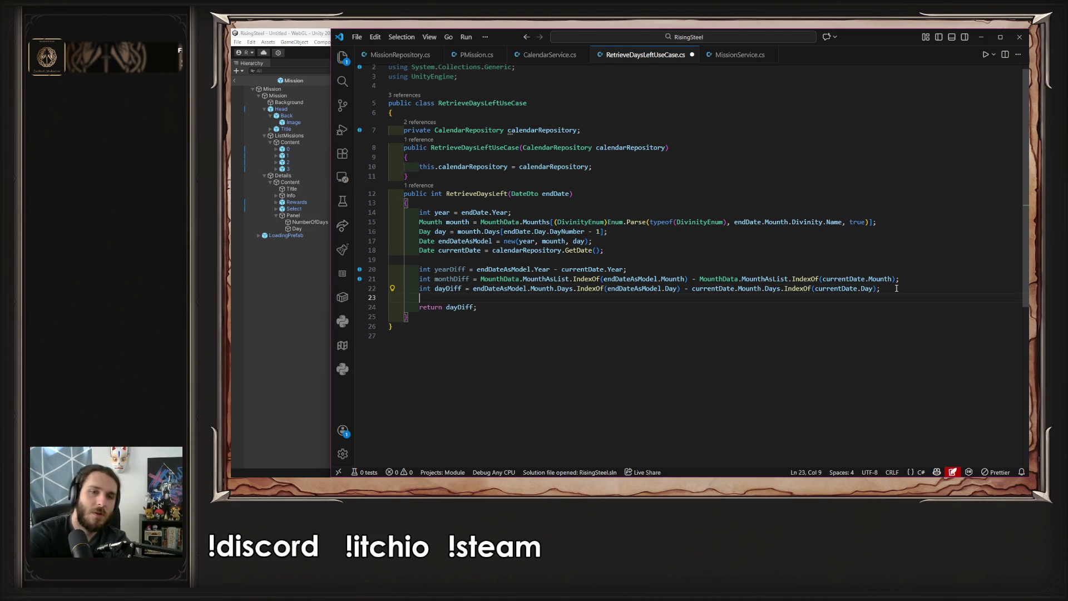
type("Debug.Log($\"YearDiff: {yearDiff}, MonthDiff: {monthDiff}, DayDiff: {dayDiff}\");")
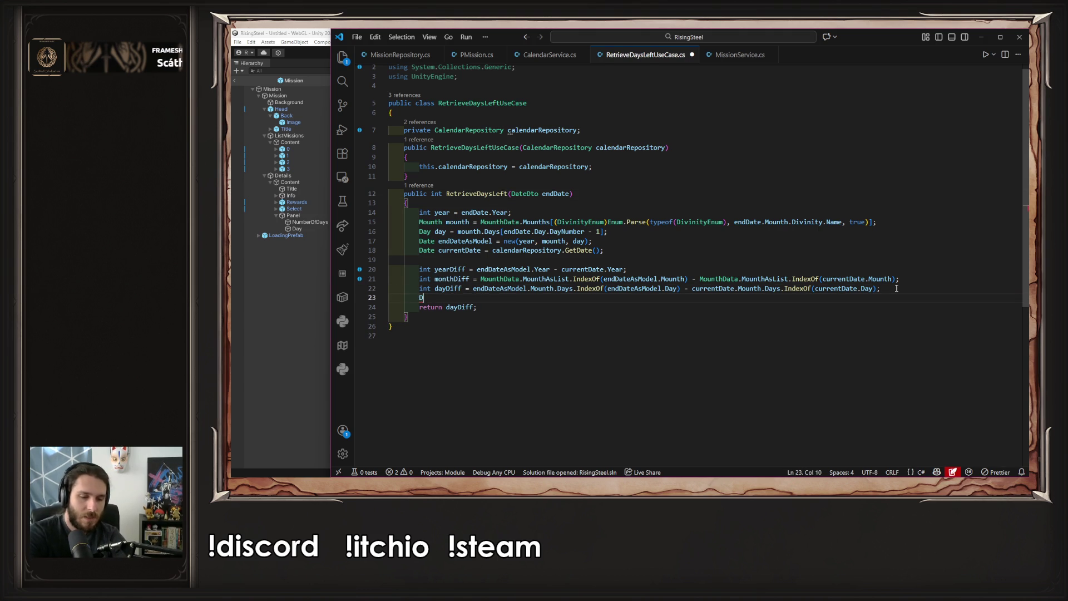
key("ctrl+s")
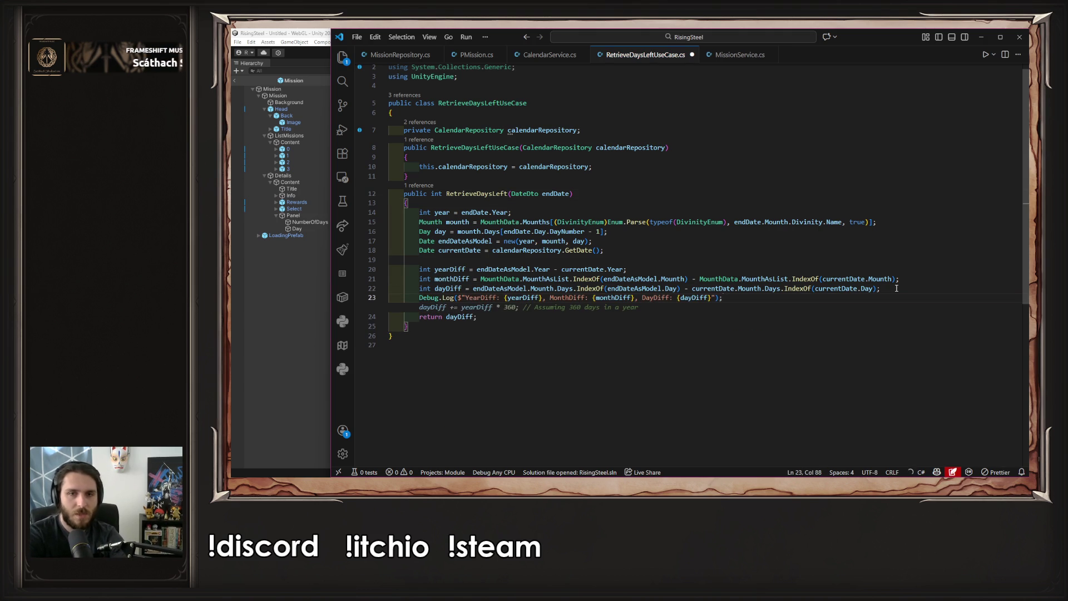
left_click(299, 324)
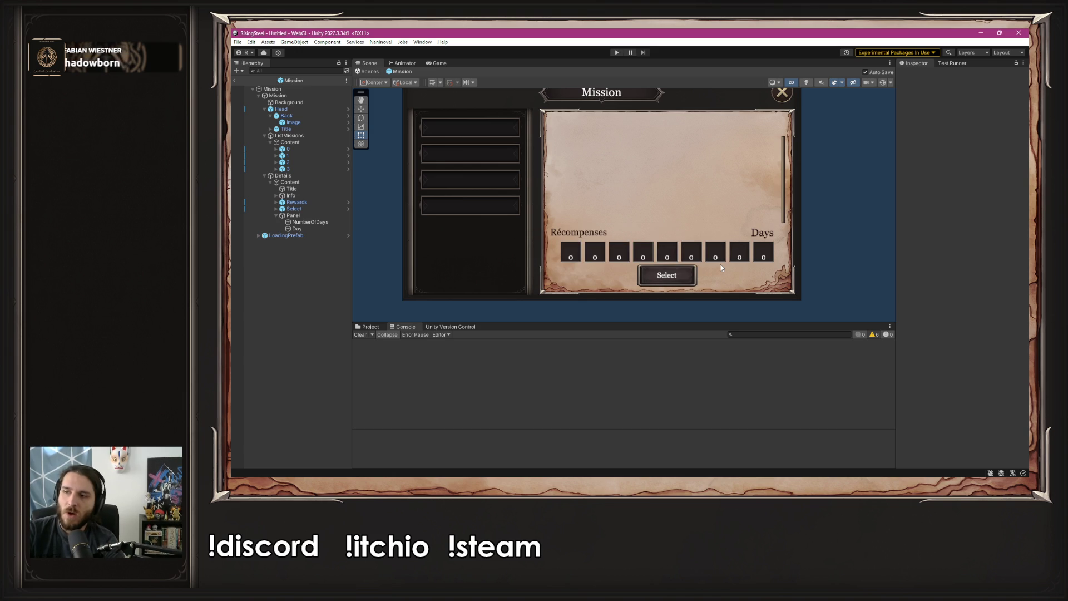
Play-test the Black Bark Village mission, logging YearDiff 0, MonthDiff 1, DayDiff 2, then return to VS Code
left_click(617, 52)
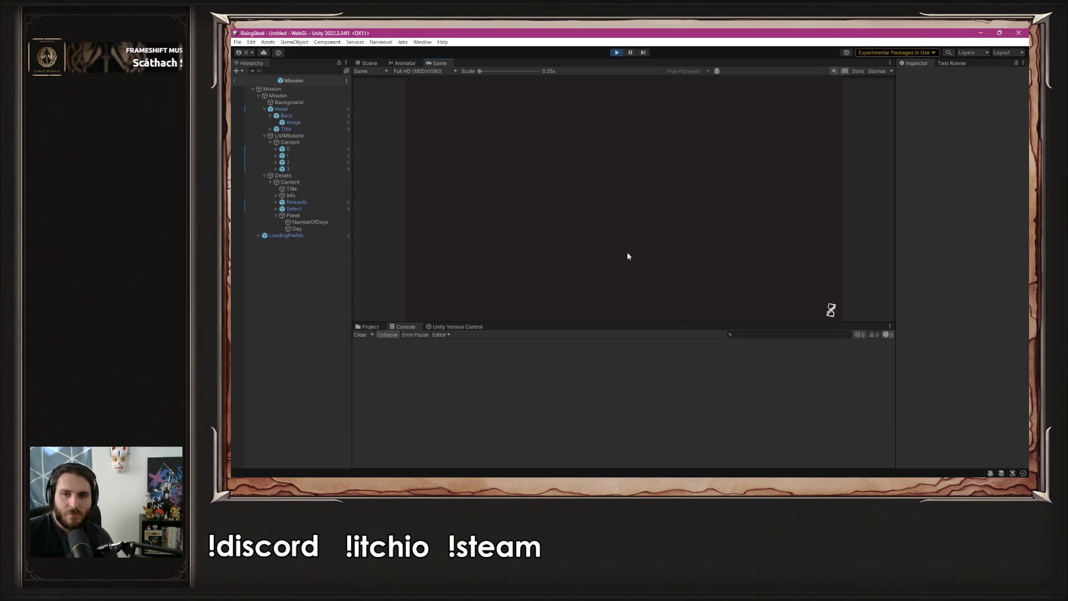
left_click(622, 136)
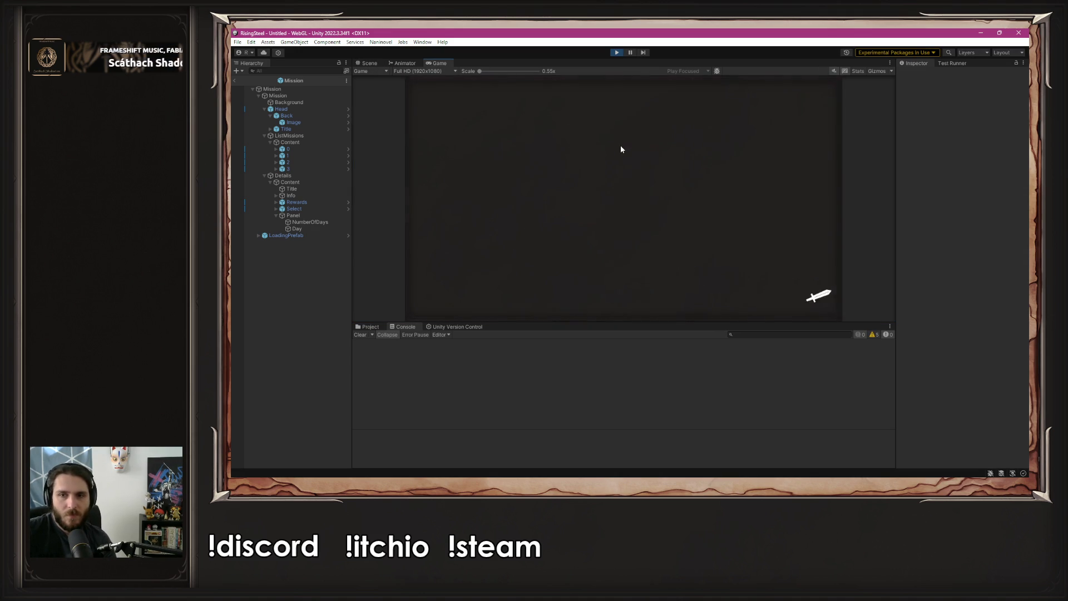
left_click(767, 95)
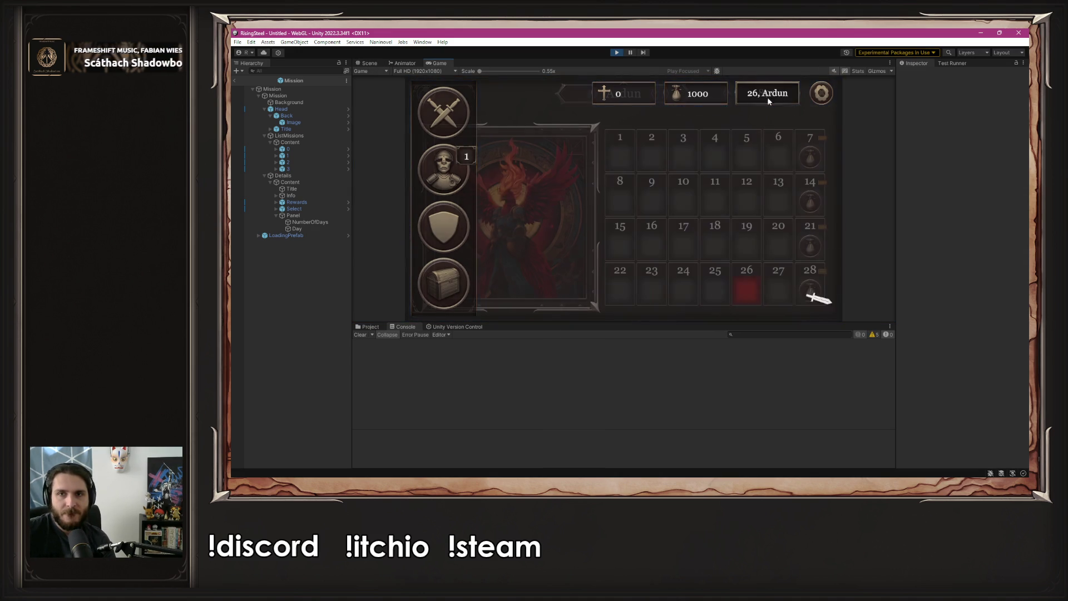
left_click(829, 103)
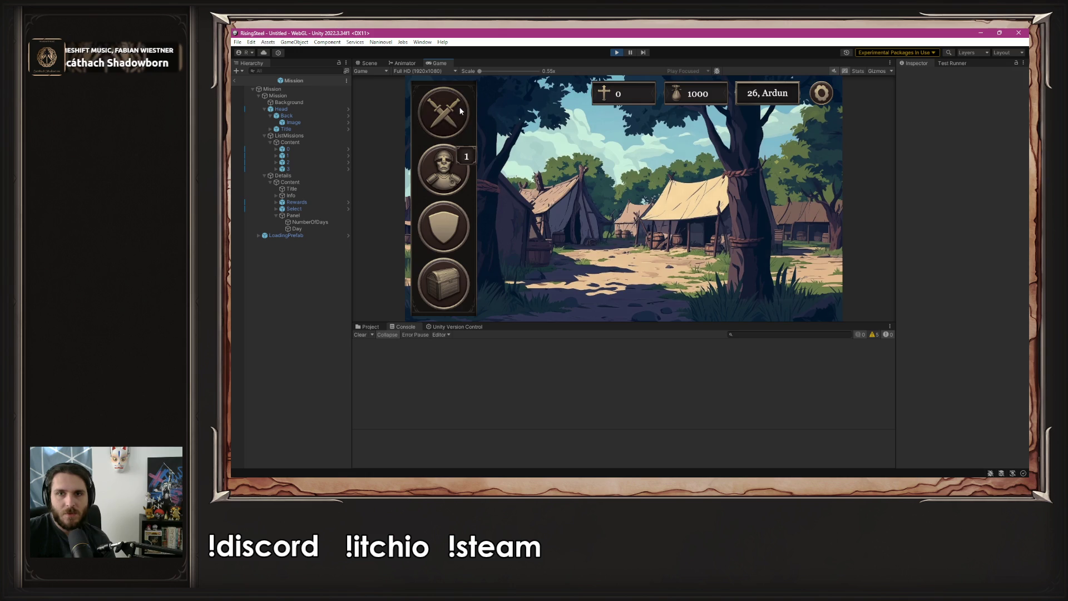
left_click(459, 106)
left_click(827, 212)
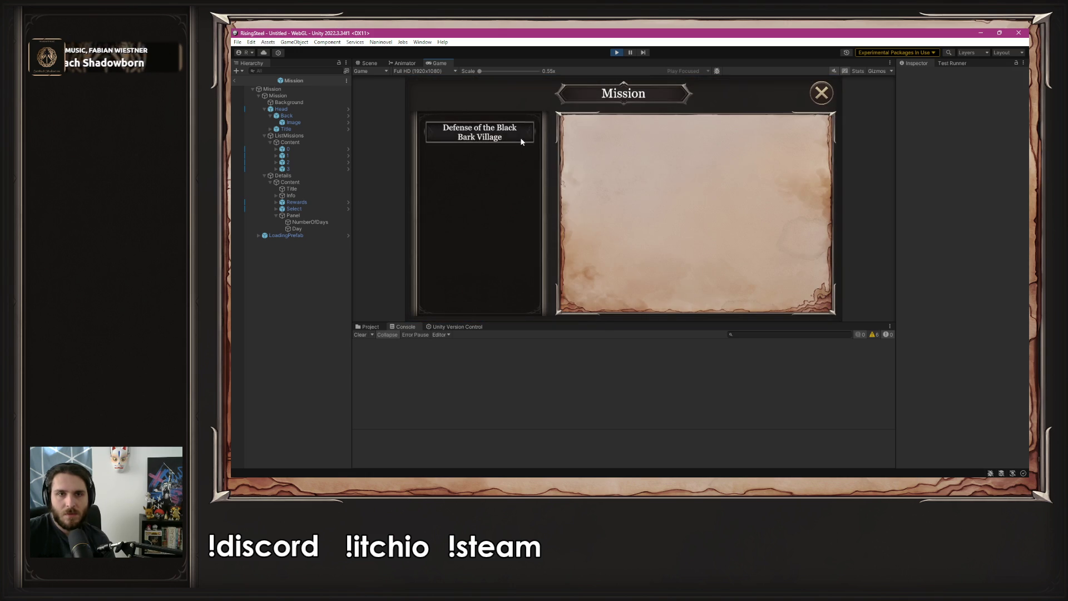
left_click(503, 135)
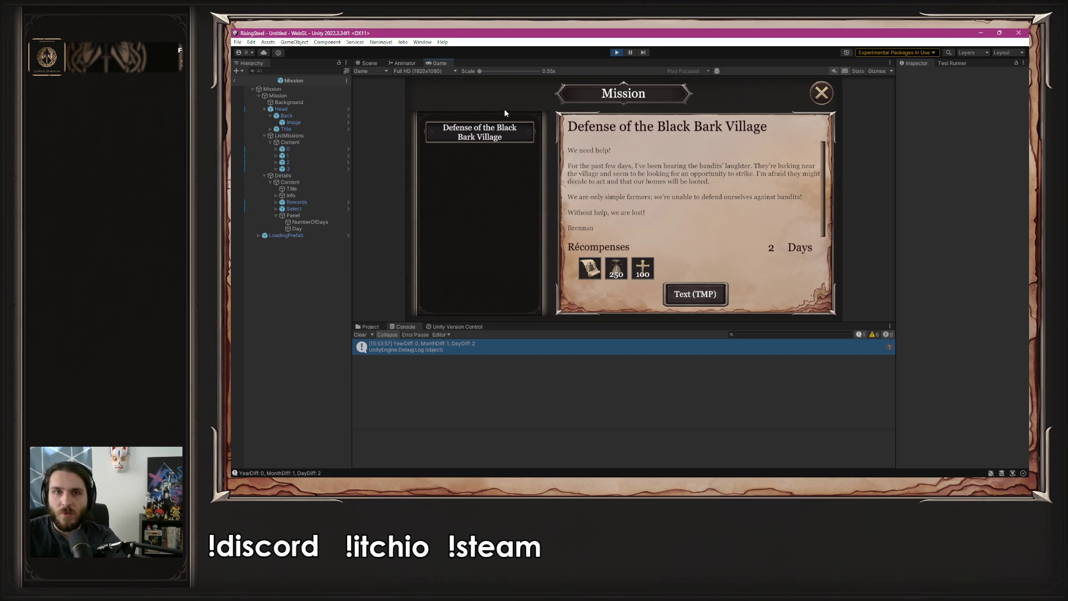
left_click(616, 51)
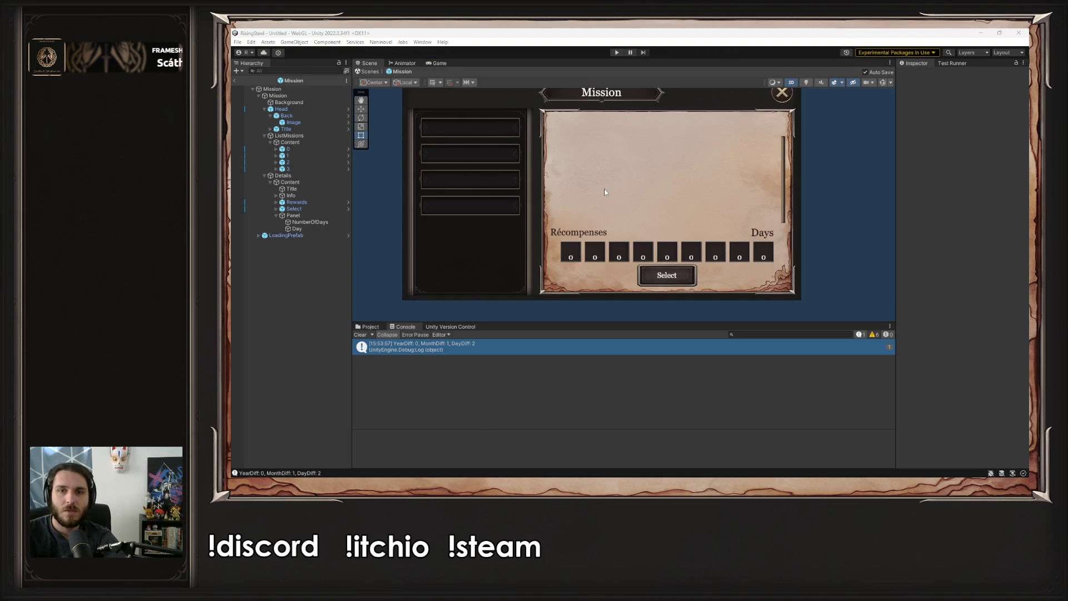
key("alt+Tab")
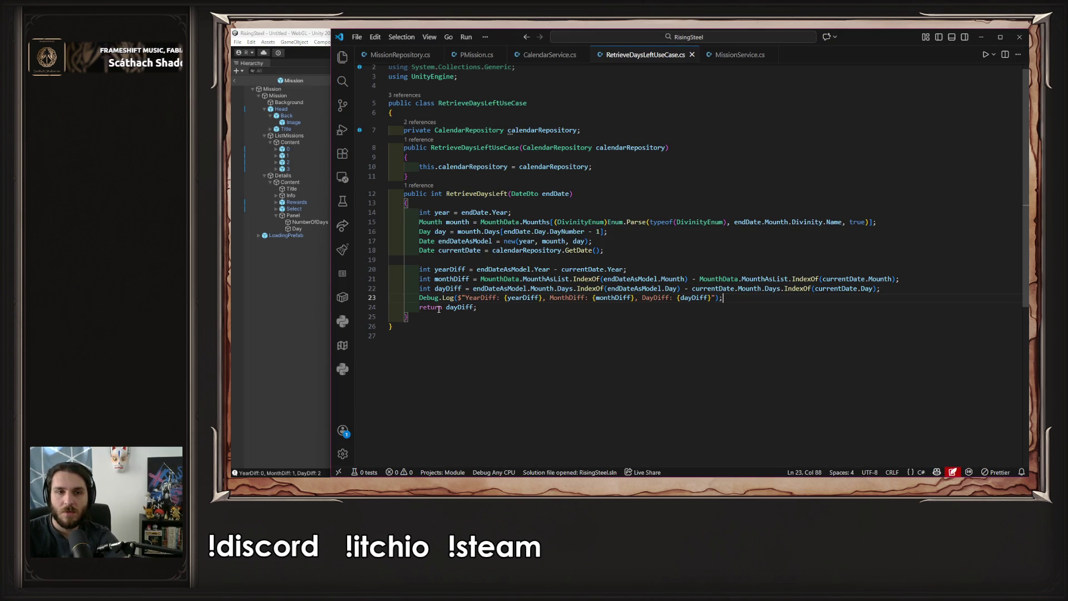
Change RetrieveDaysLeft's return to dayDiff + monthDiff * 28, save, and switch back to Unity
left_click(459, 278)
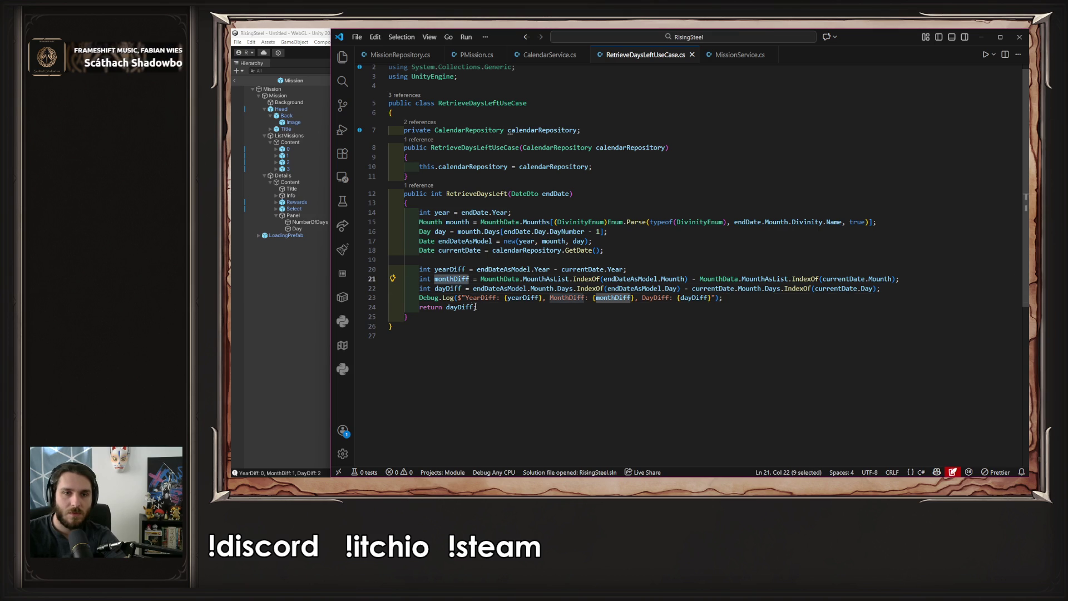
key("Down")
key("Down")
key("Down")
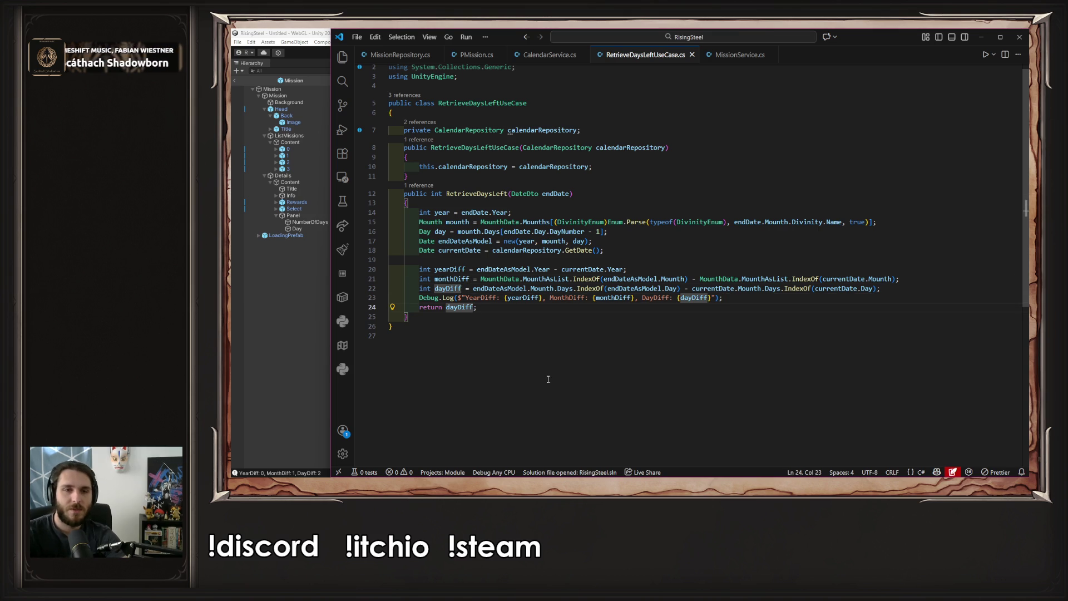
type("+ monthDiff ")
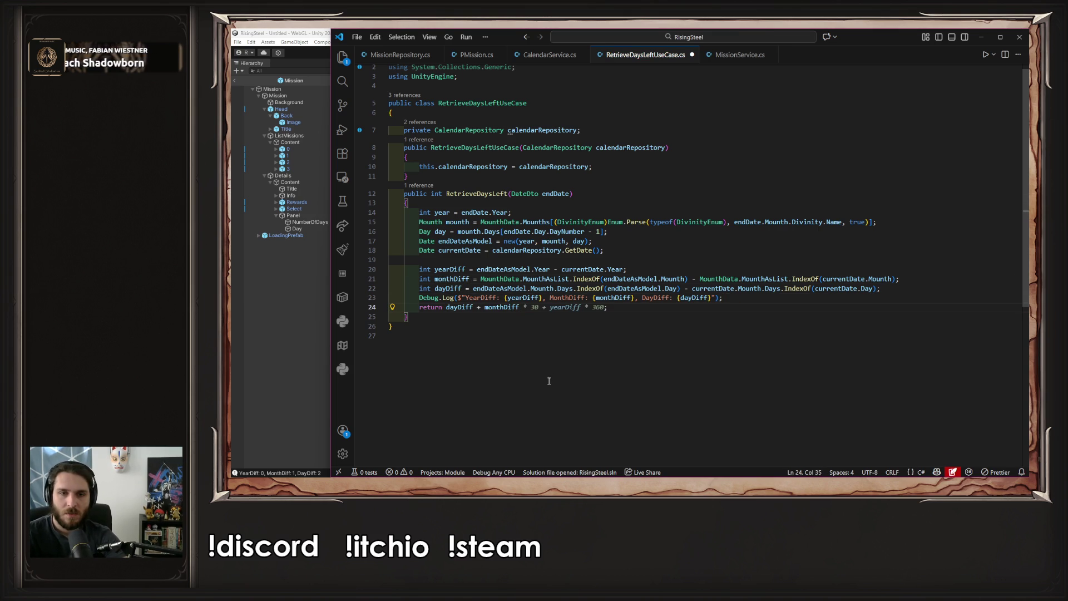
type("* ")
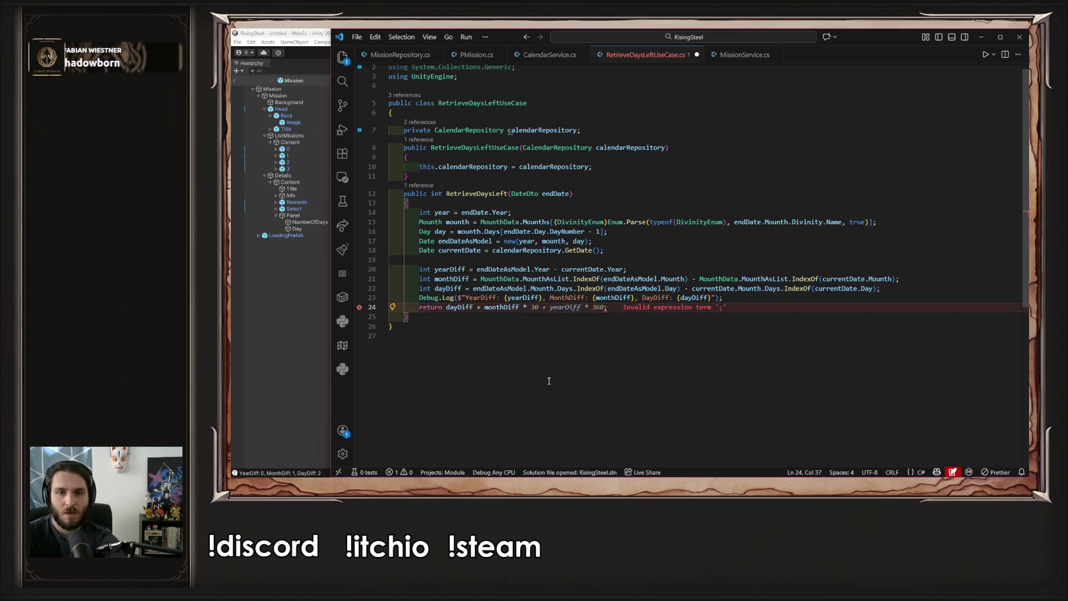
type("28")
key("ctrl+s")
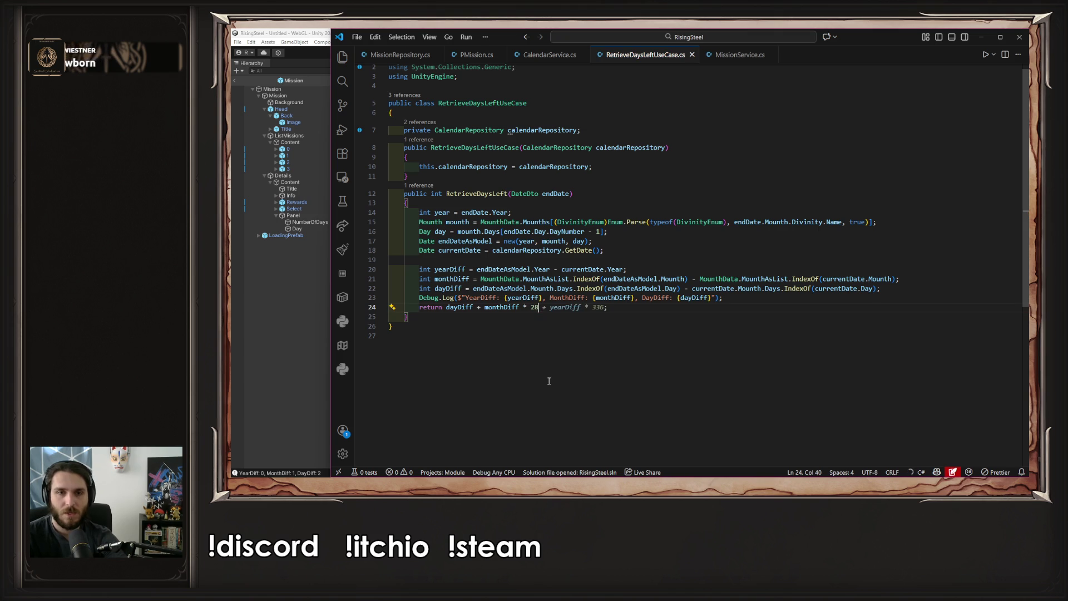
type(";")
left_click(602, 312)
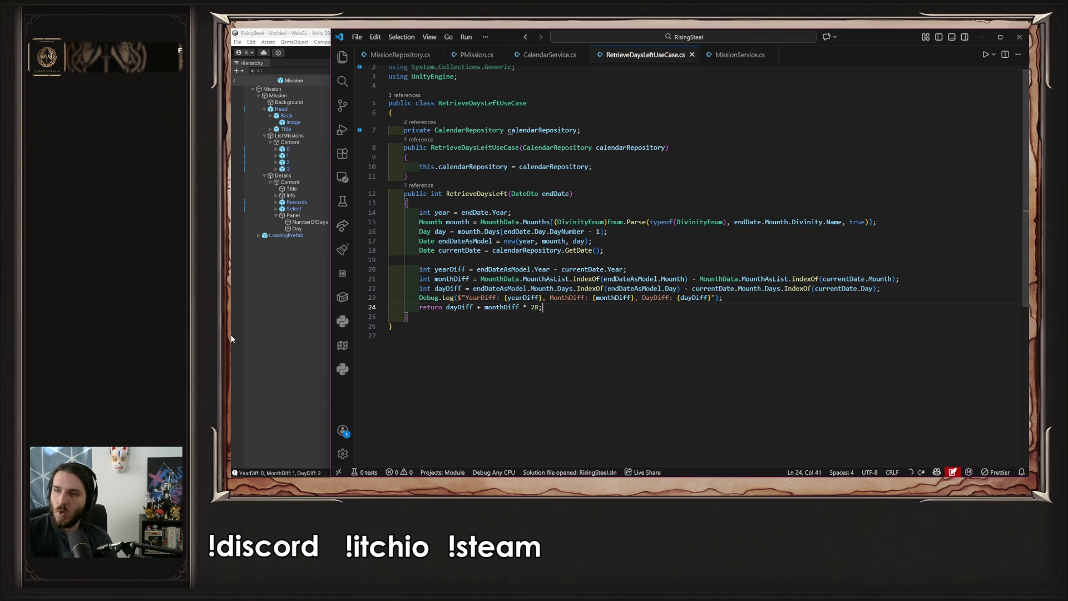
key("alt+Tab")
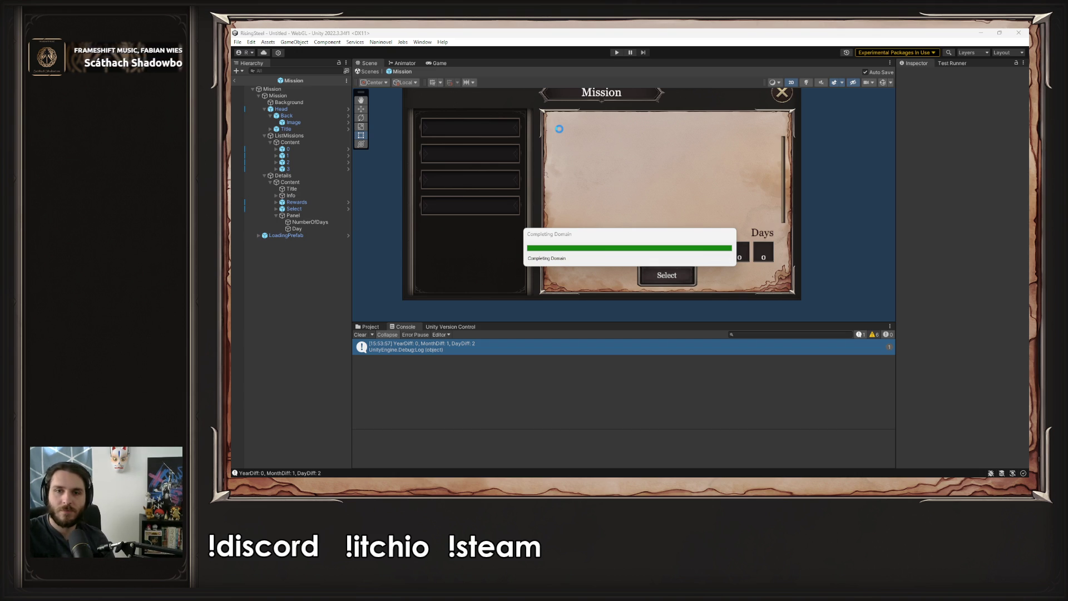
Run a first play test, checking the calendar and game mode choices, then stop it
left_click(617, 54)
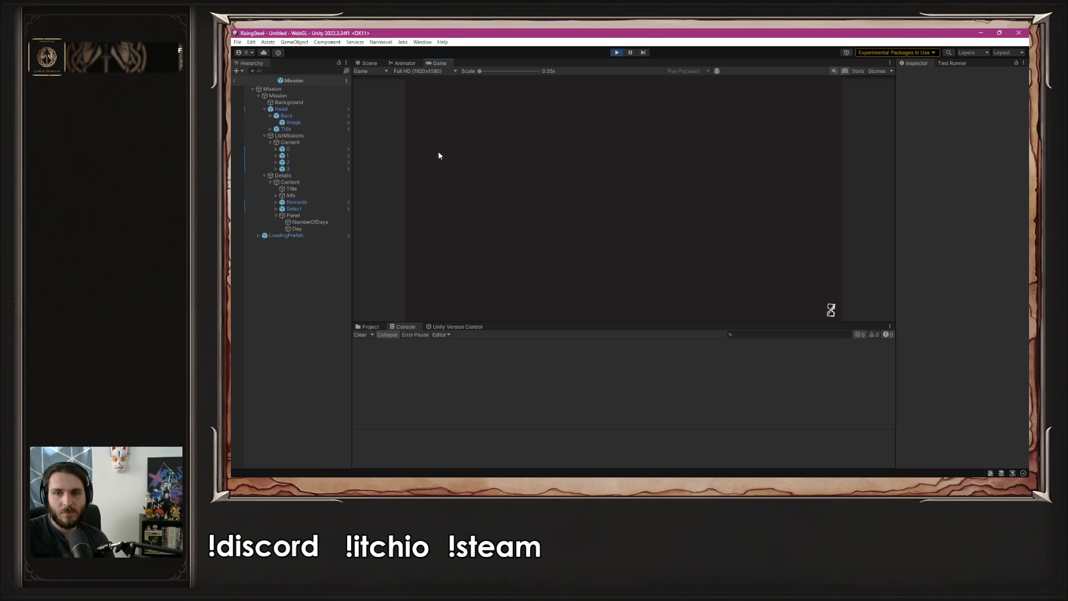
left_click(585, 144)
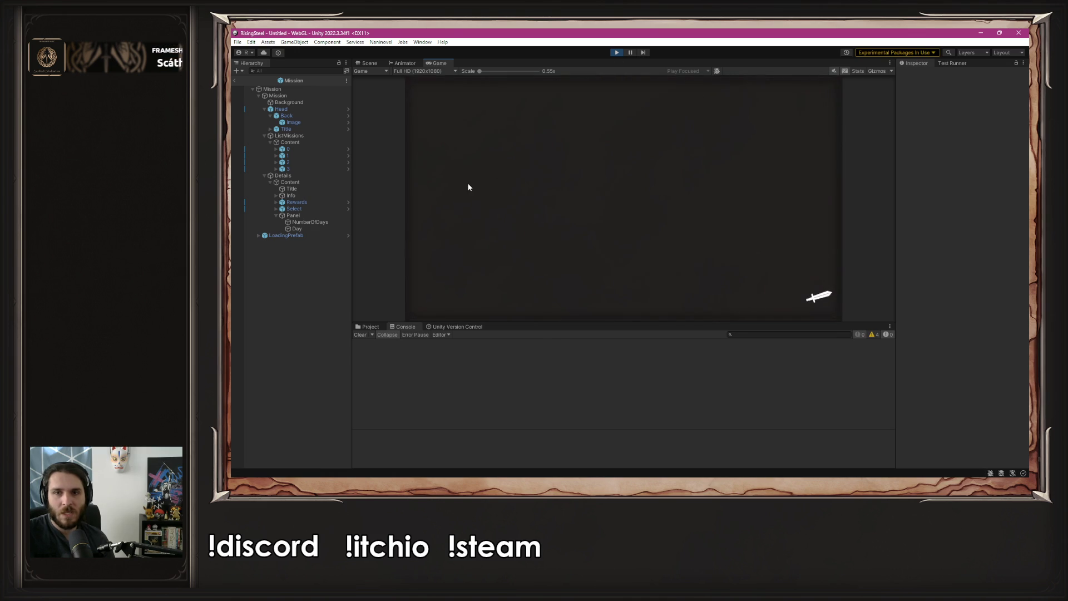
left_click(761, 104)
left_click(822, 91)
left_click(447, 101)
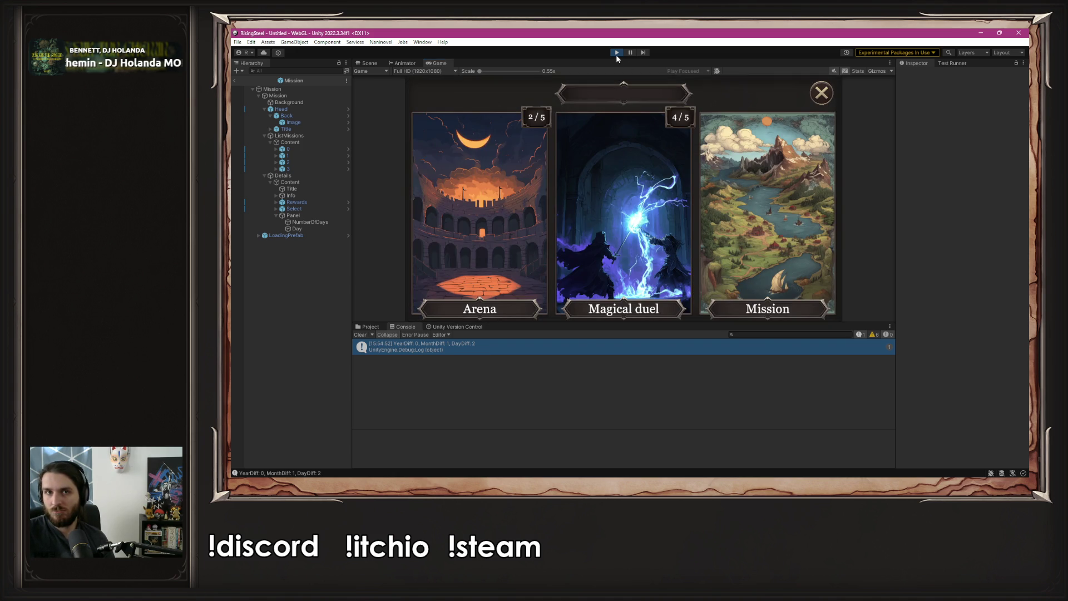
left_click(616, 53)
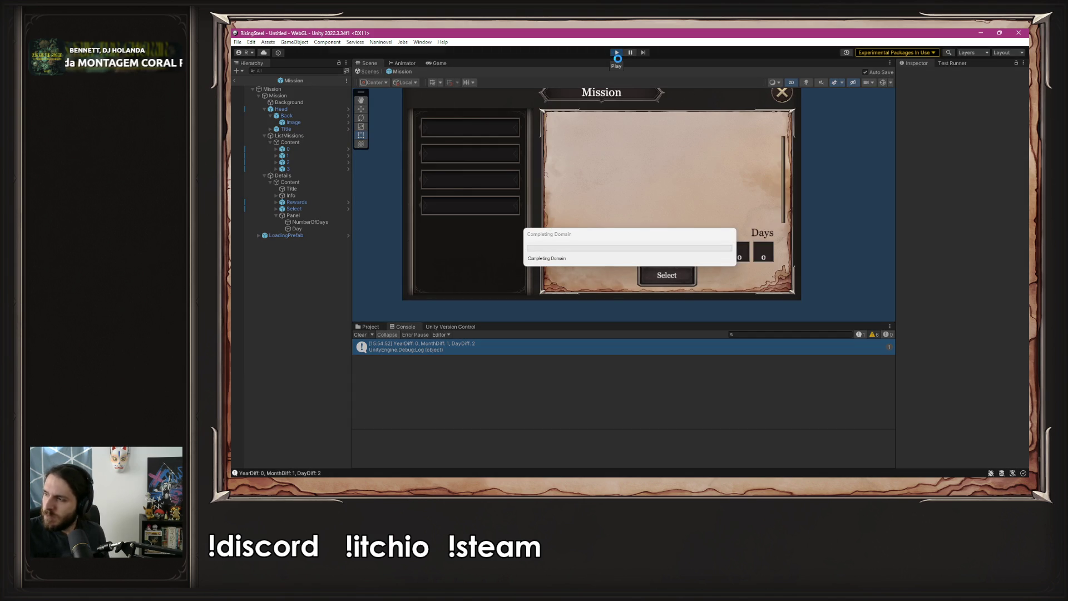
Play again to confirm Black Bark Village now shows 30 days, then return to VS Code
left_click(616, 54)
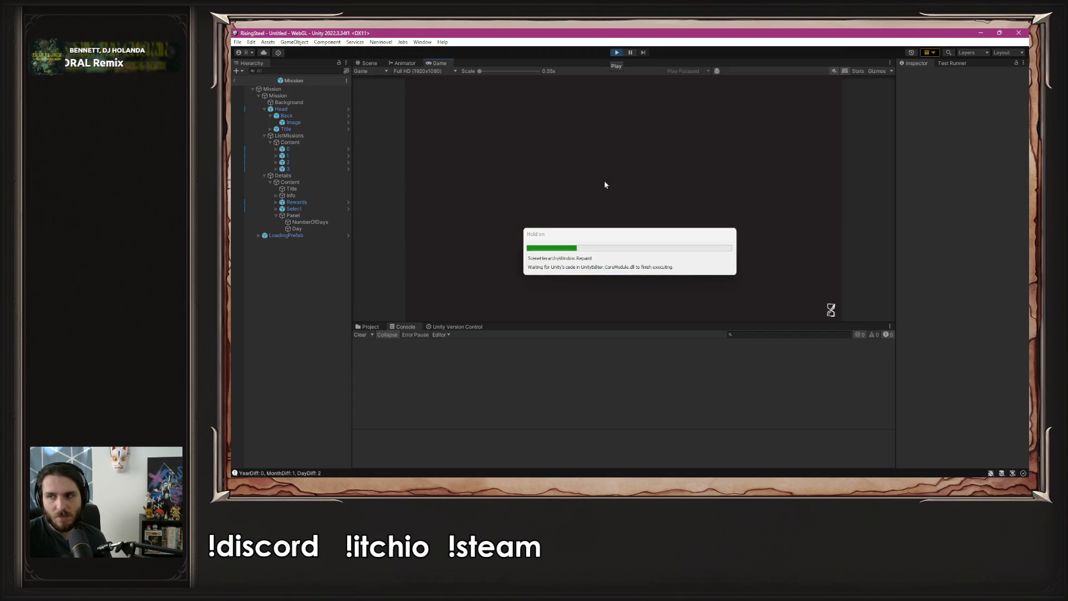
left_click(590, 134)
left_click(445, 111)
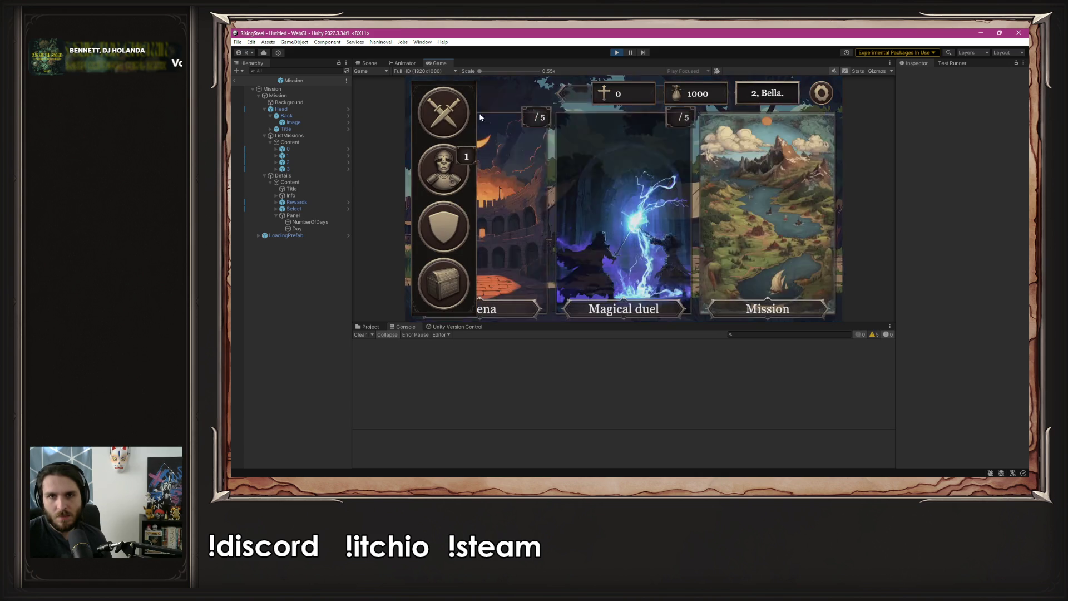
left_click(814, 196)
left_click(507, 131)
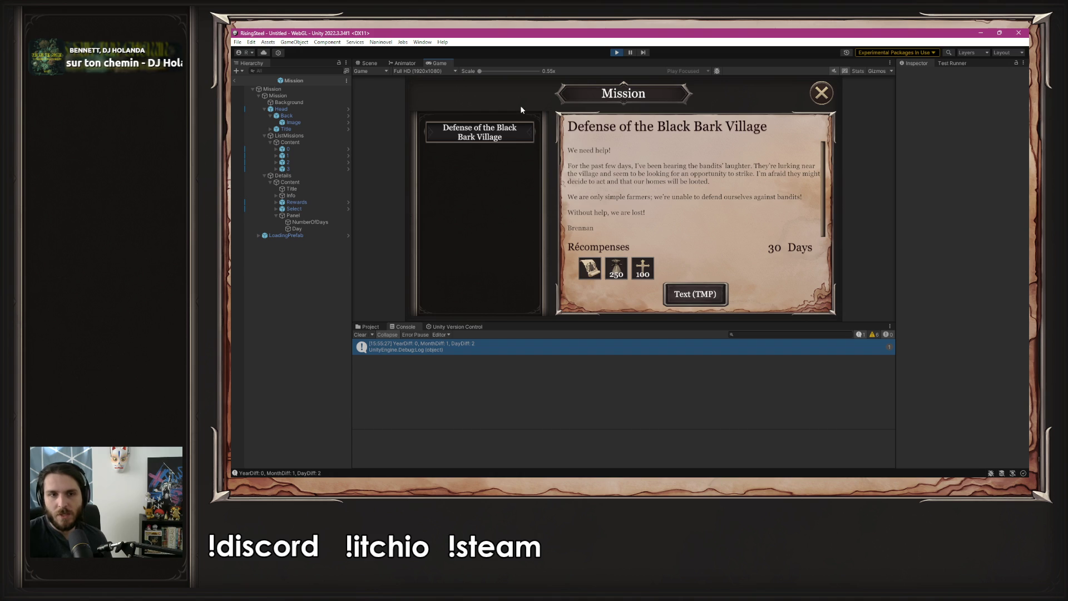
left_click(617, 52)
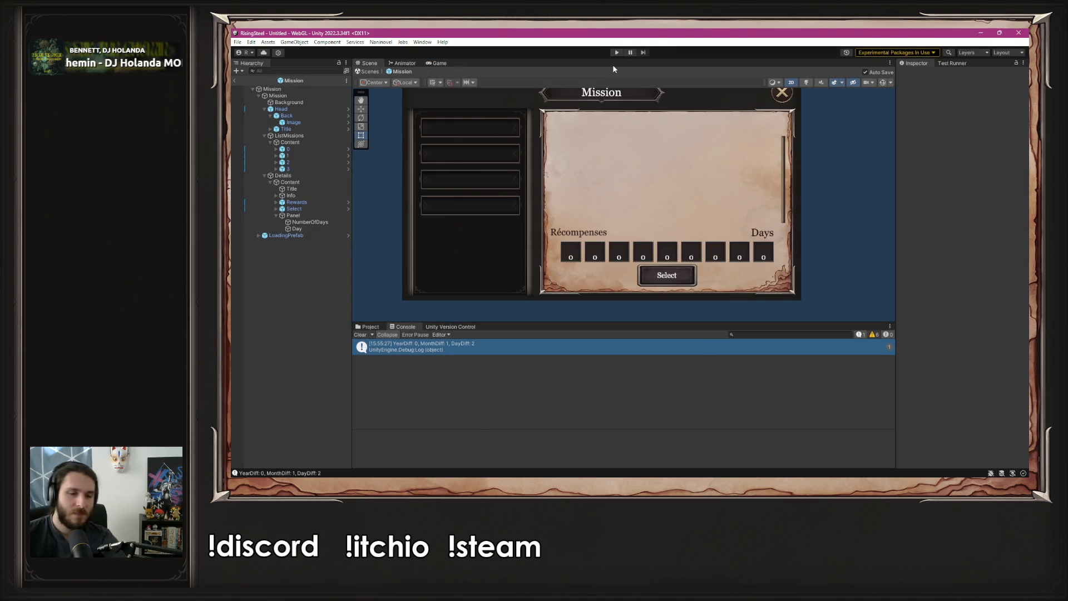
key("alt+Tab")
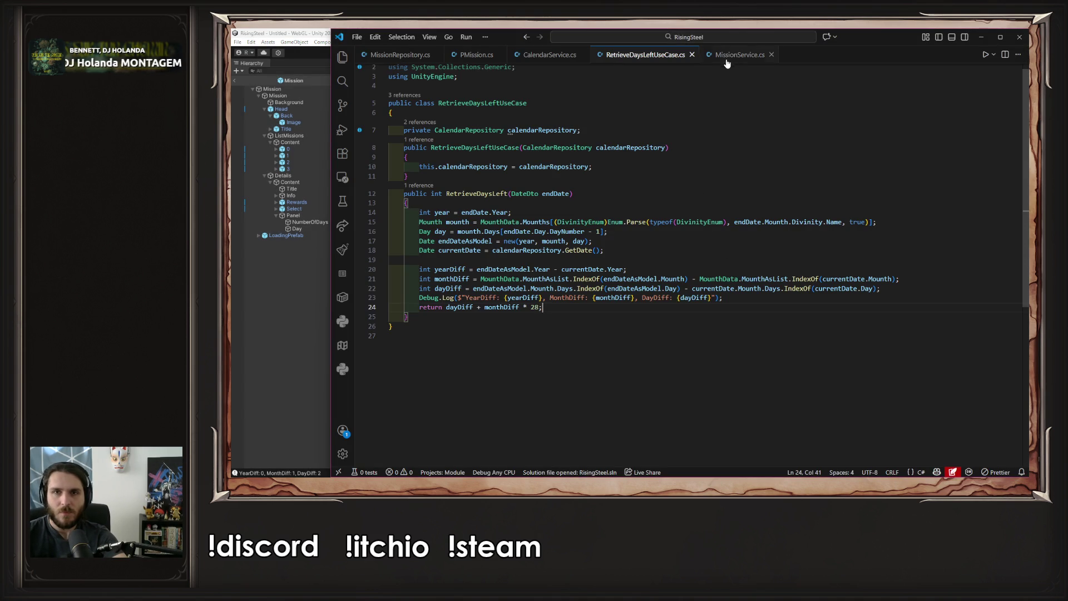
Glance through CalendarService.cs and PMission.cs, then view MissionRepository.cs's 30-day blackBark mission in InitMission
left_click(553, 56)
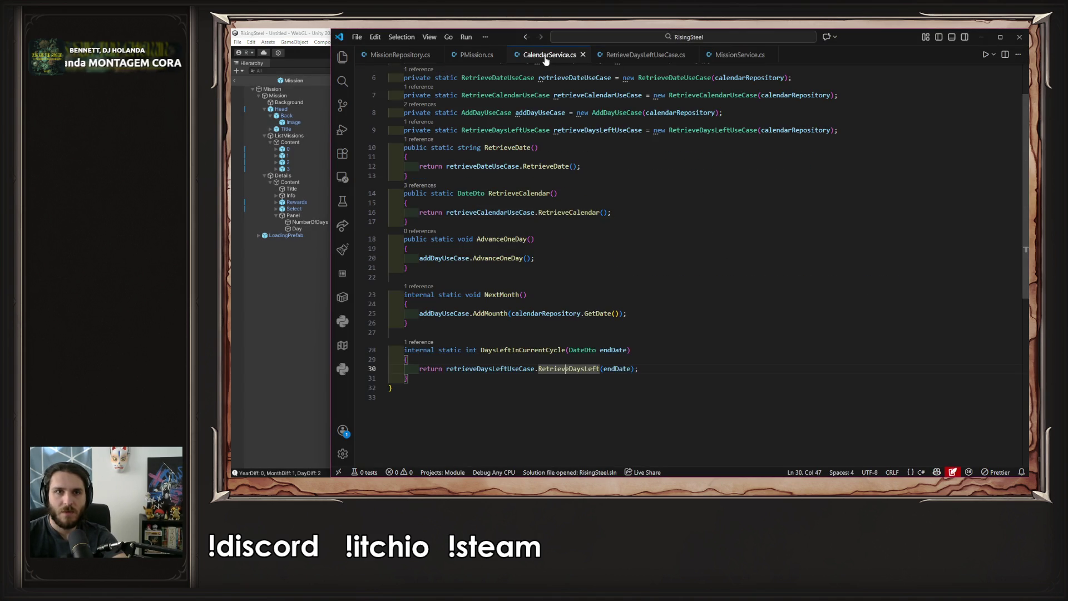
left_click(472, 55)
left_click(400, 55)
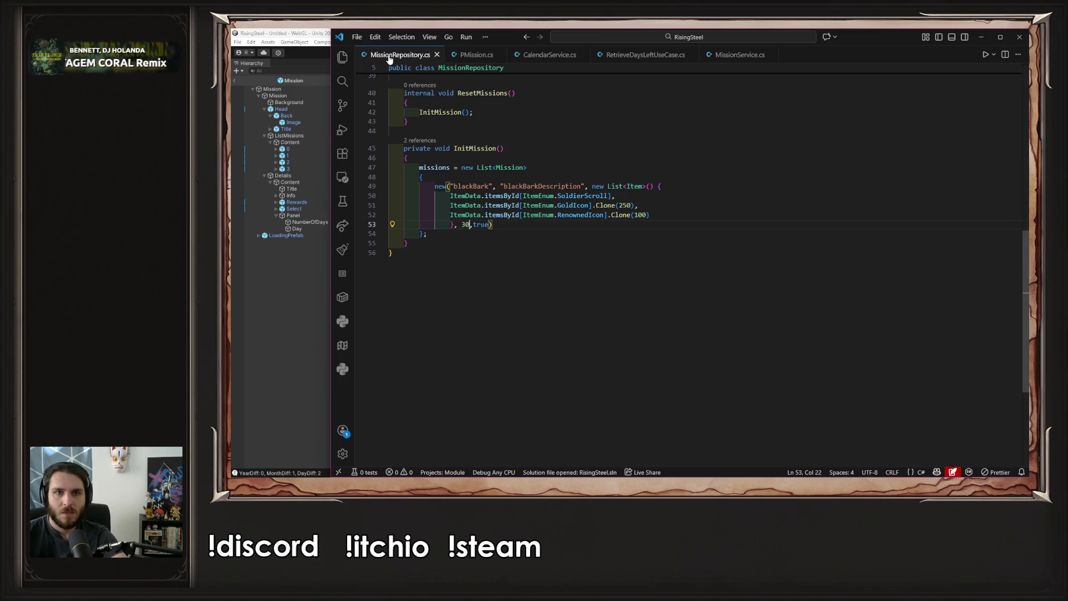
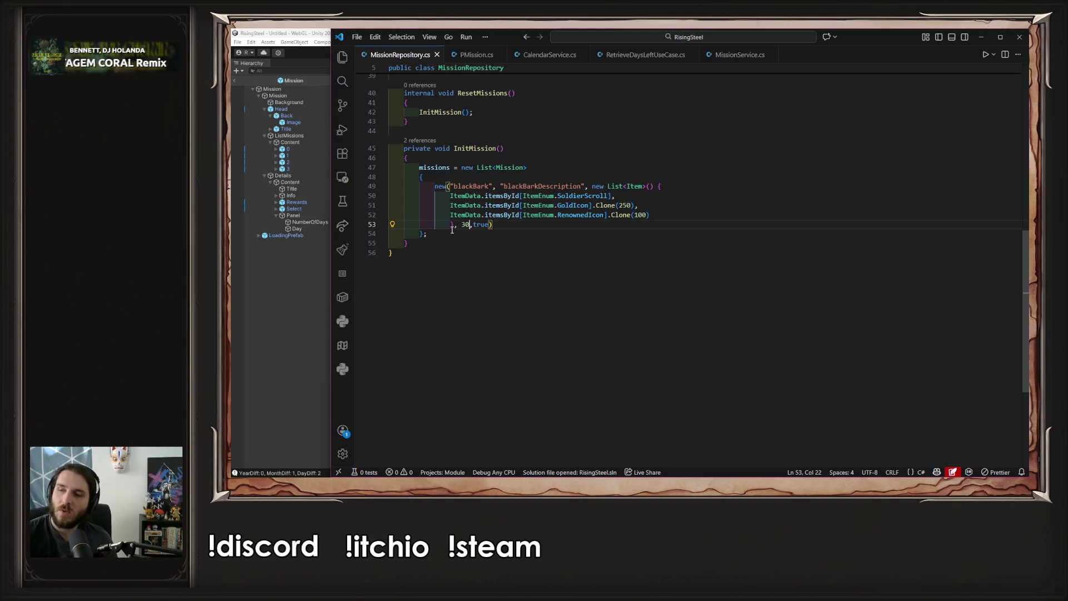
Change the blackBark mission's day value on line 53 from 30 to 340 and save MissionRepository.cs
key("ctrl+d")
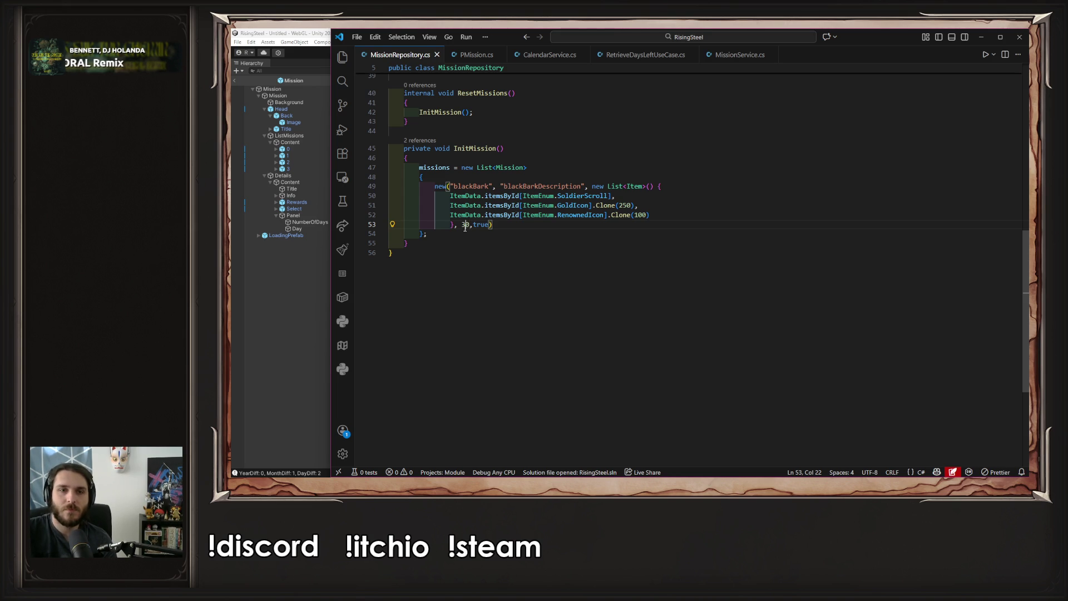
type("340")
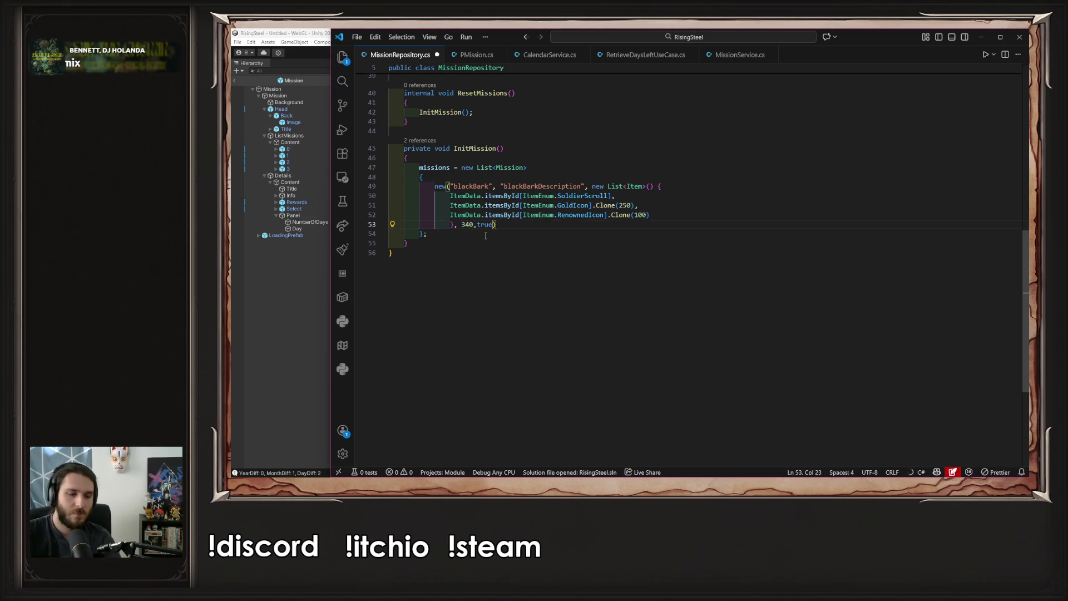
key("ctrl+s")
left_click(253, 307)
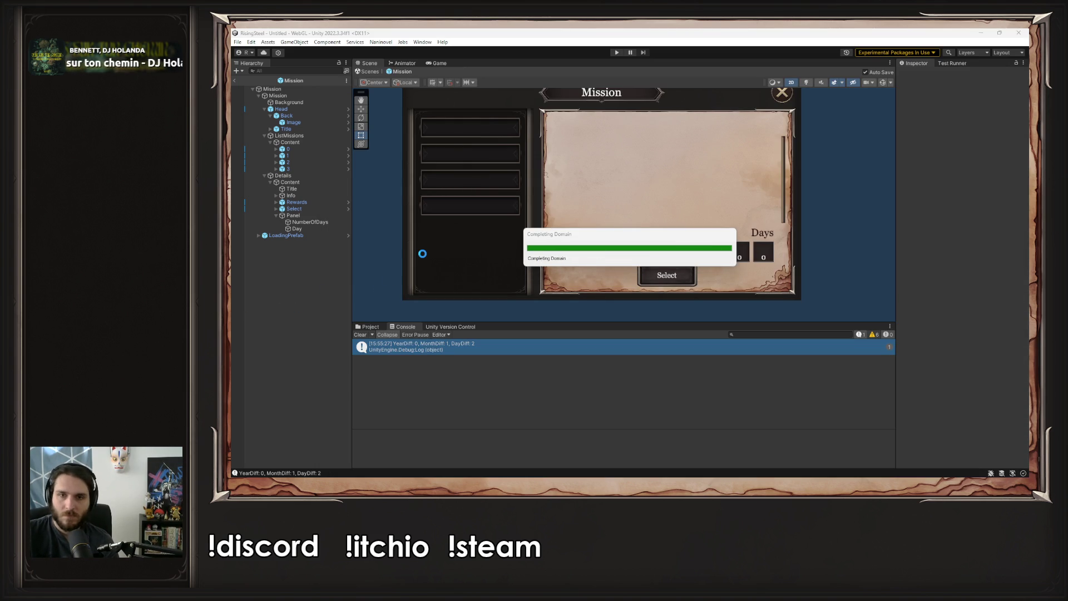
Play-test a new game and confirm Defense of the Black Bark Village shows 4 days left
left_click(617, 52)
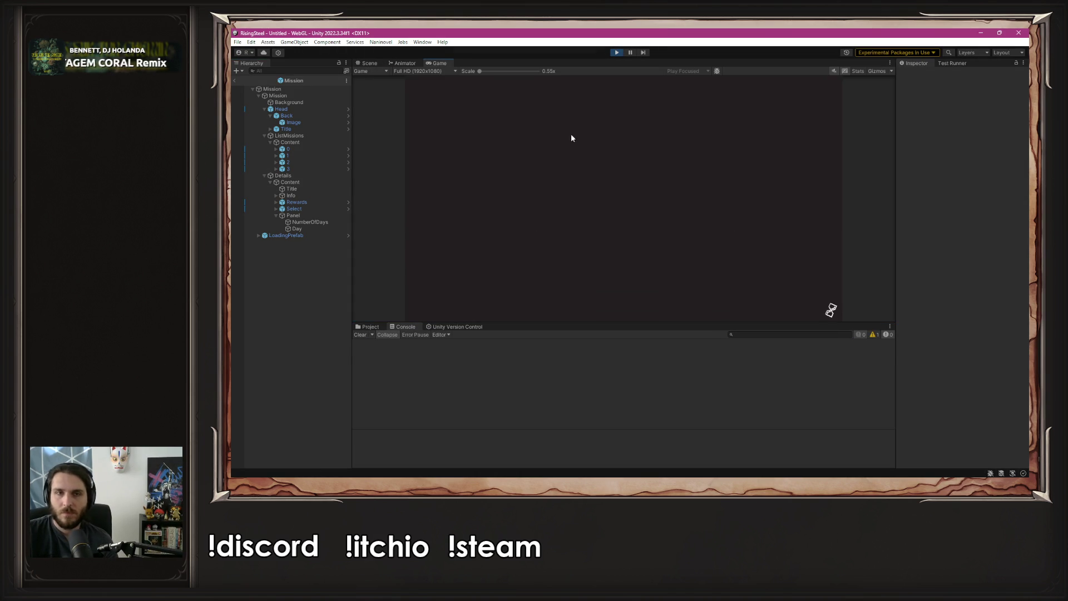
left_click(629, 139)
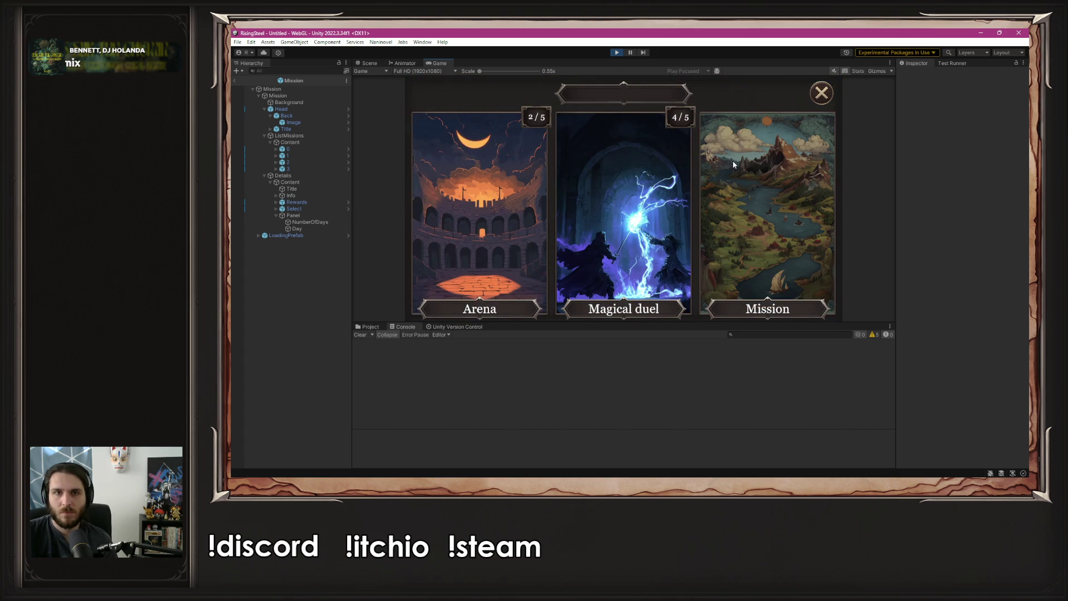
left_click(733, 164)
left_click(498, 138)
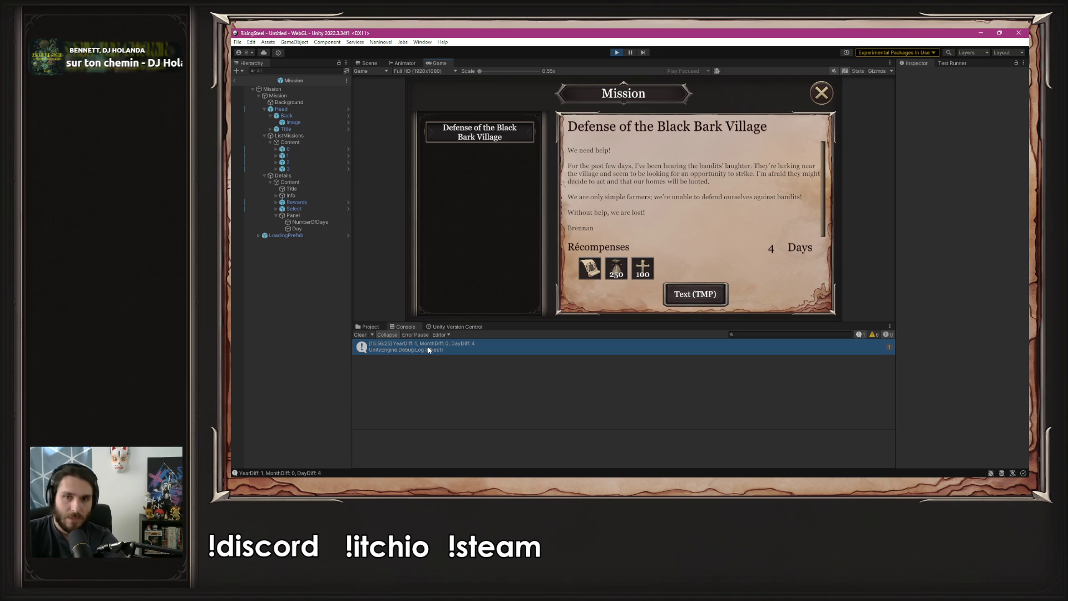
key("alt+Tab")
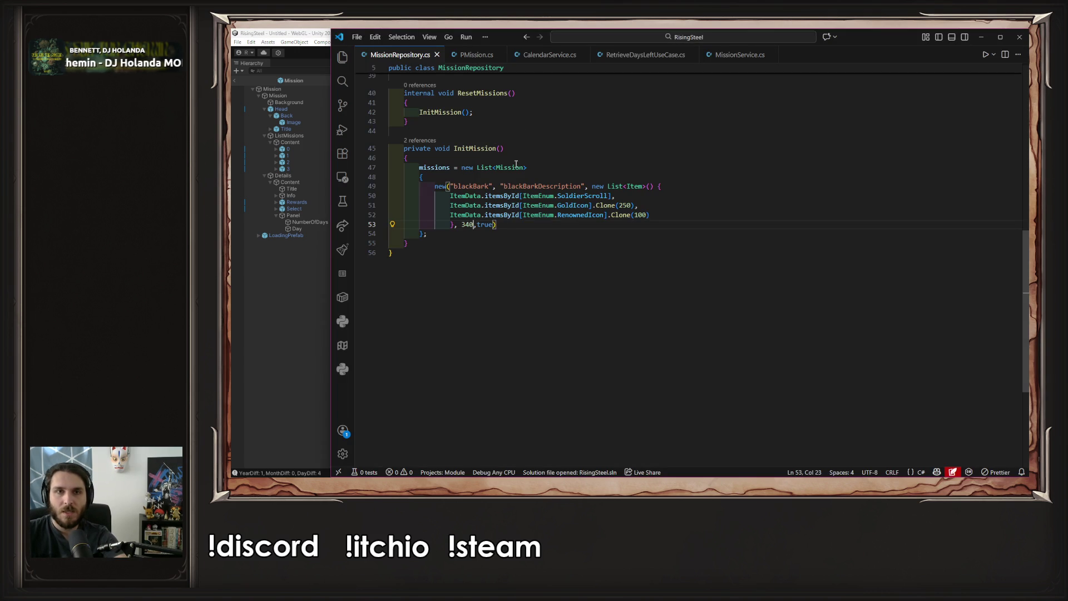
Bring up RetrieveDaysLeftUseCase.cs from the open script tabs
left_click(464, 55)
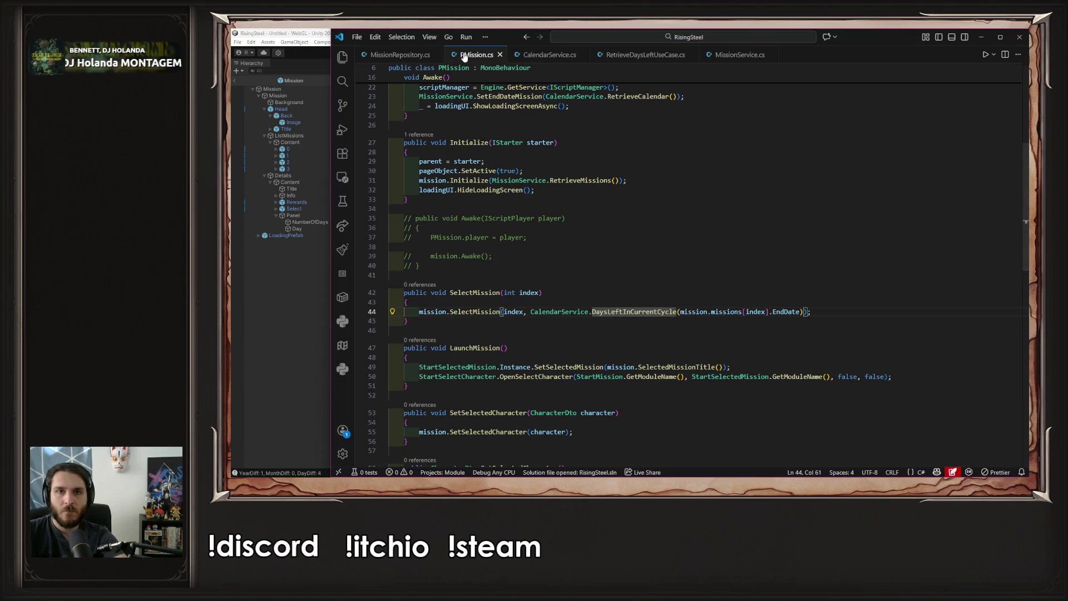
left_click(739, 56)
left_click(632, 39)
left_click(645, 54)
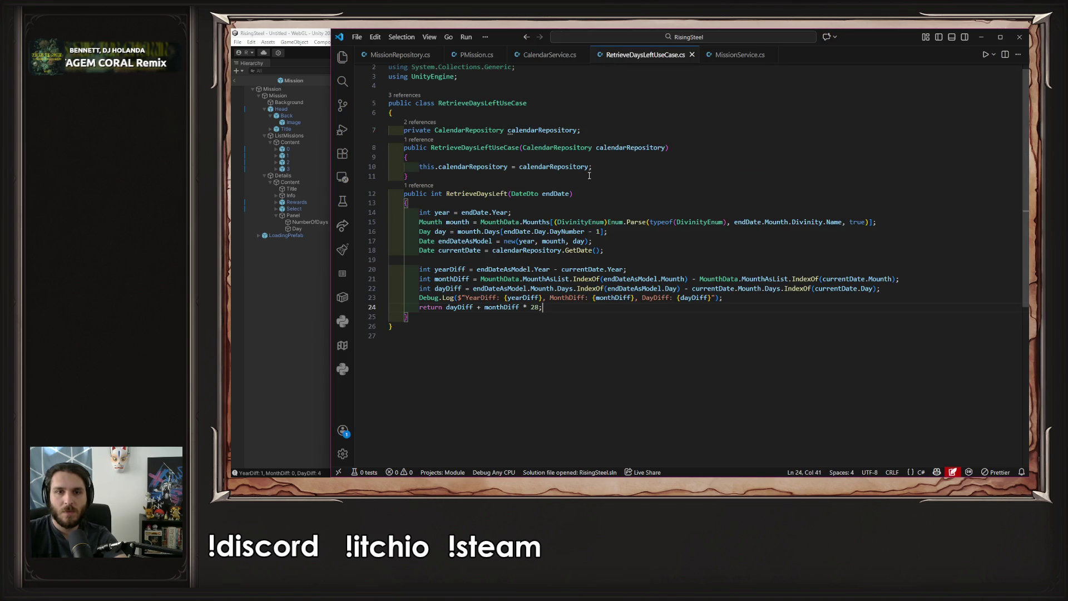
Append + yearDiff * 336 to the return line, remove the stray semicolon, and save
type(" +")
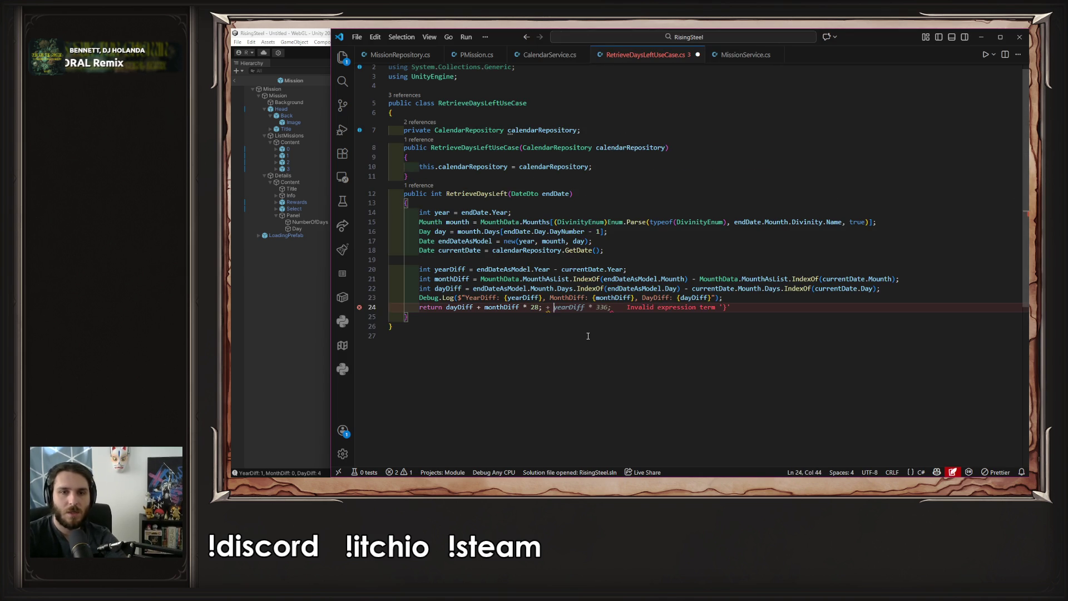
key("ctrl+Left")
key("ctrl+Left")
key("BackSpace")
key("ctrl+Right")
key("ctrl+Right")
key("ctrl+s")
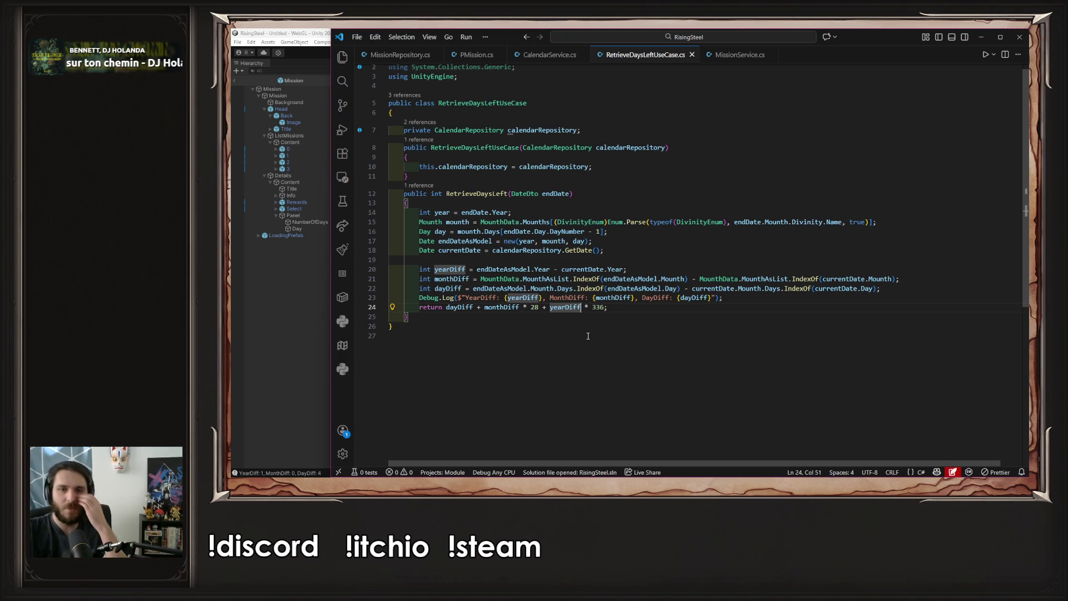
key("End")
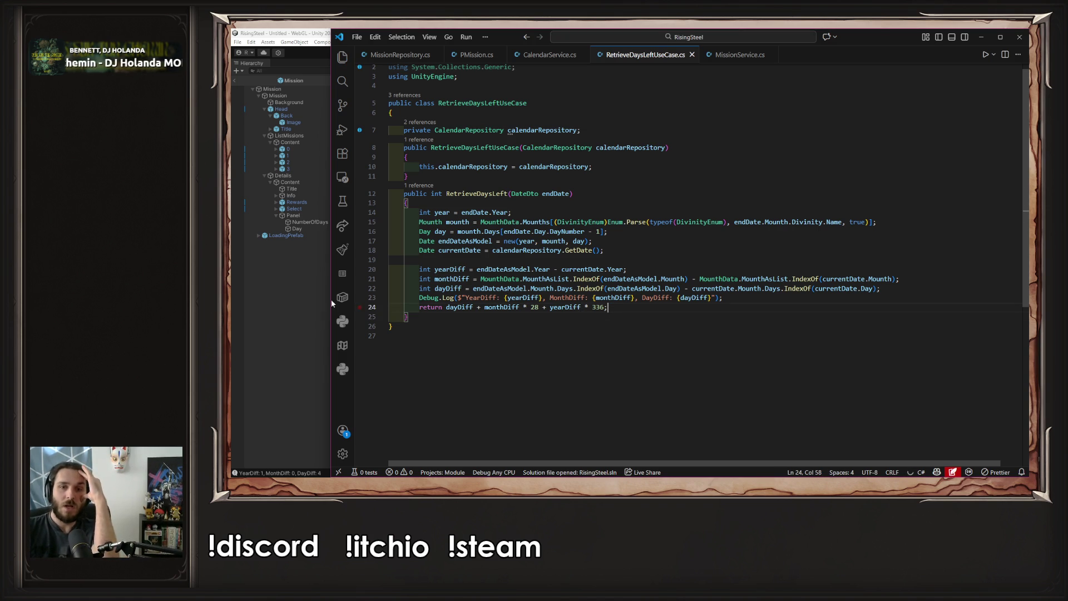
left_click(265, 284)
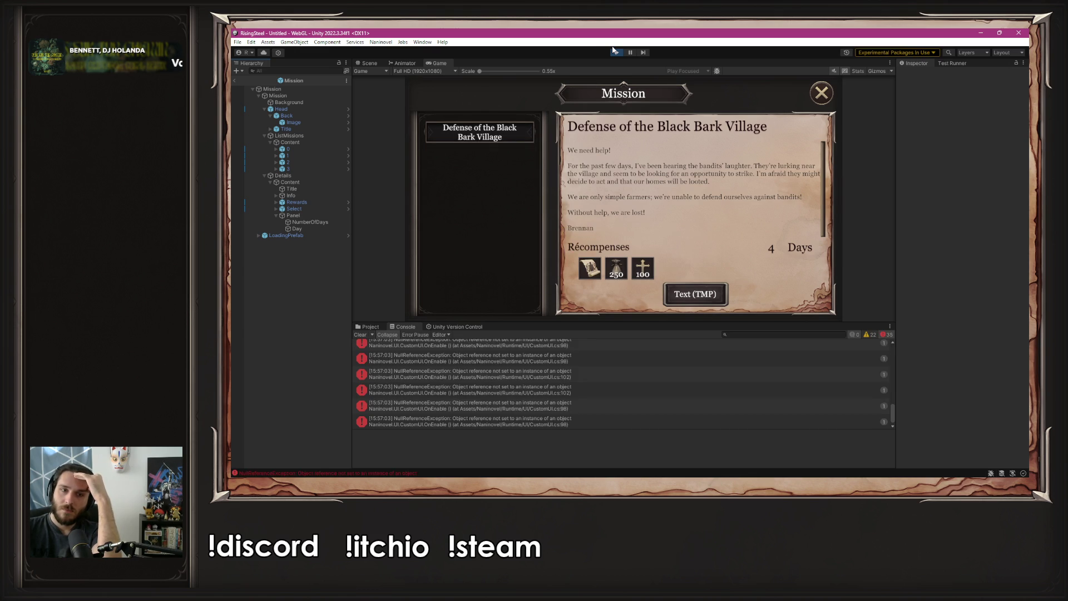
Restart play mode with a new game and check the in-game calendar
left_click(615, 52)
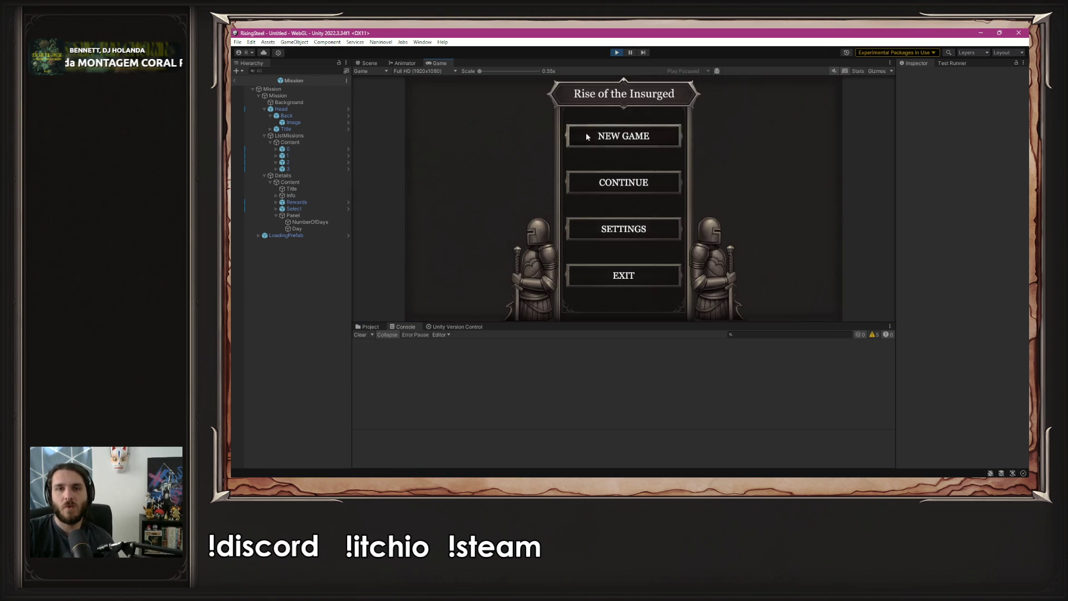
left_click(586, 137)
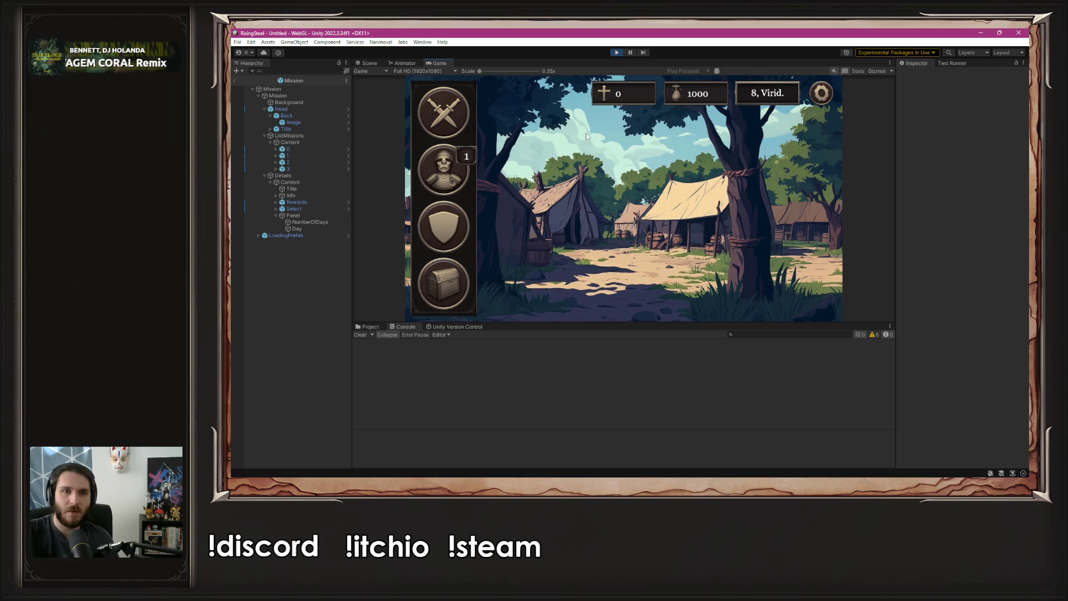
left_click(752, 101)
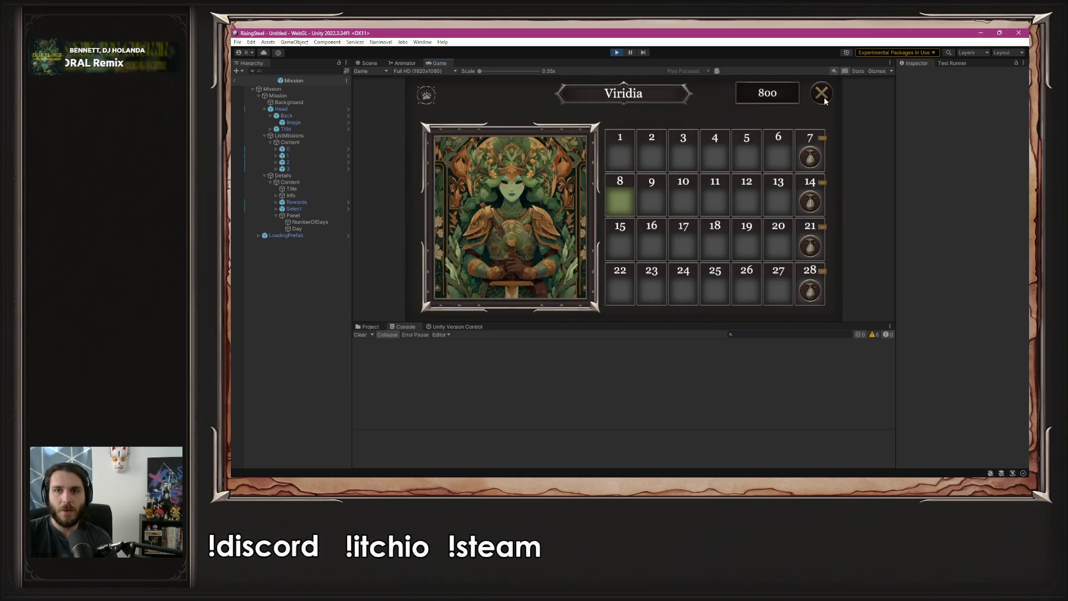
left_click(662, 118)
In the Mission activity, confirm the Black Bark Village mission now shows 34 days left
left_click(460, 117)
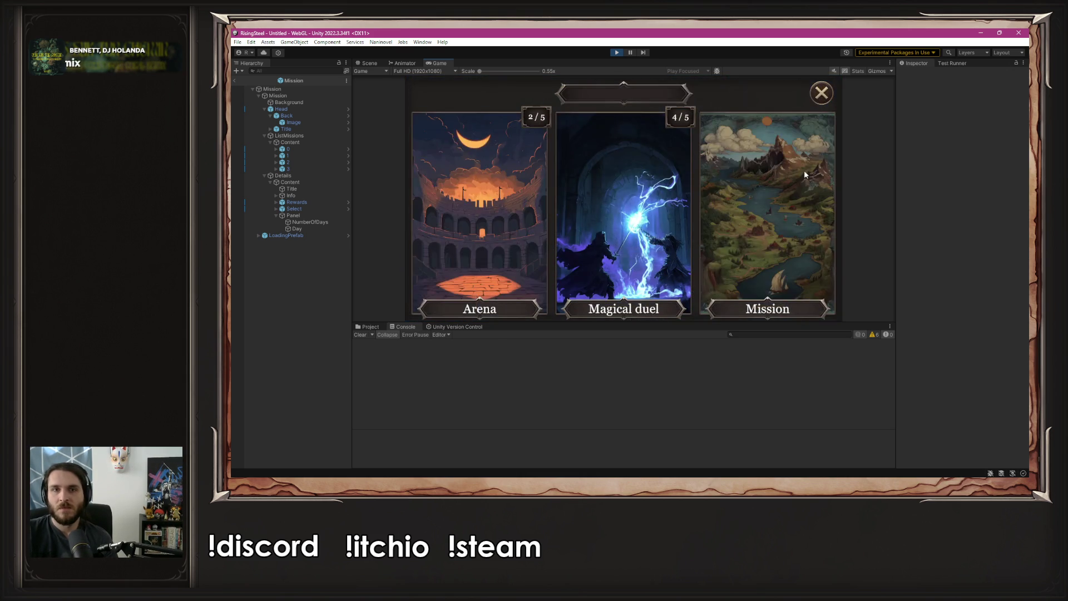
left_click(804, 169)
left_click(491, 134)
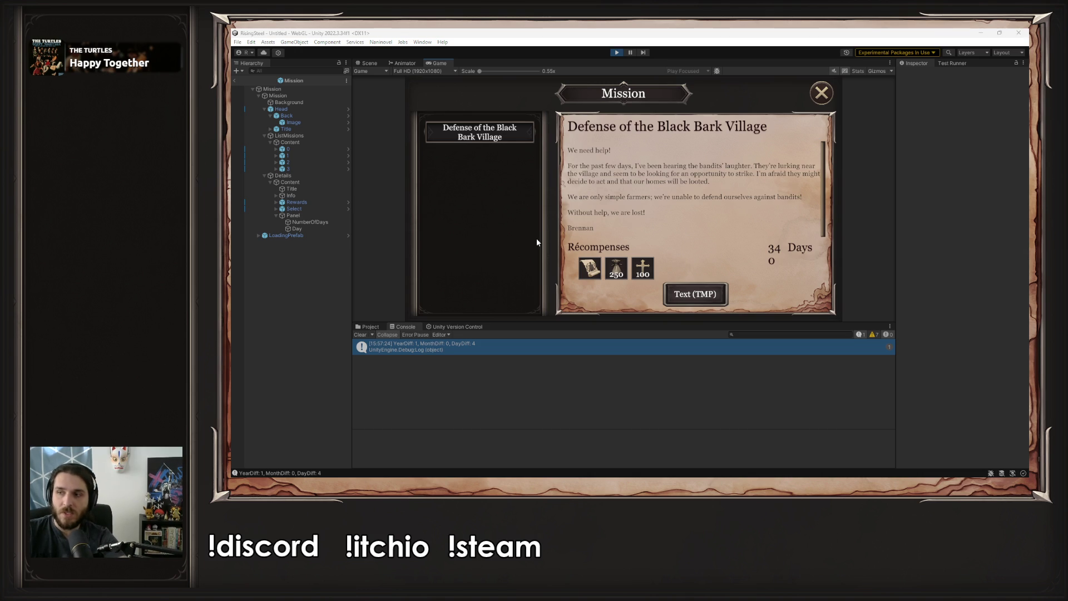
key("alt+Tab")
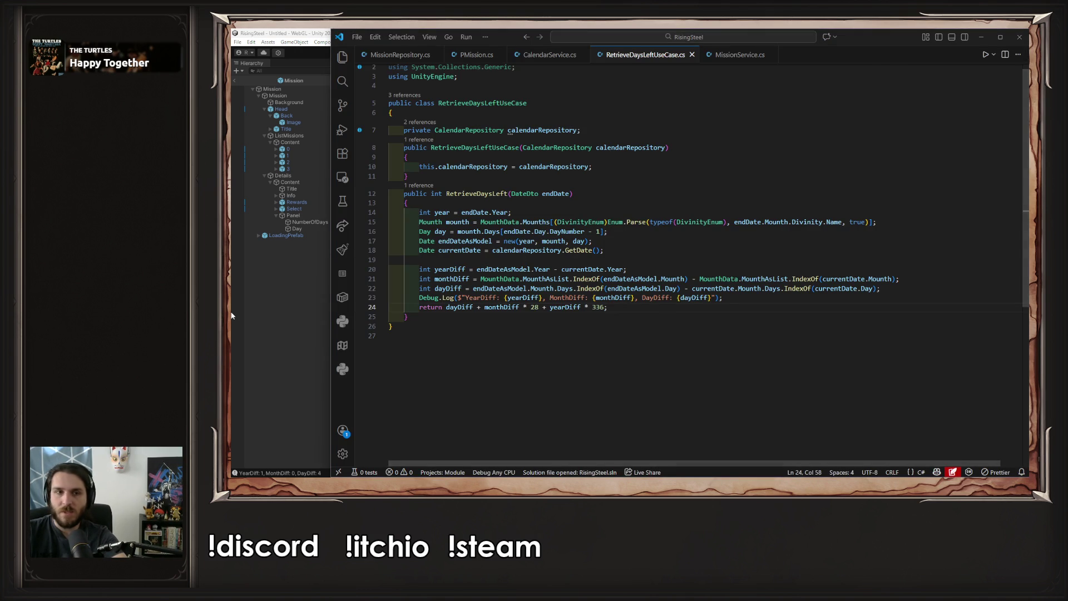
Return to Unity without changing the code and stop play mode
key("alt+Tab")
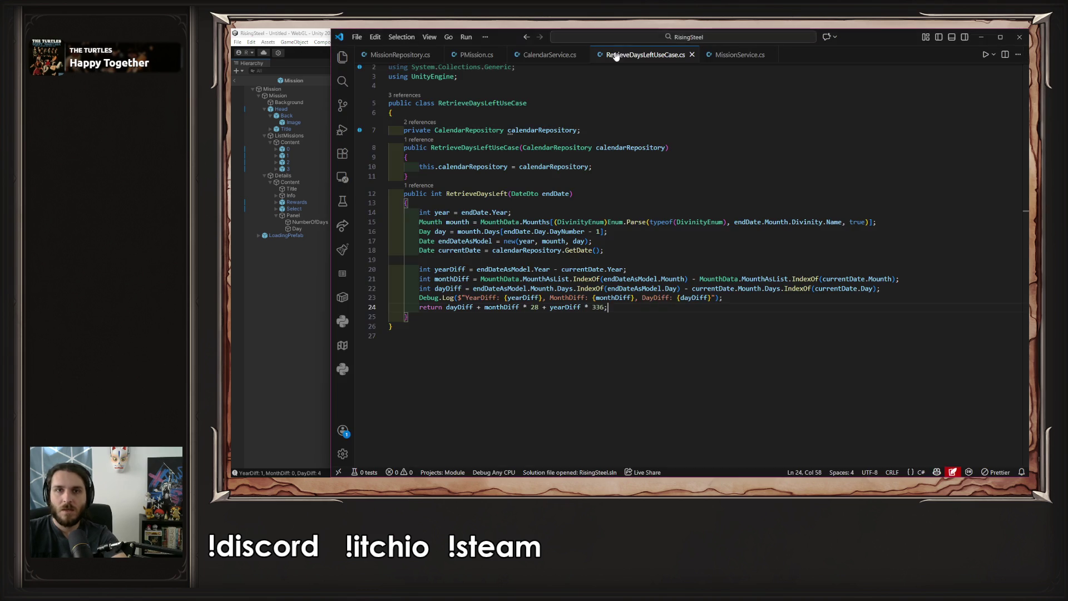
key("alt+Tab")
left_click(615, 52)
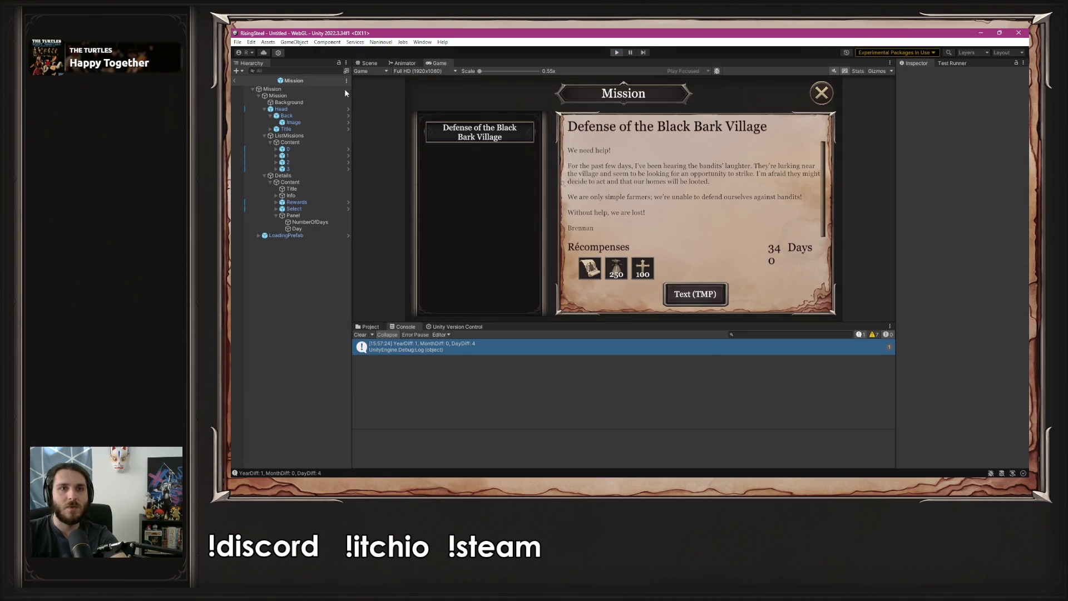
Open the Scene/05-pages folder and select the Mission panel's NumberOfDays text object
left_click(369, 327)
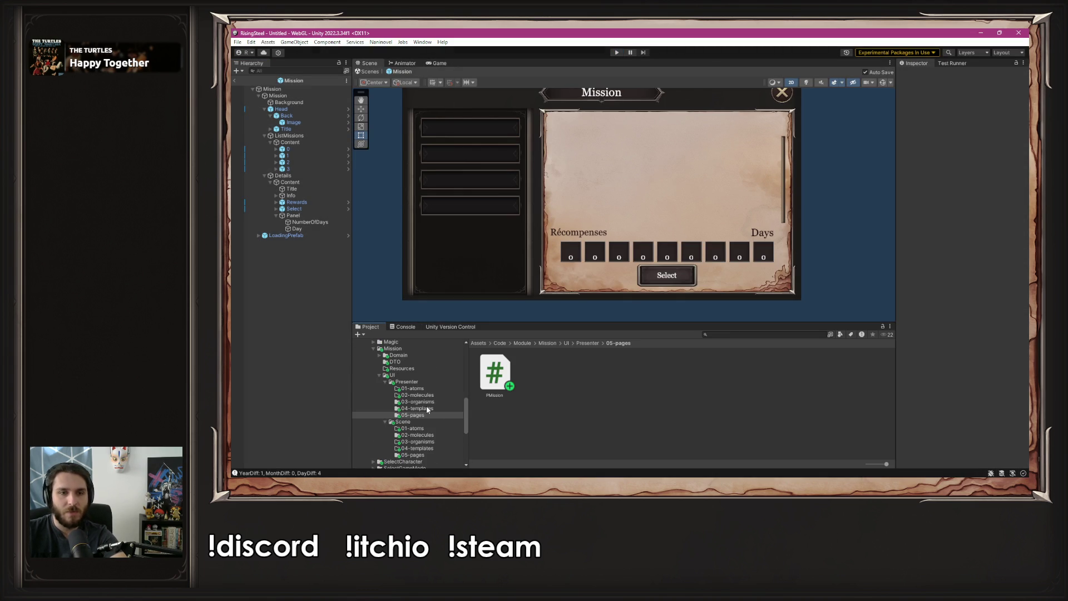
scroll(426, 405, "down", 2)
left_click(432, 429)
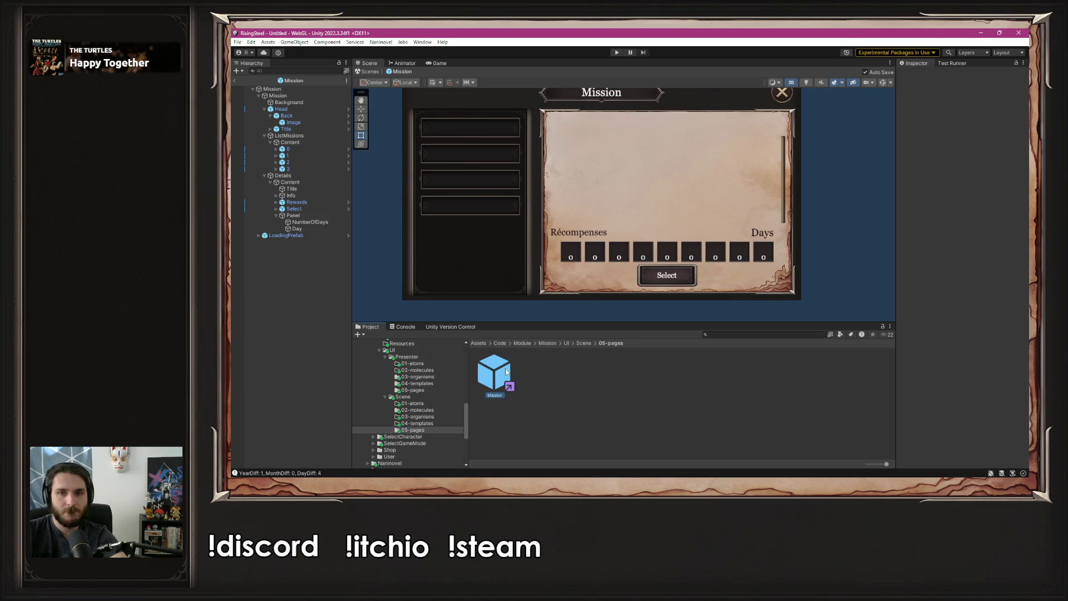
left_click(319, 229)
left_click(319, 223)
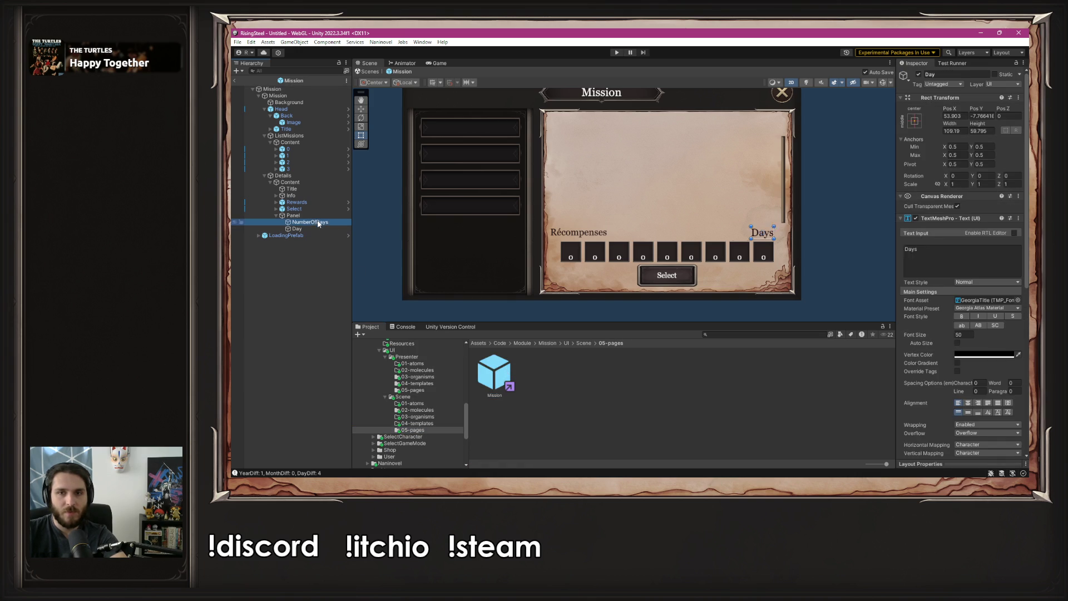
Fill NumberOfDays with a long test number, widen its rect leftward, and right-align it
left_click(947, 268)
type("1")
key("BackSpace")
type("9999")
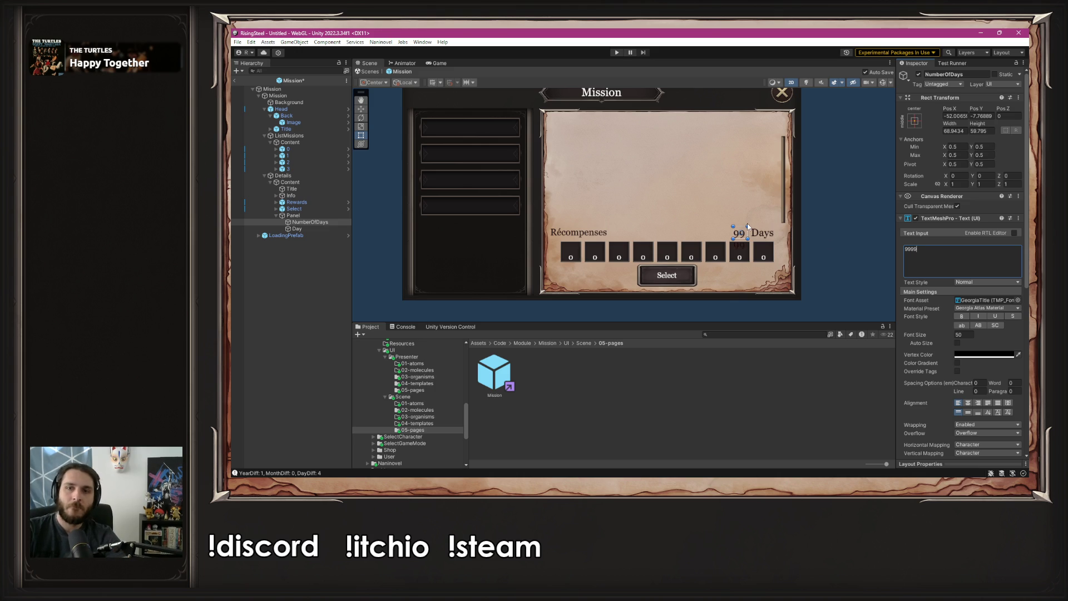
scroll(746, 223, "up", 5)
left_click_drag(715, 245, 416, 251)
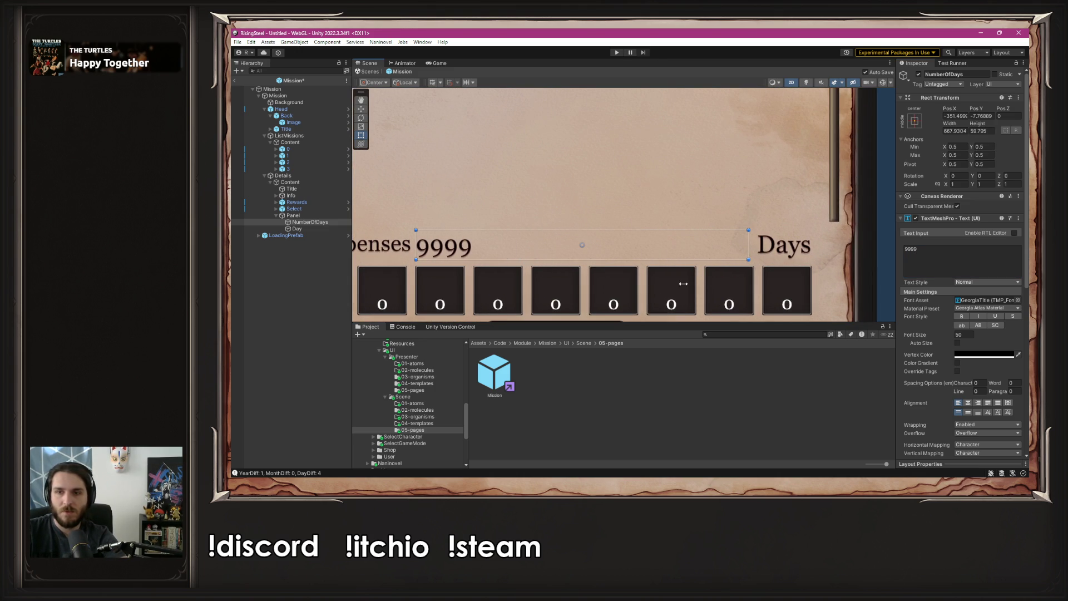
left_click(977, 403)
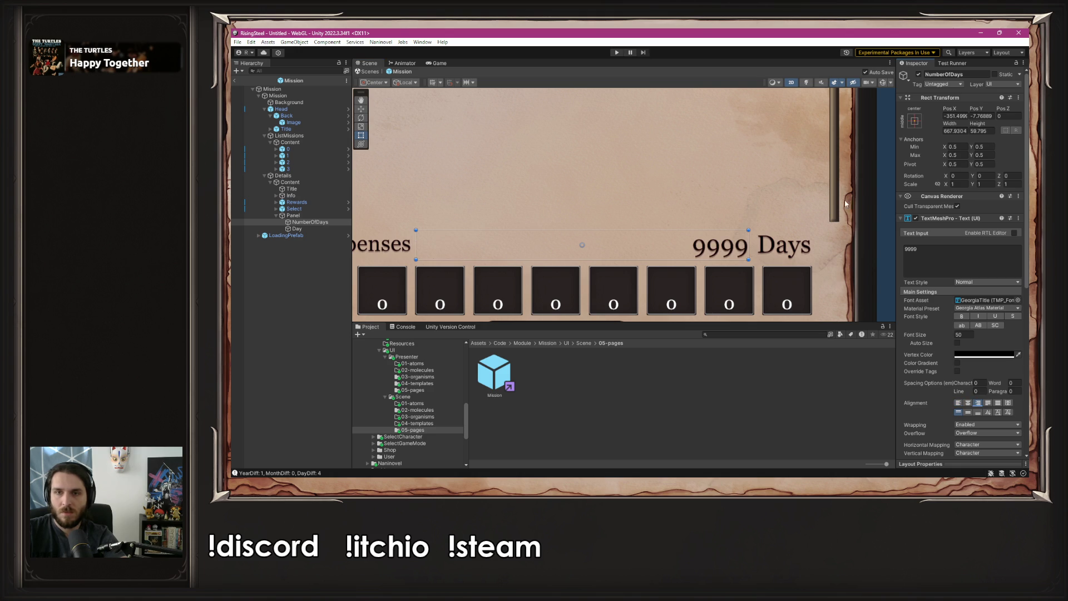
left_click(870, 205)
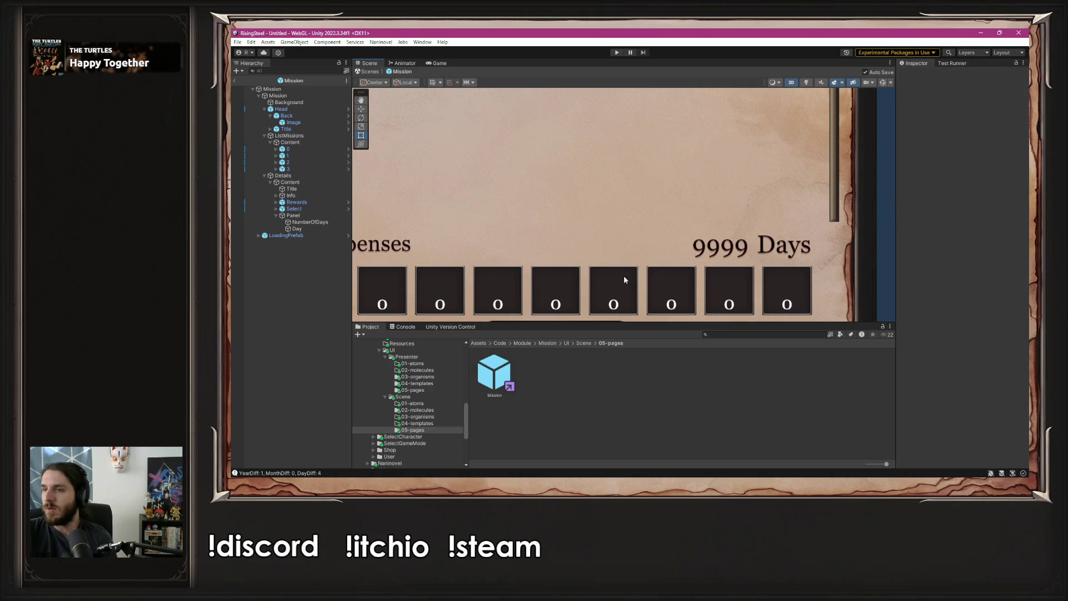
Clear the NumberOfDays placeholder text, leaving it empty, and enter play mode
left_click(310, 222)
left_click(906, 258)
type("0")
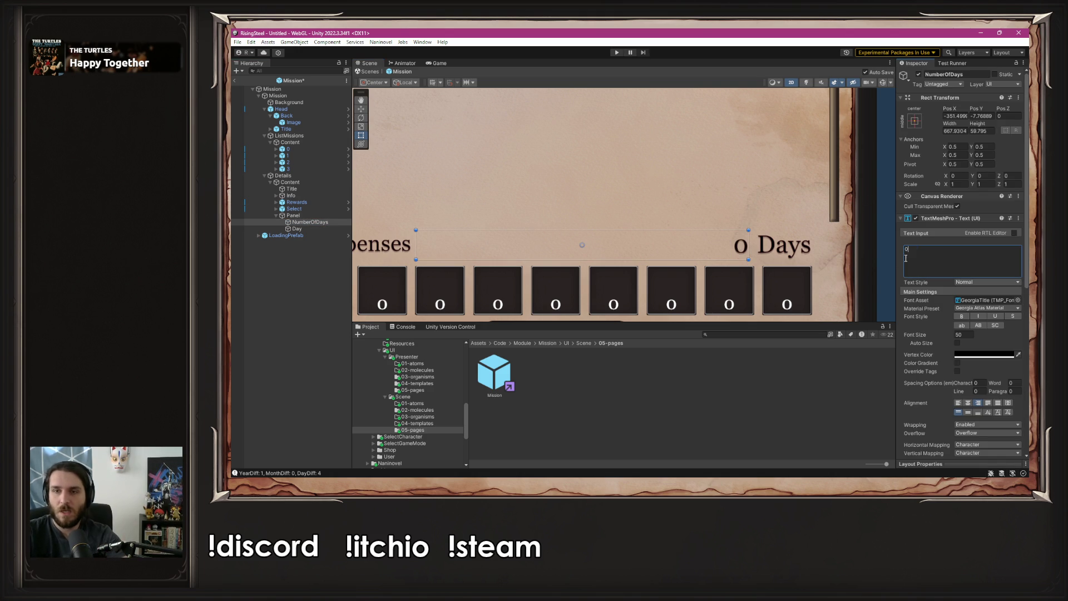
key("BackSpace")
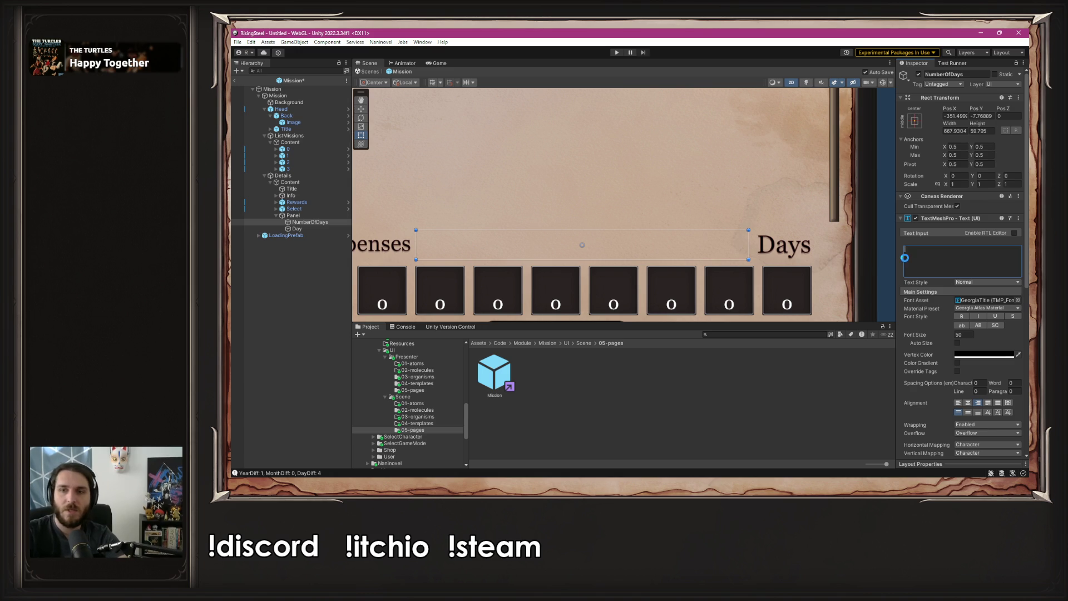
left_click(889, 250)
left_click(616, 53)
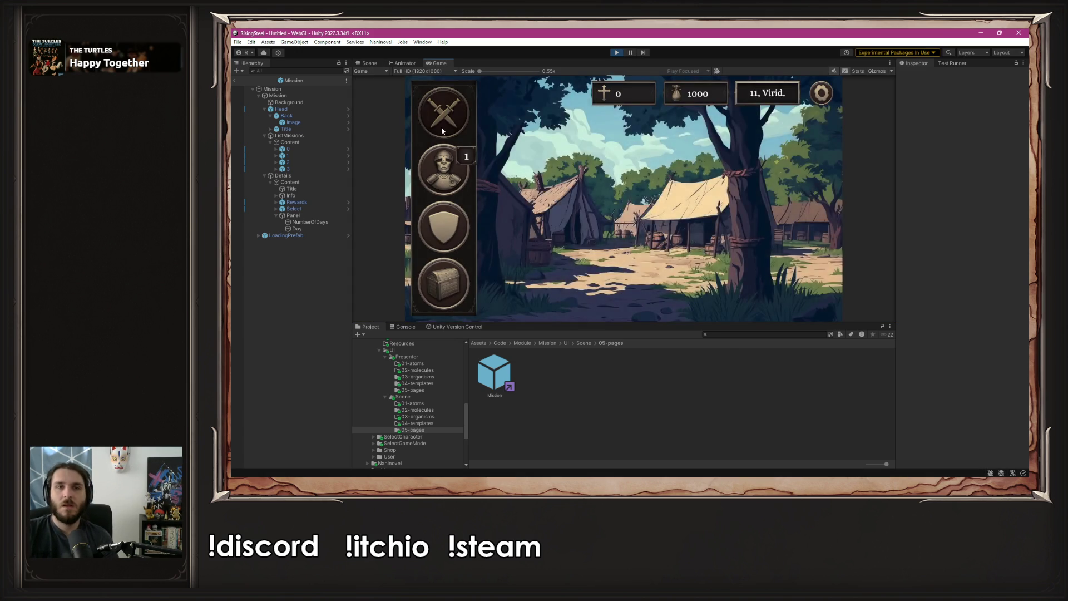
Open Swords > Mission, confirm Black Bark Village shows 340 Days, then stop the game
left_click(441, 130)
left_click(753, 202)
left_click(478, 138)
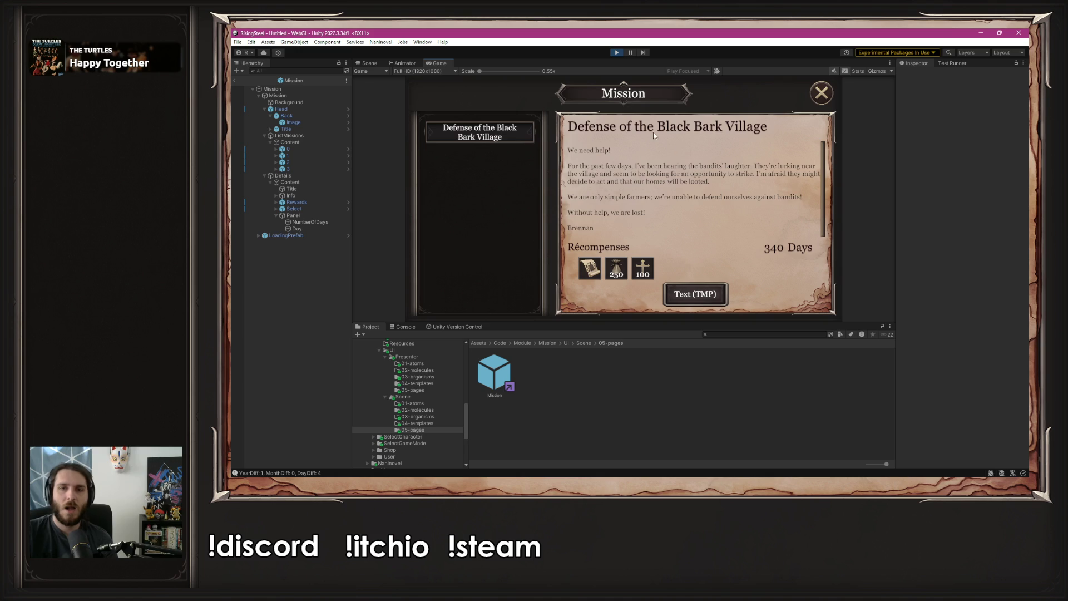
left_click(618, 51)
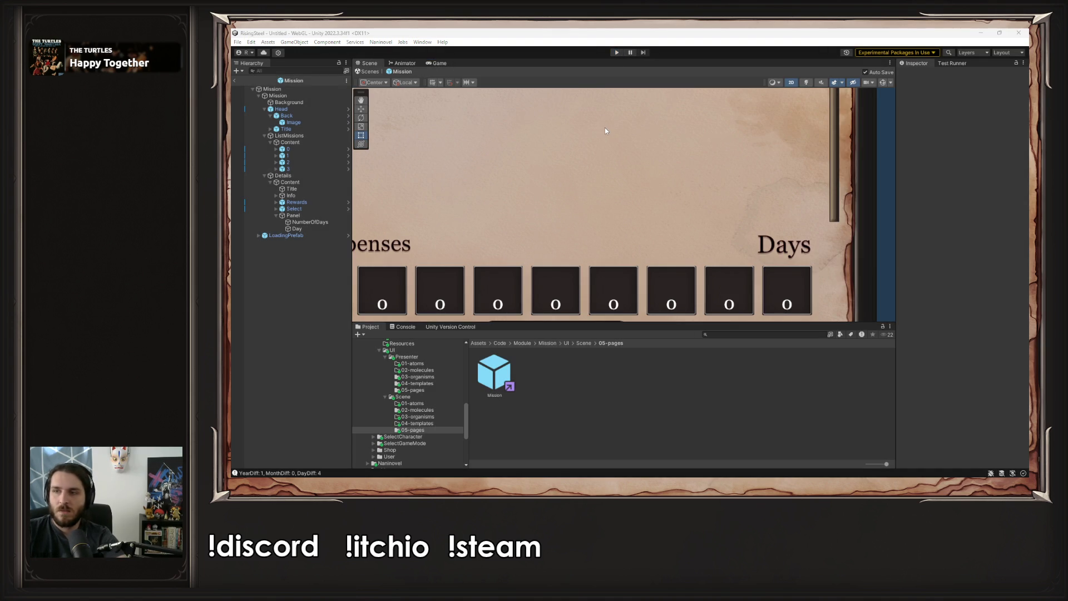
key("alt+Tab")
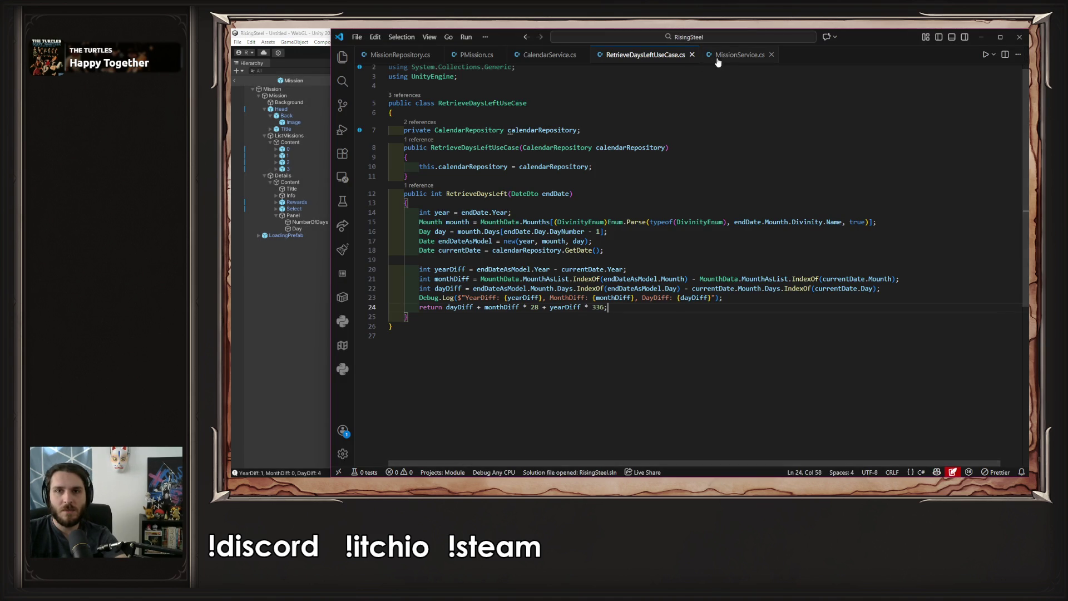
Switch through the open script tabs to MissionRepository.cs
key("ctrl+Tab")
left_click(523, 54)
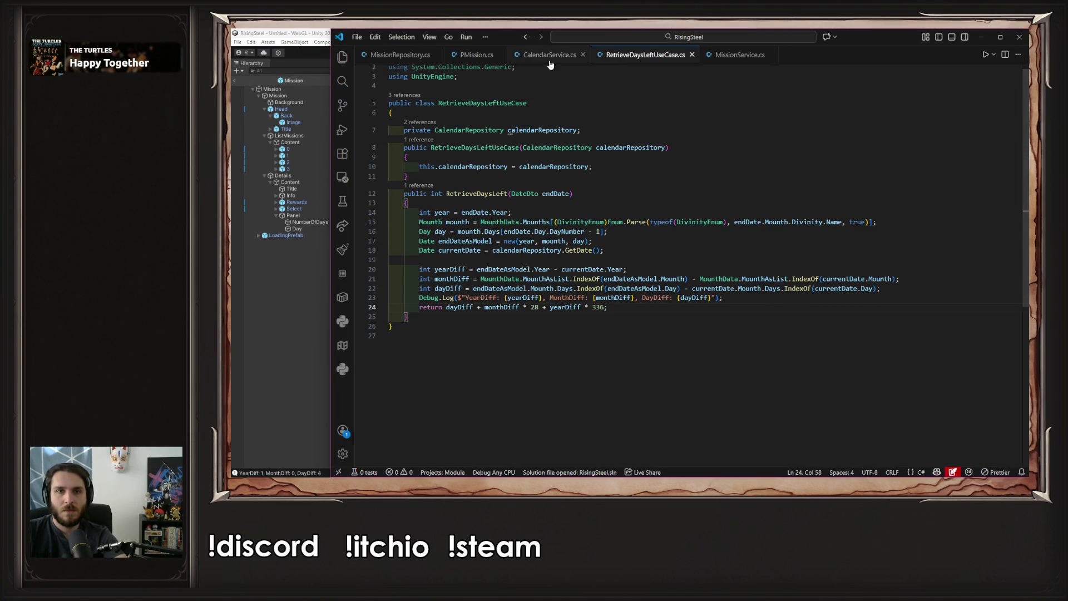
left_click(477, 55)
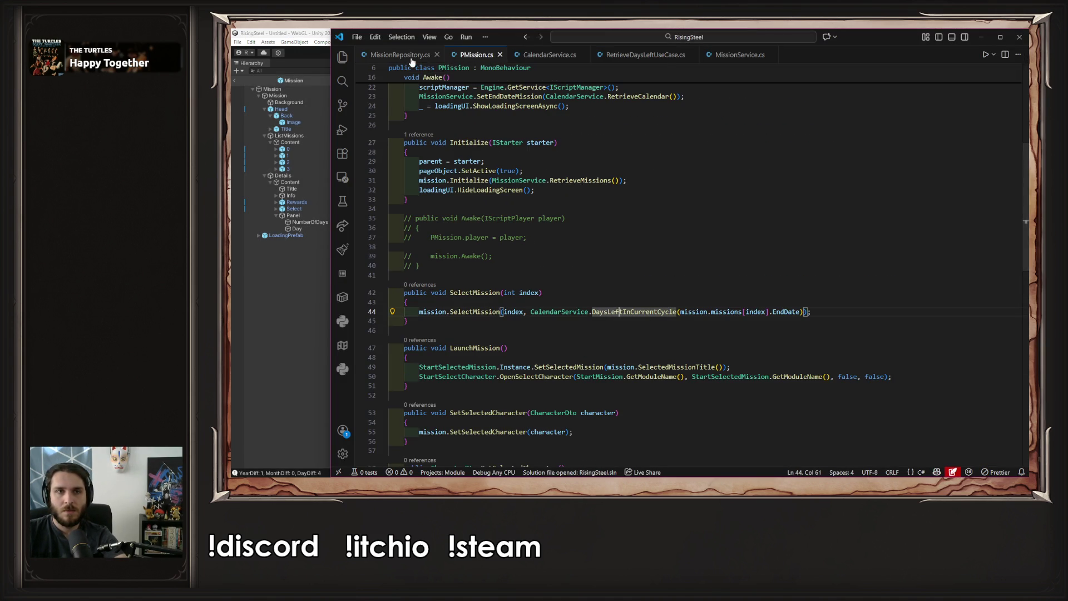
key("ctrl+Page_Up")
Replace the blackBark day value 340 on line 53 with 1325 and save
double_click(467, 224)
type("1335")
key("ctrl+s")
left_click(307, 282)
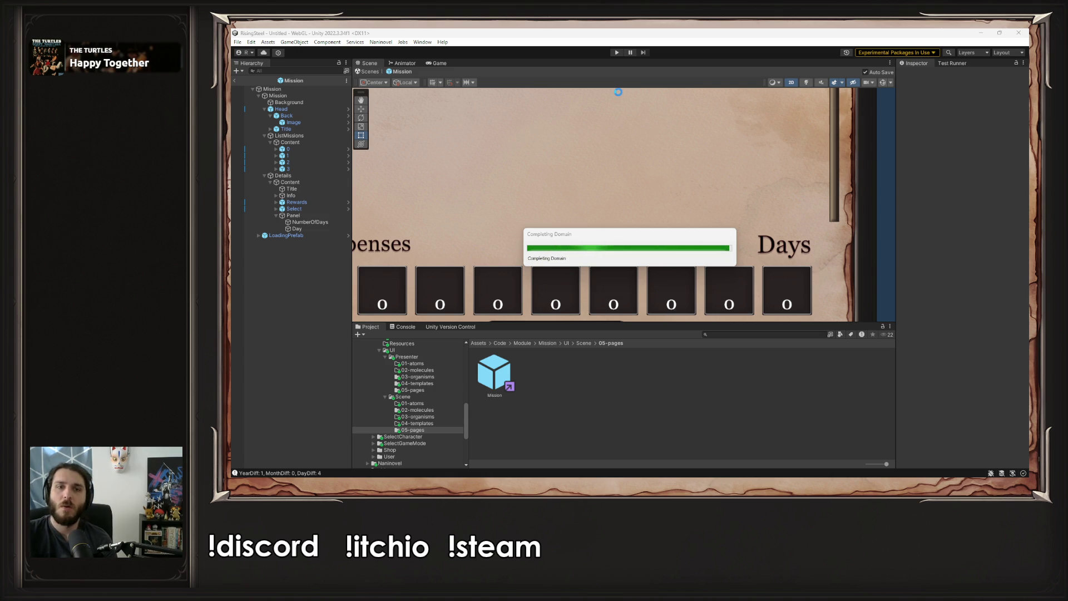
Play a game and confirm the Black Bark Village mission now shows 1325 Days
key("ctrl+p")
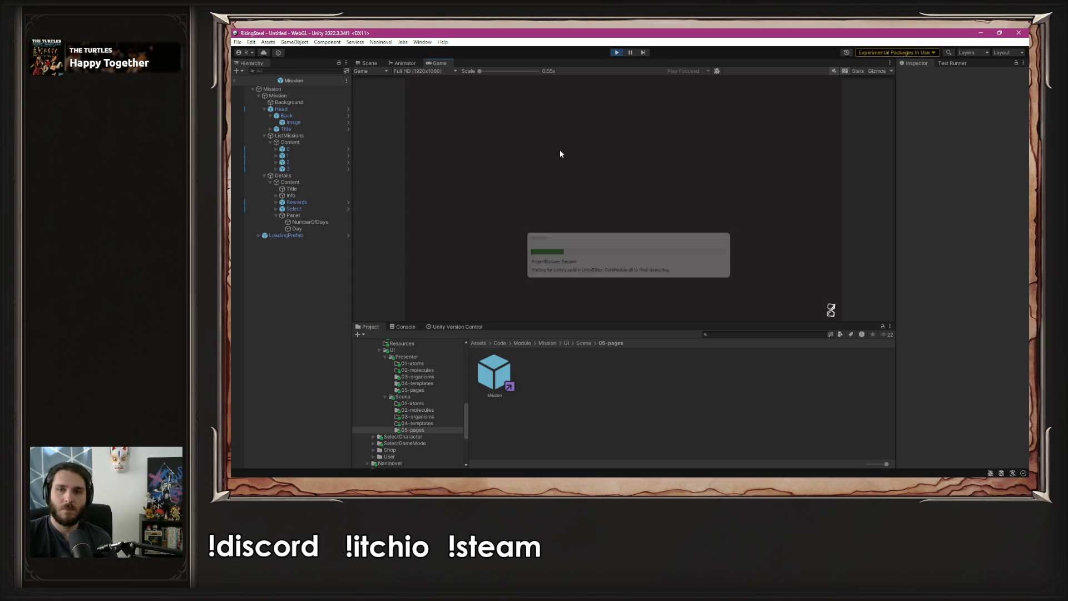
left_click(596, 126)
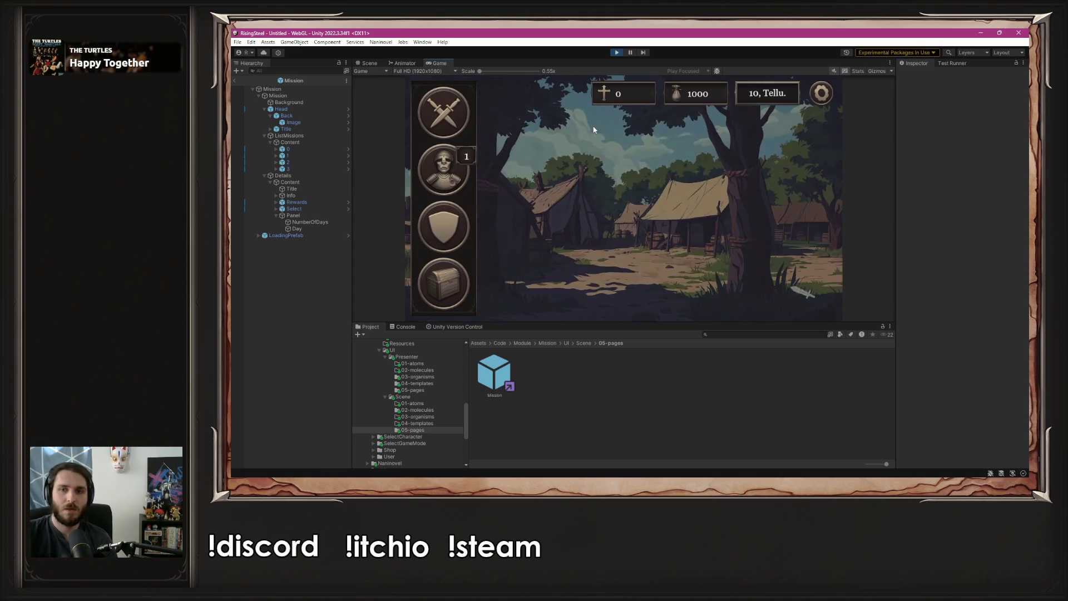
left_click(462, 119)
left_click(763, 144)
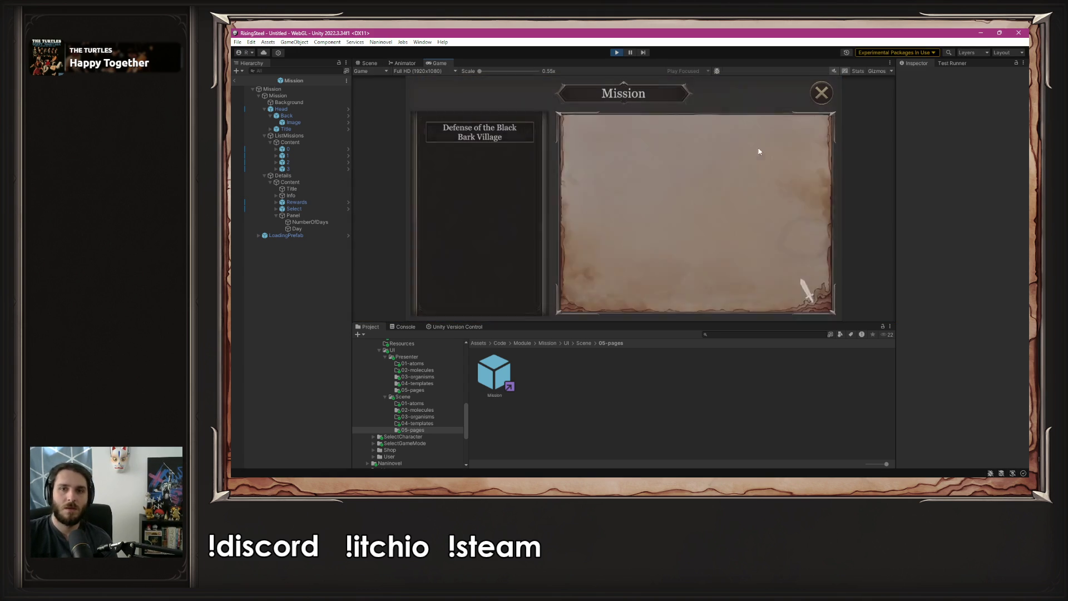
left_click(464, 140)
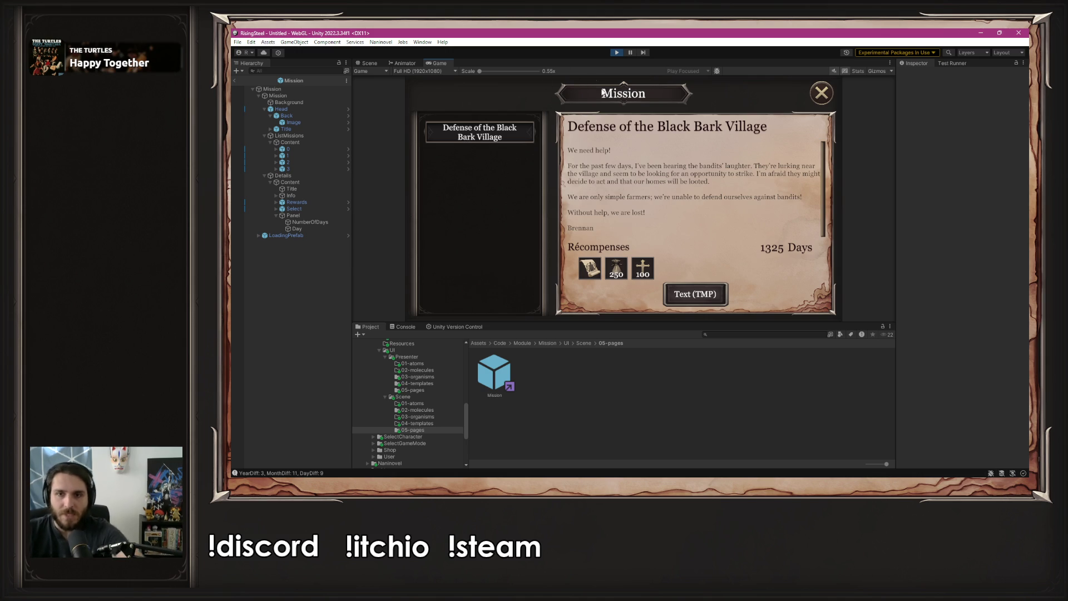
key("alt+Tab")
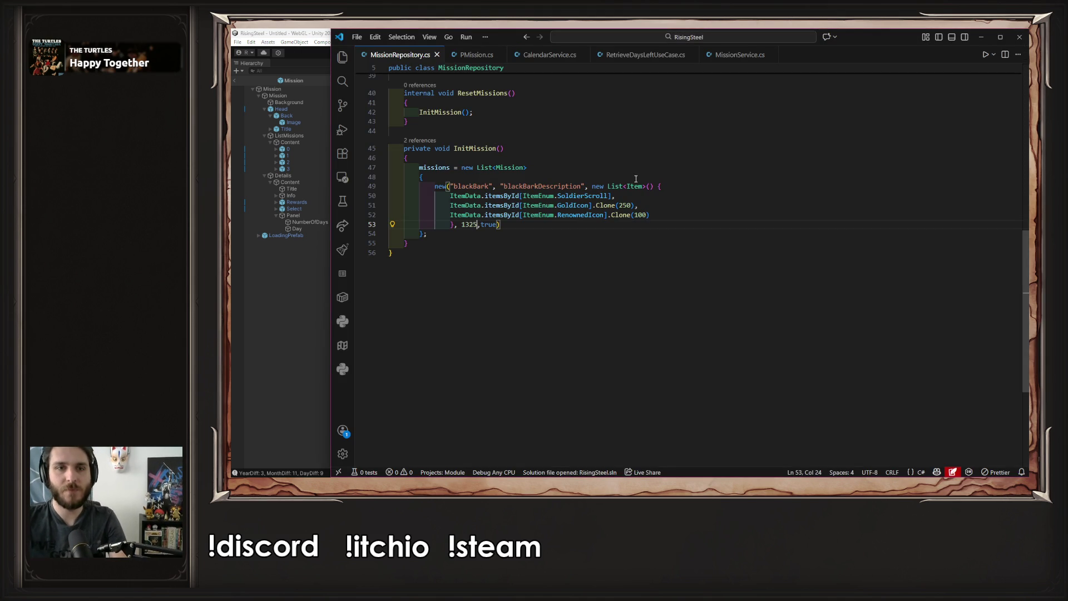
Set the blackBark day value on line 53 from 1325 to 0, save, and return to Unity
key("BackSpace")
key("BackSpace")
key("BackSpace")
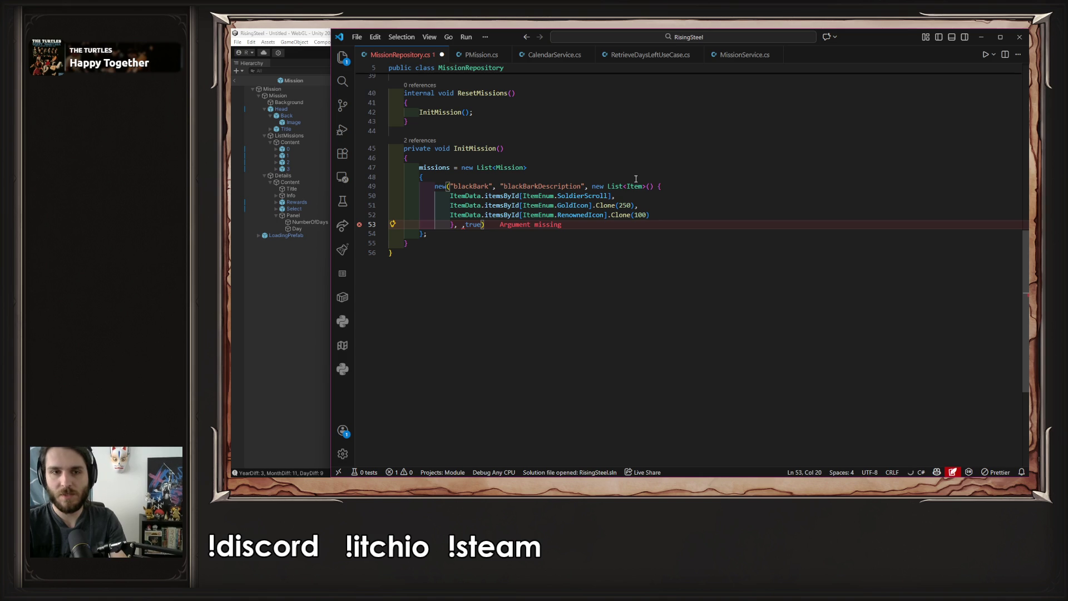
type("0")
key("ctrl+s")
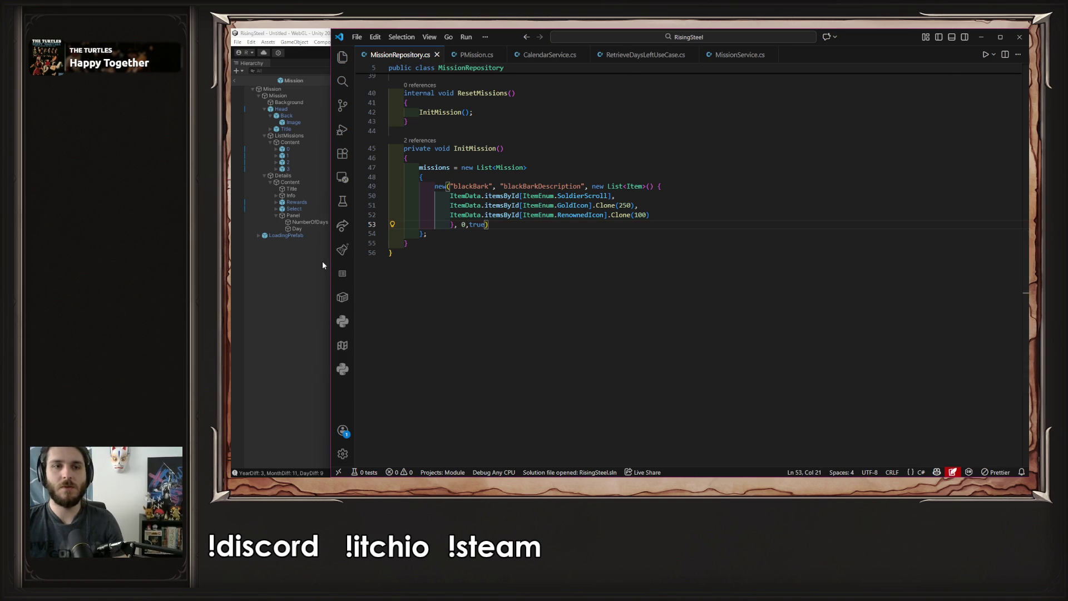
left_click(319, 261)
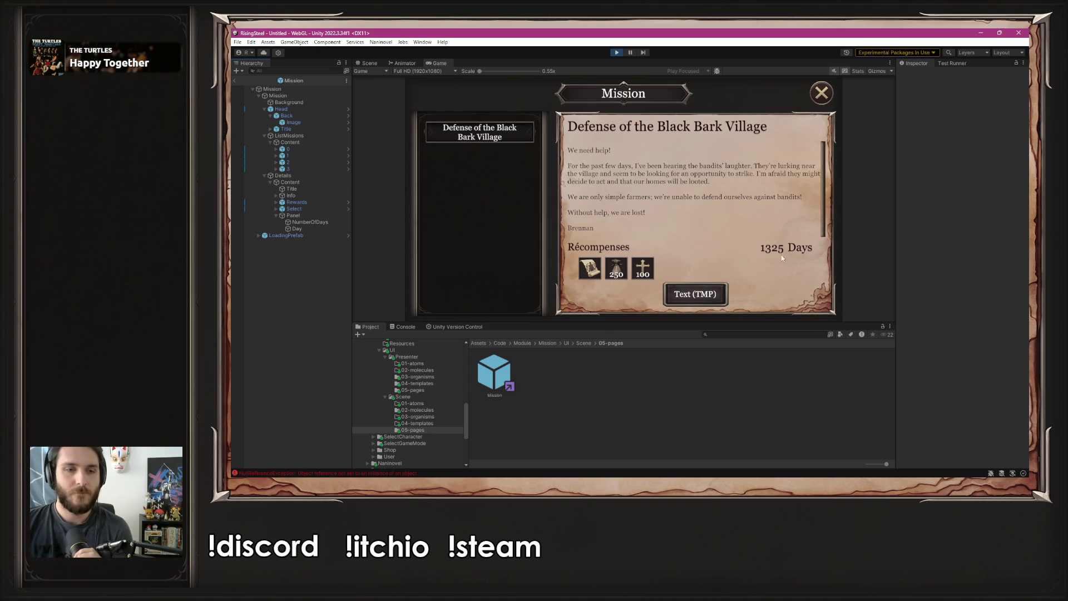
Restart the game, open the Black Bark mission, and jump from the YearDiff console log to its source
left_click(617, 52)
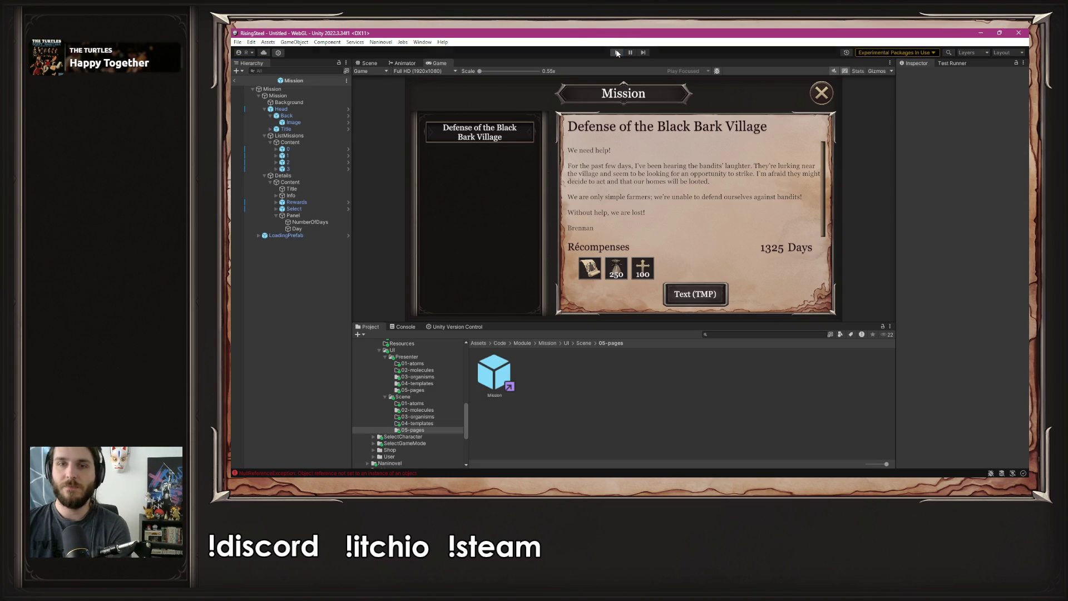
left_click(616, 52)
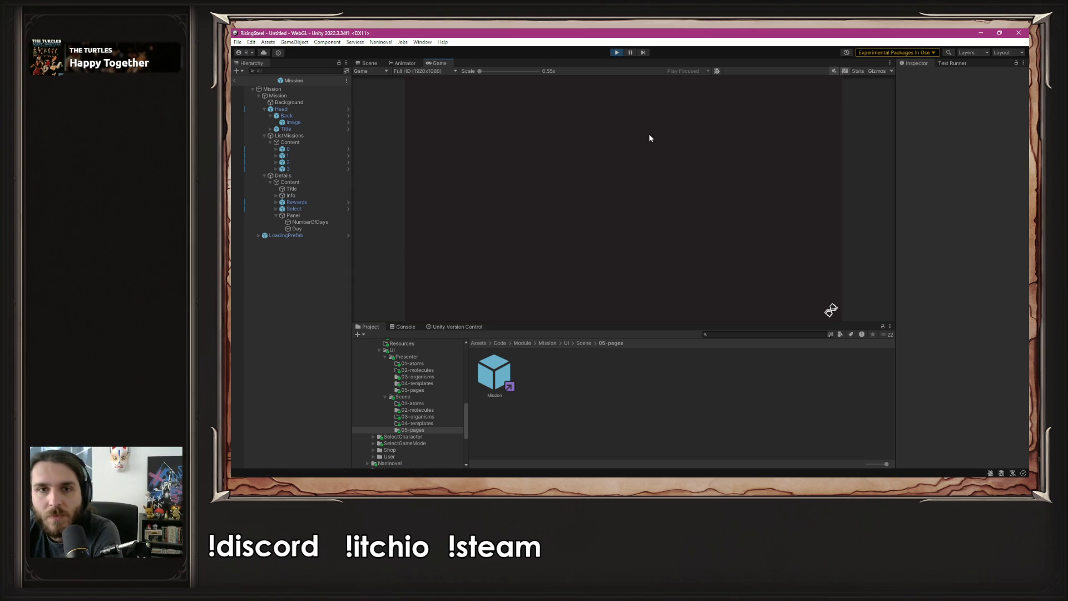
left_click(629, 137)
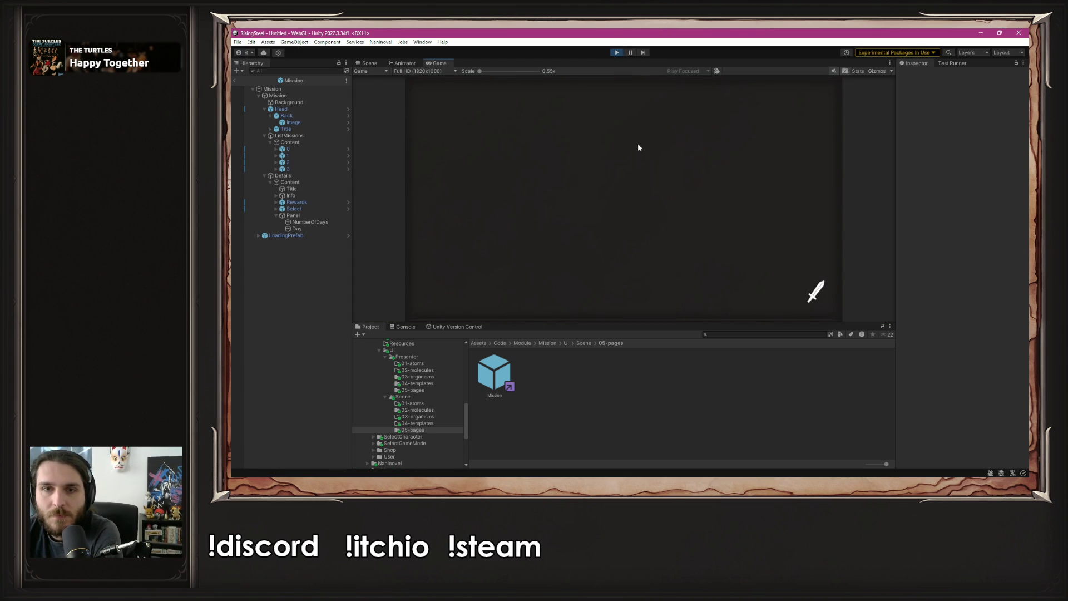
left_click(773, 191)
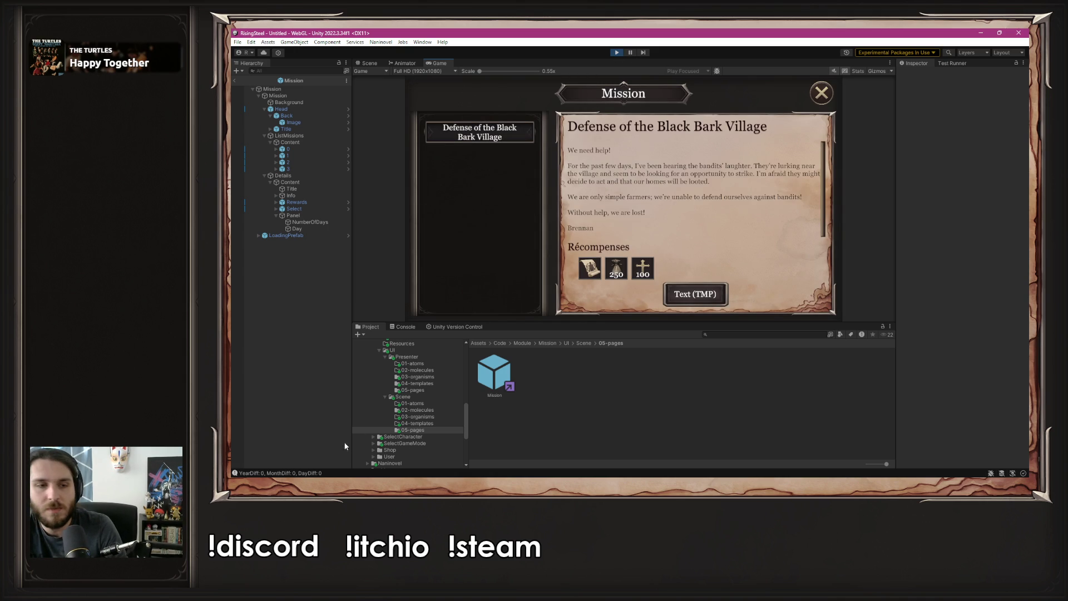
left_click(311, 475)
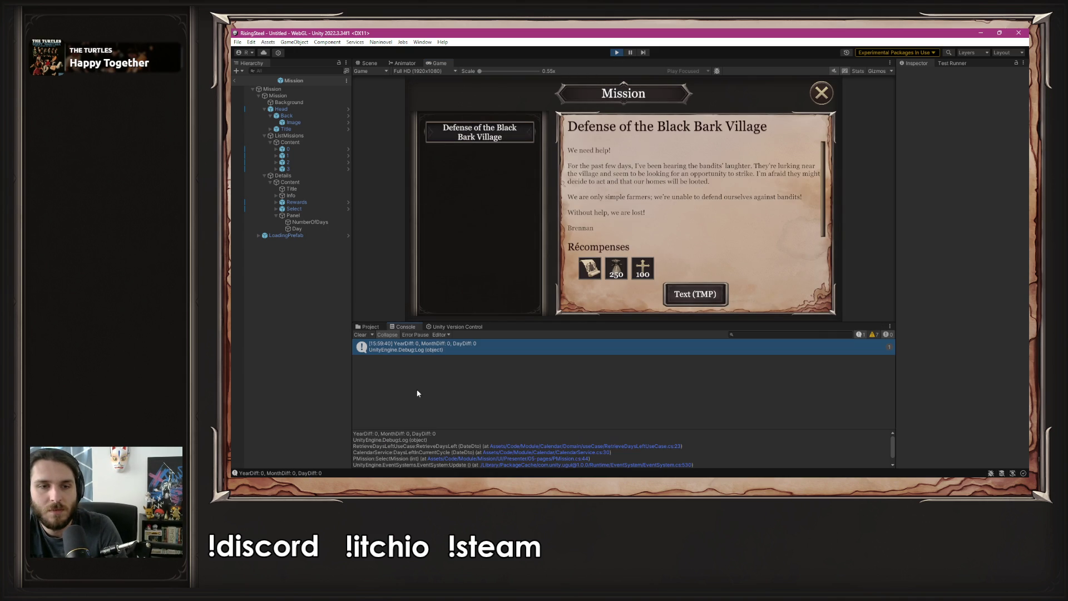
double_click(424, 349)
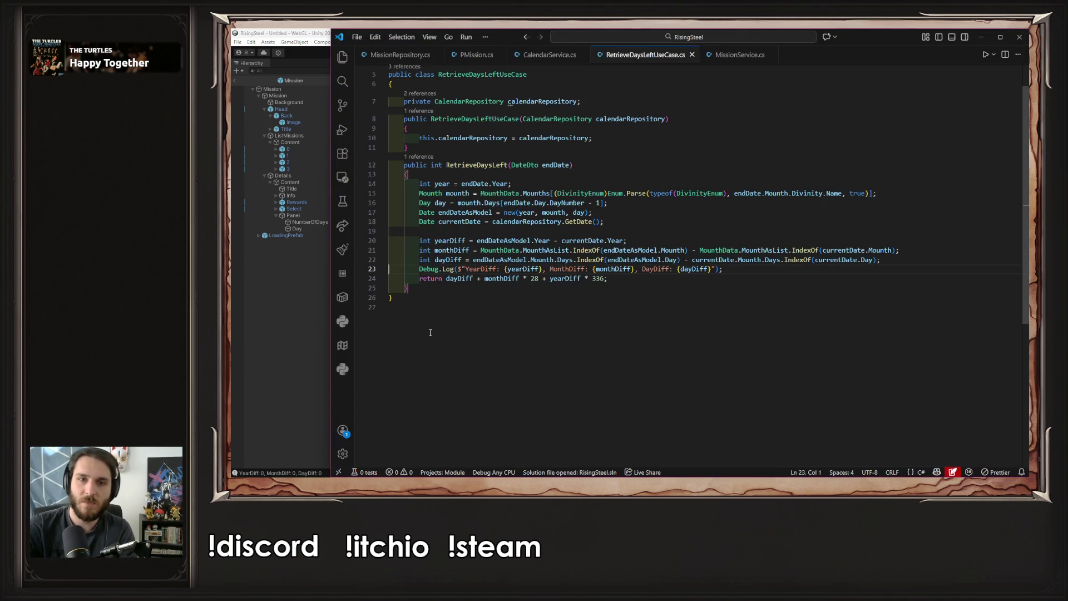
Delete the YearDiff Debug.Log line from RetrieveDaysLeftUseCase.cs and save it
left_click(772, 272)
type("monthDiff")
key("shift+Home")
key("BackSpace")
key("ctrl+s")
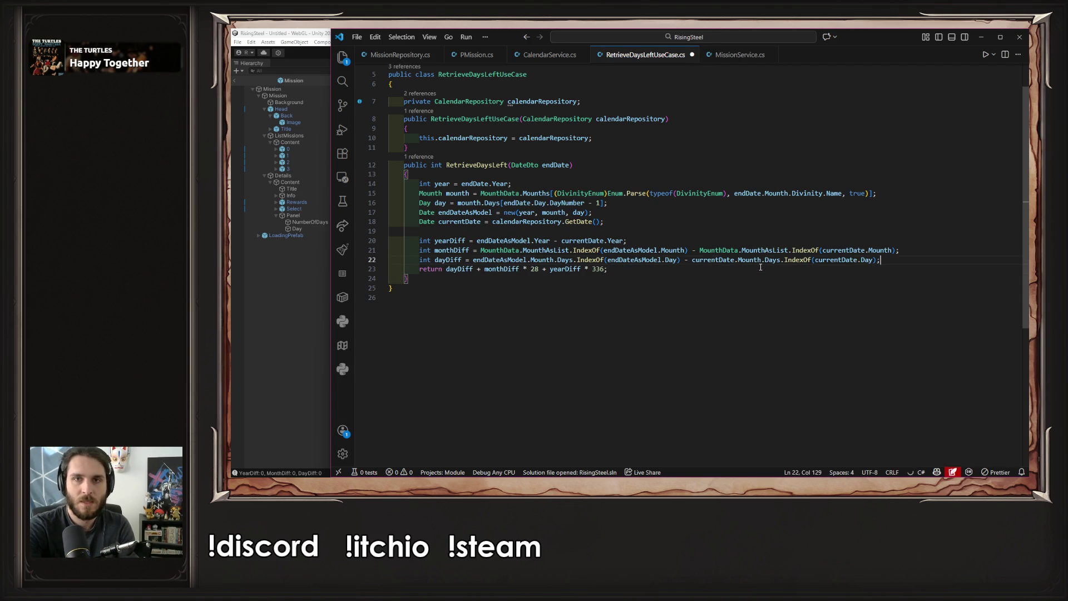
In MissionRepository.cs, change the Black Bark mission's 0 to 5 and return to Unity
left_click(410, 53)
key("BackSpace")
type("5")
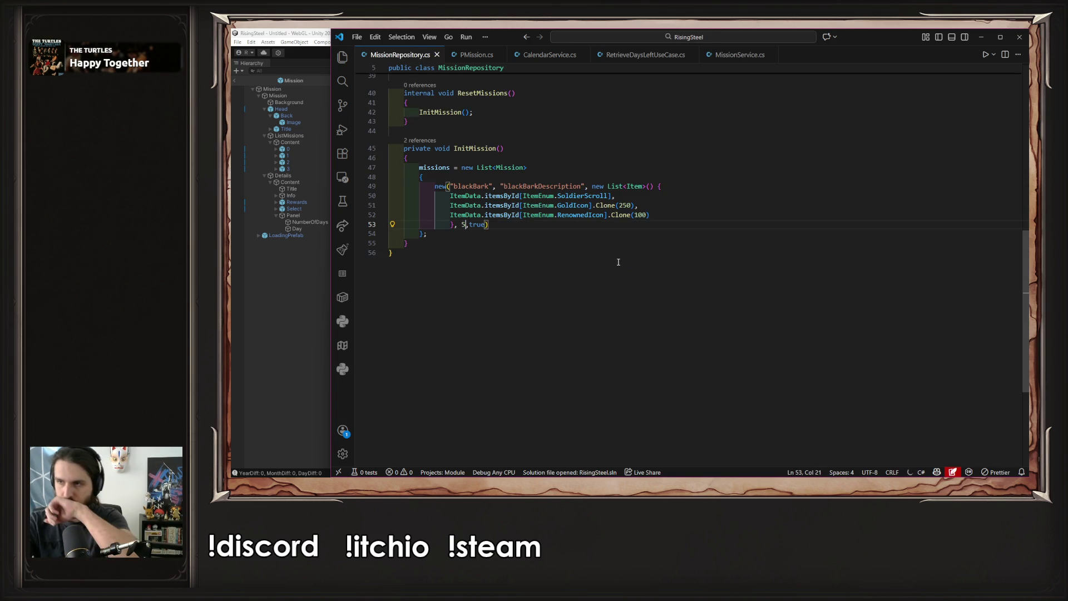
left_click(618, 261)
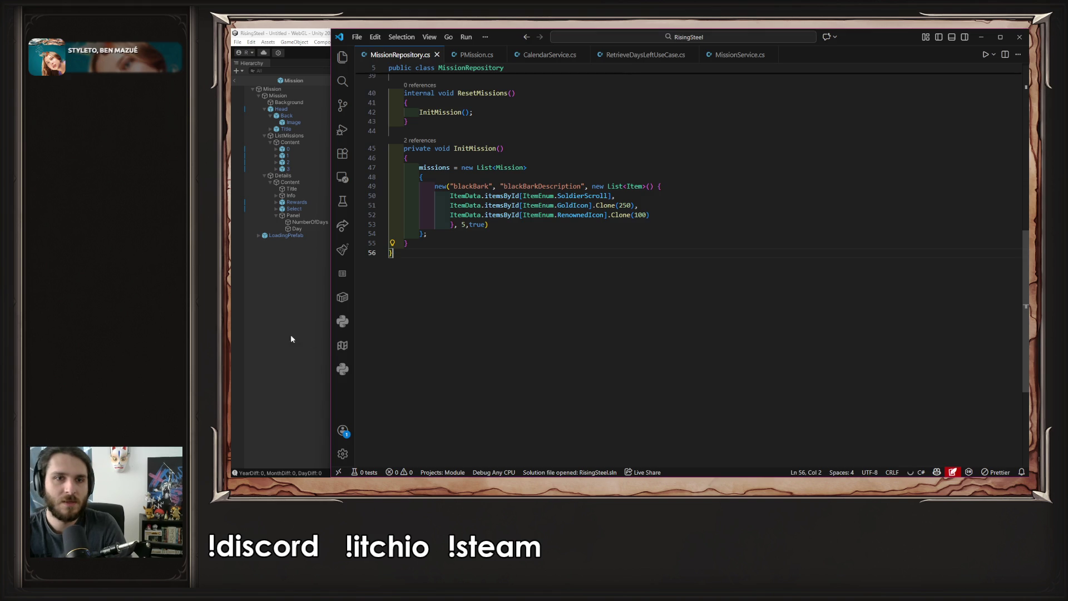
left_click(294, 329)
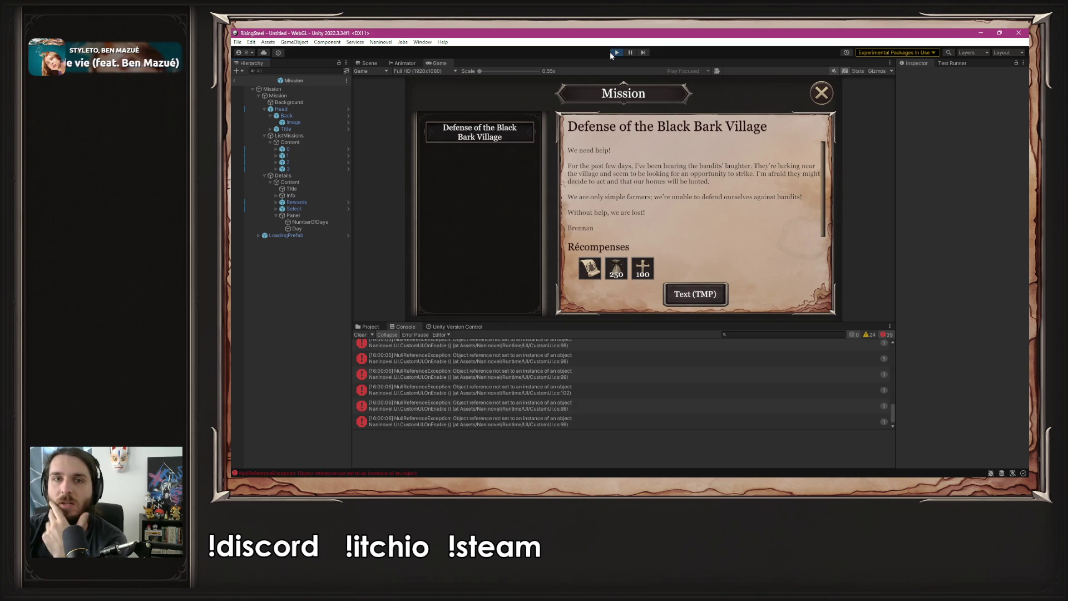
Replay a new game, confirm Black Bark Village shows 5 Days, and close back to the village
left_click(613, 52)
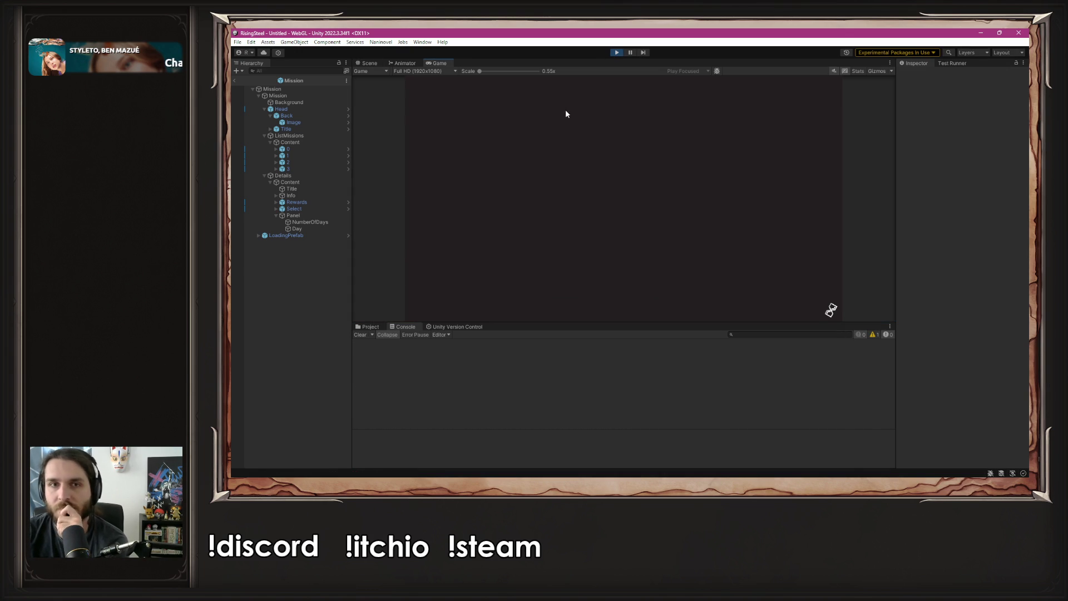
left_click(600, 138)
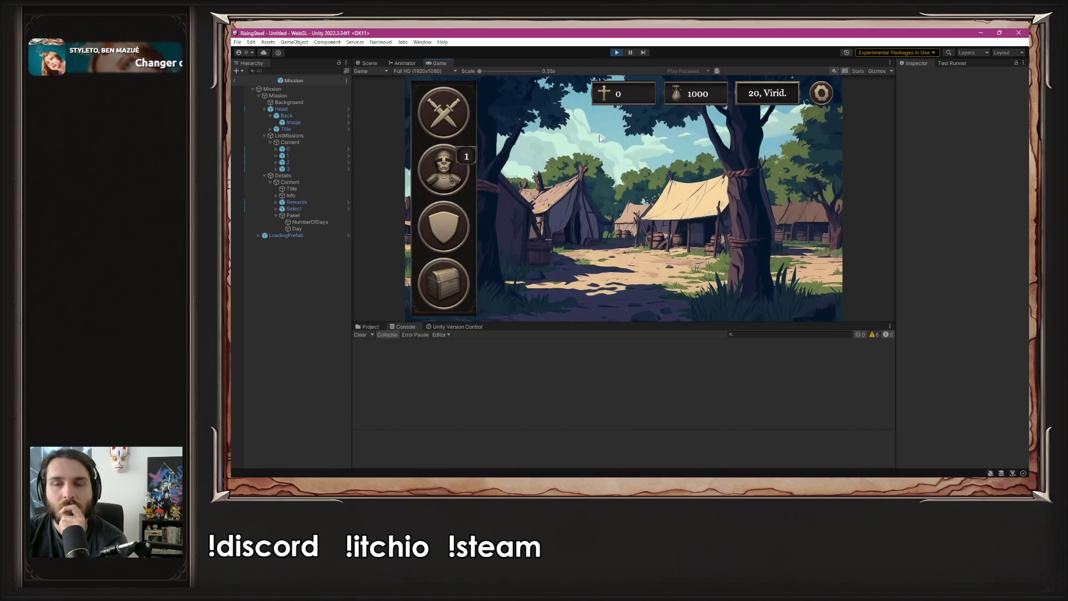
left_click(753, 166)
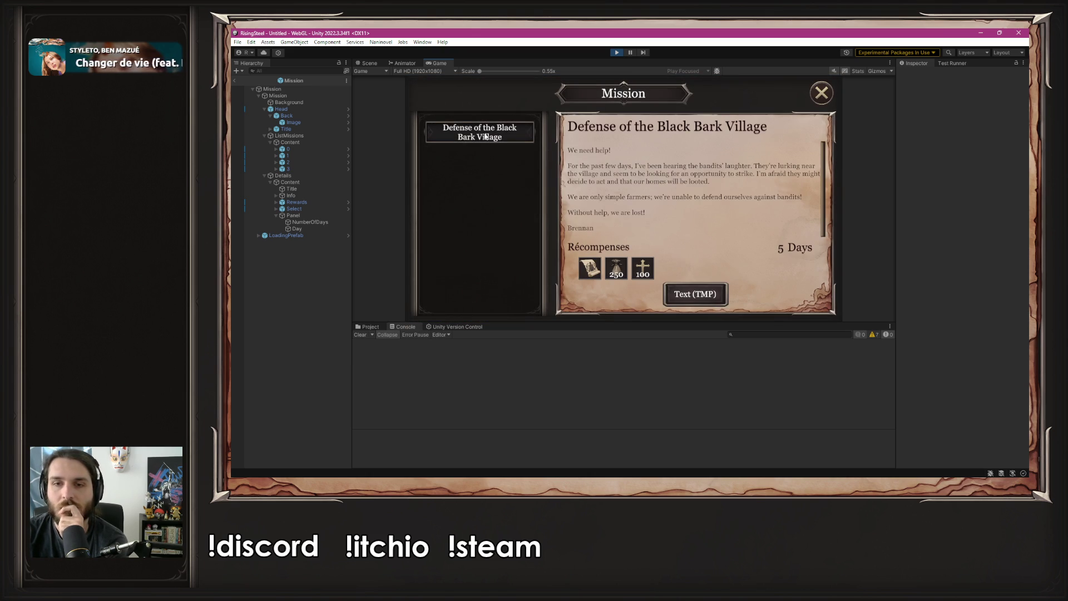
left_click(824, 93)
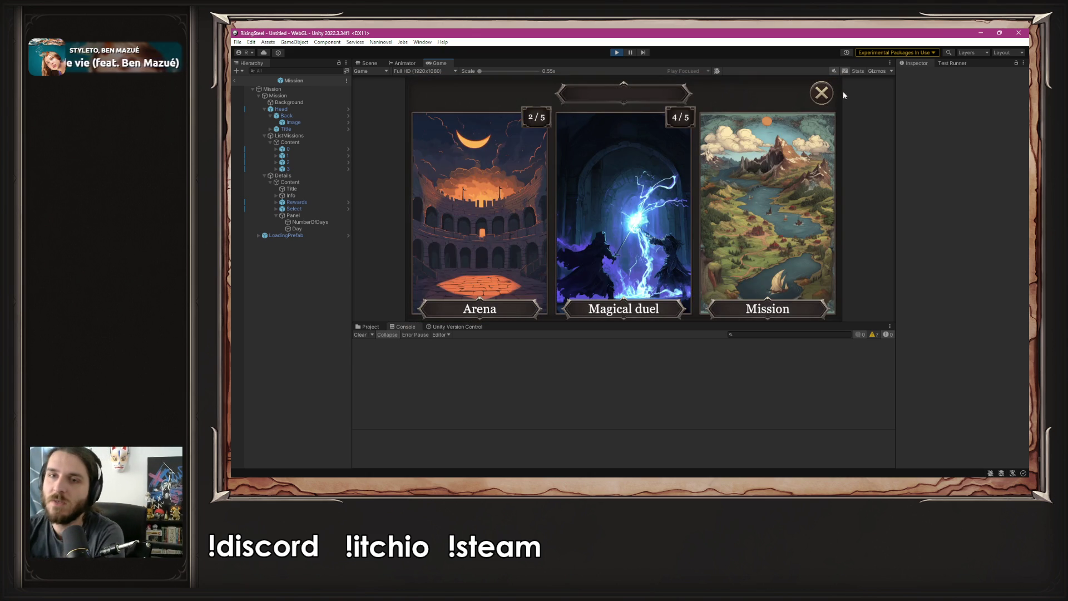
left_click(824, 93)
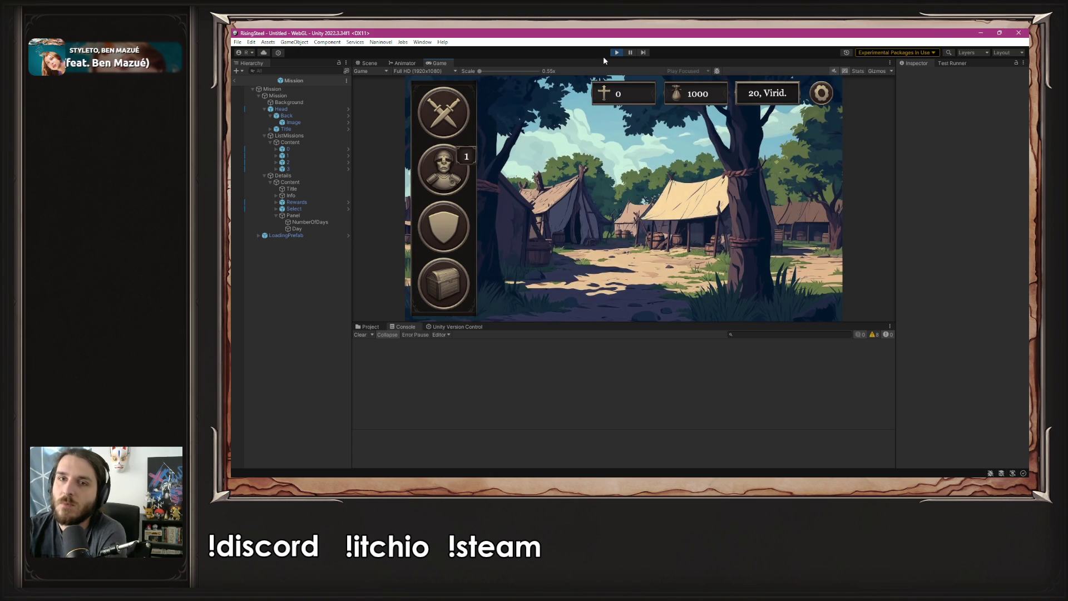
left_click(768, 95)
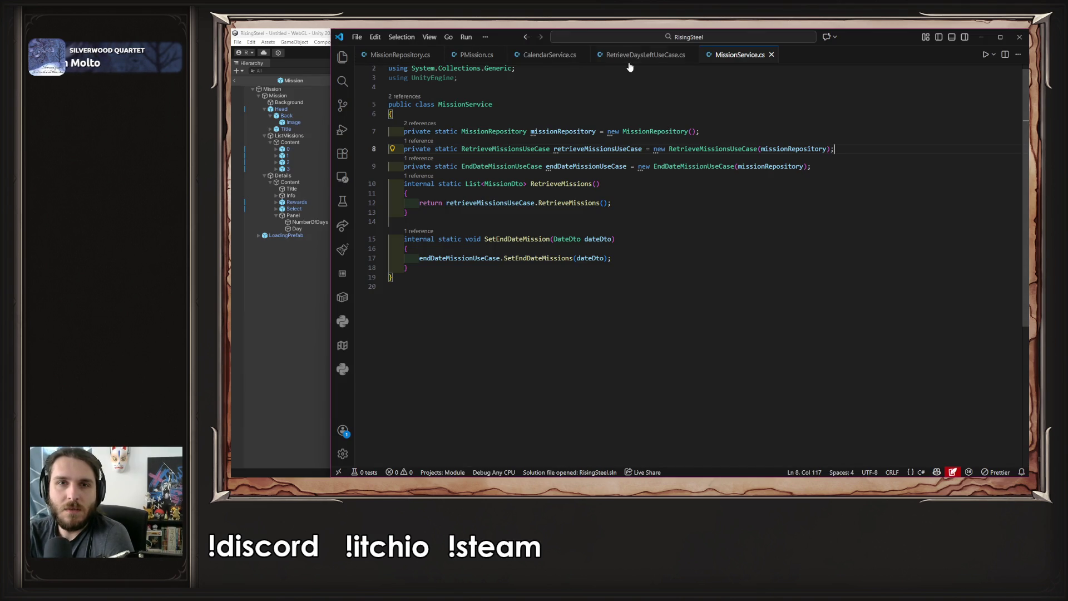
Go to the SetEndDateMissions call inside MissionService.cs's SetEndDateMission method
left_click(341, 57)
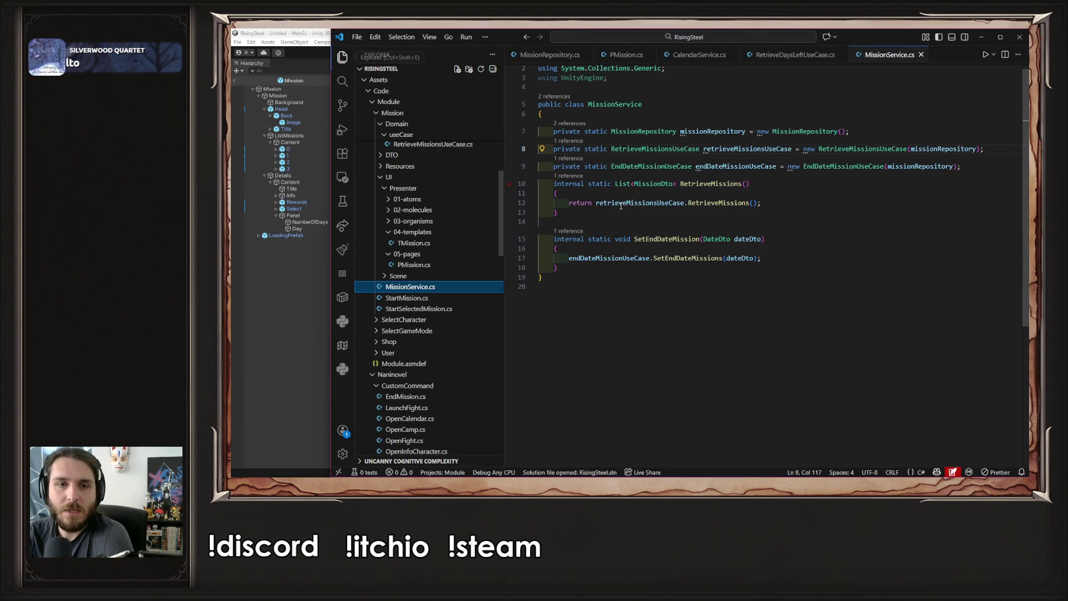
Open the SetEndDateMissions definition in EndDateMissionUseCase.cs
left_click(676, 258)
left_click(670, 239)
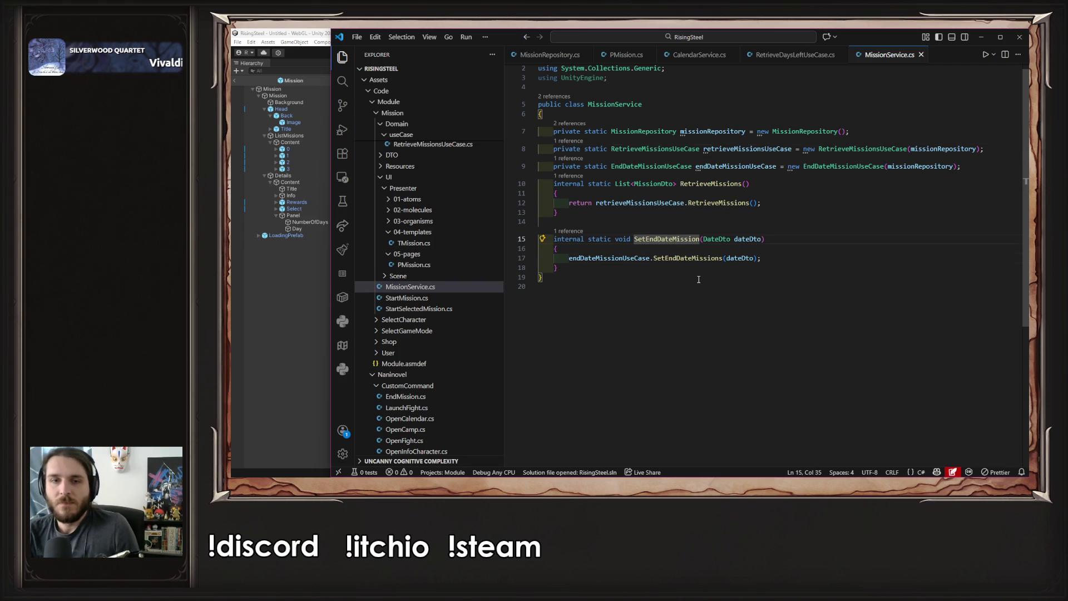
left_click(687, 258, "ctrl")
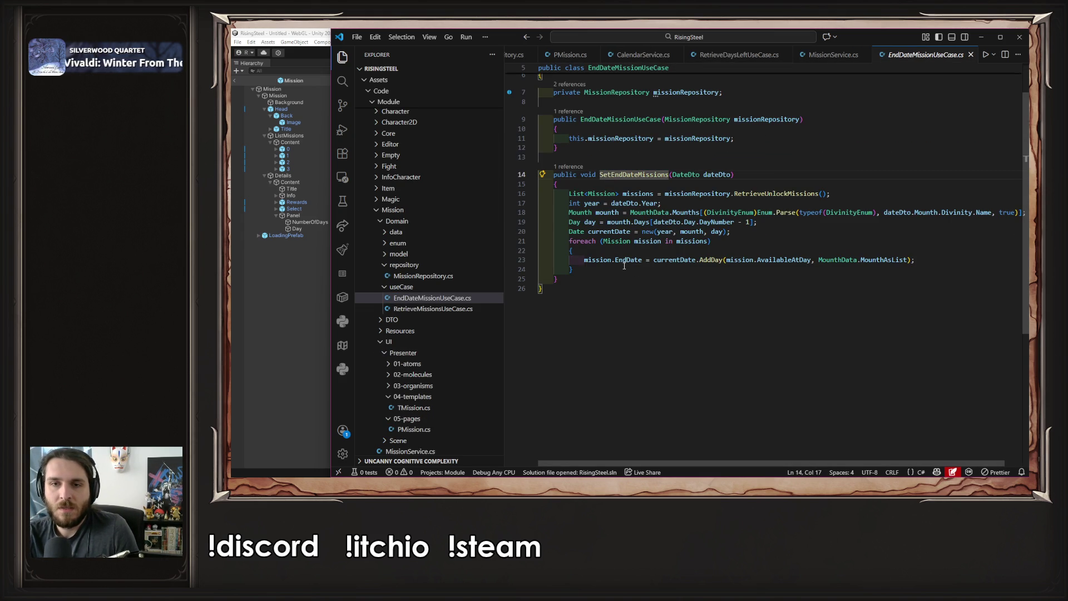
mouse_move(632, 261)
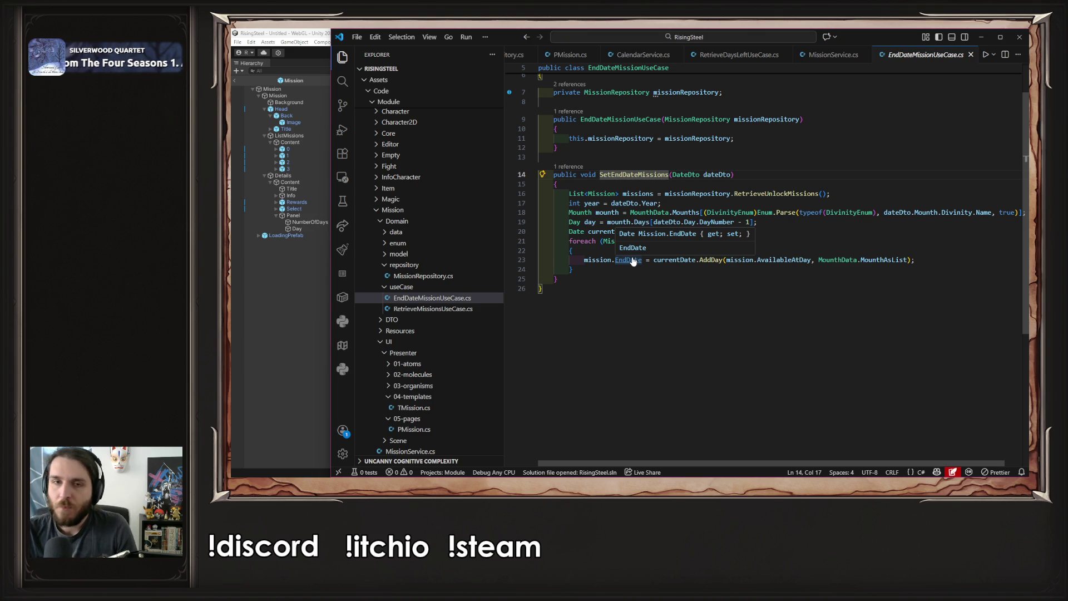
Browse the Day, DailyEvent and DailyEventEnum definitions, then return to EndDateMissionUseCase.cs line 23
left_click(573, 222, "ctrl")
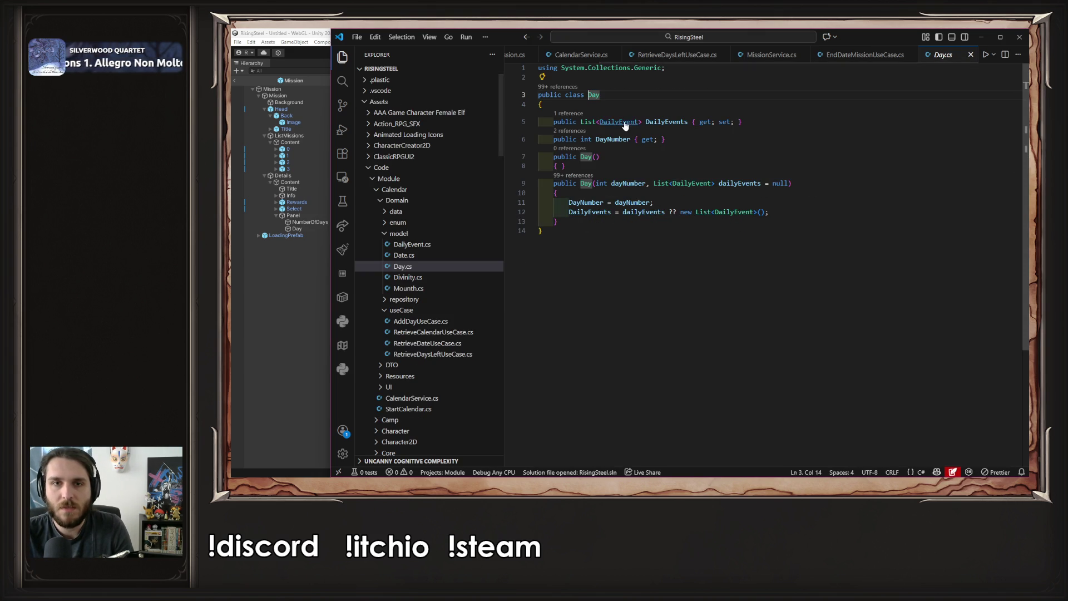
left_click(623, 122, "ctrl")
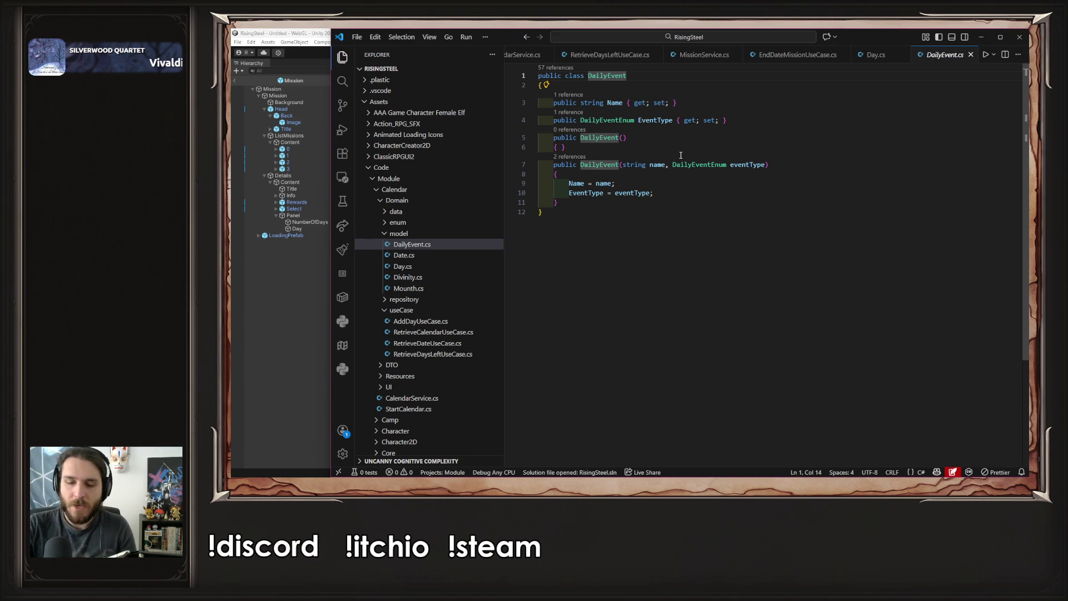
key("alt+Left")
key("alt+Right")
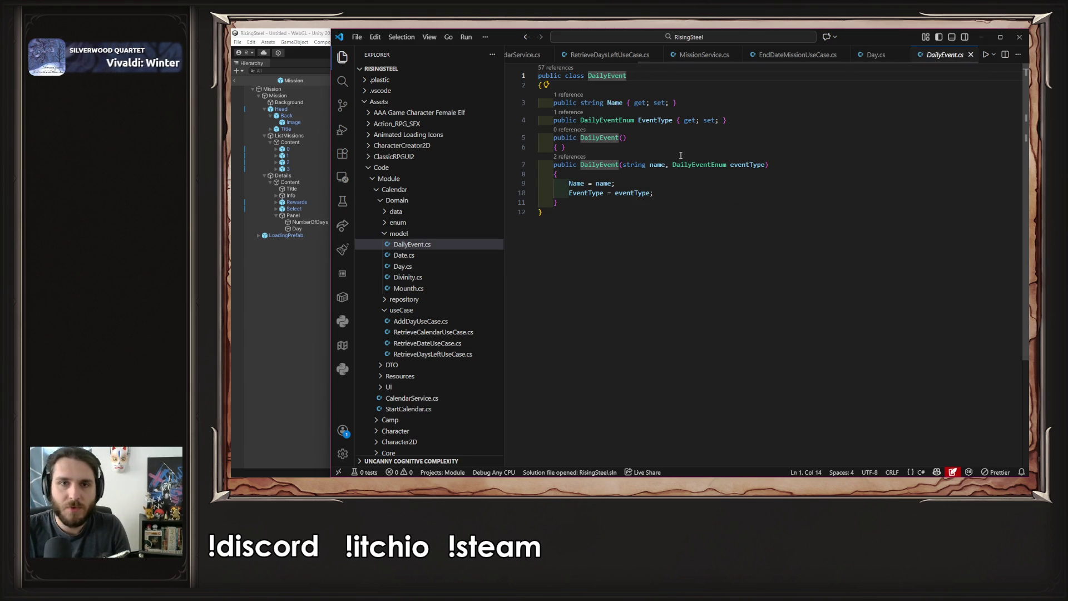
key("F12")
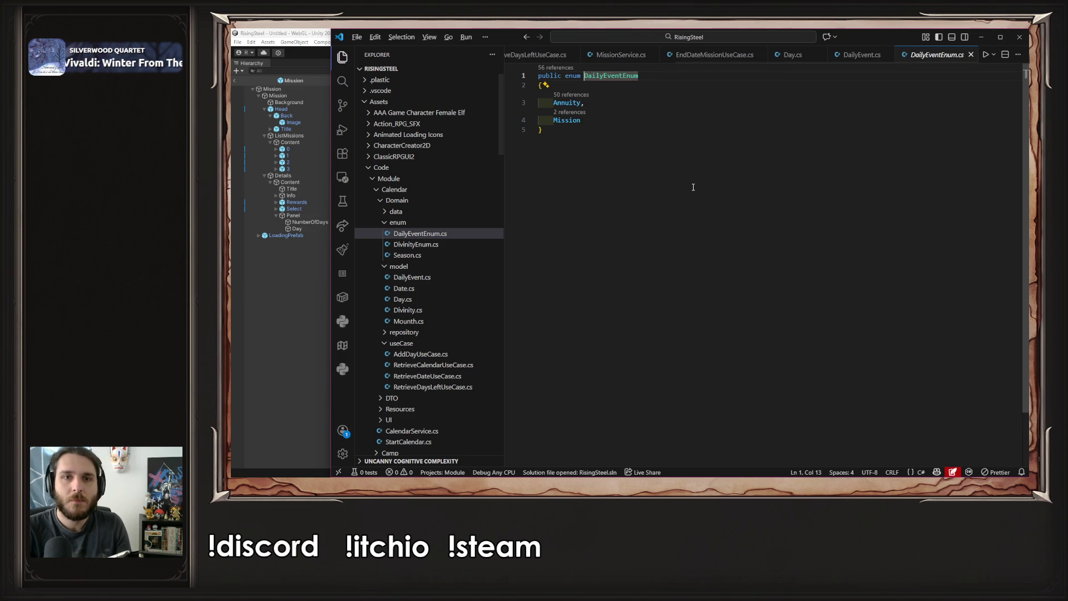
key("alt+Left")
key("alt+Left")
key("alt+Left")
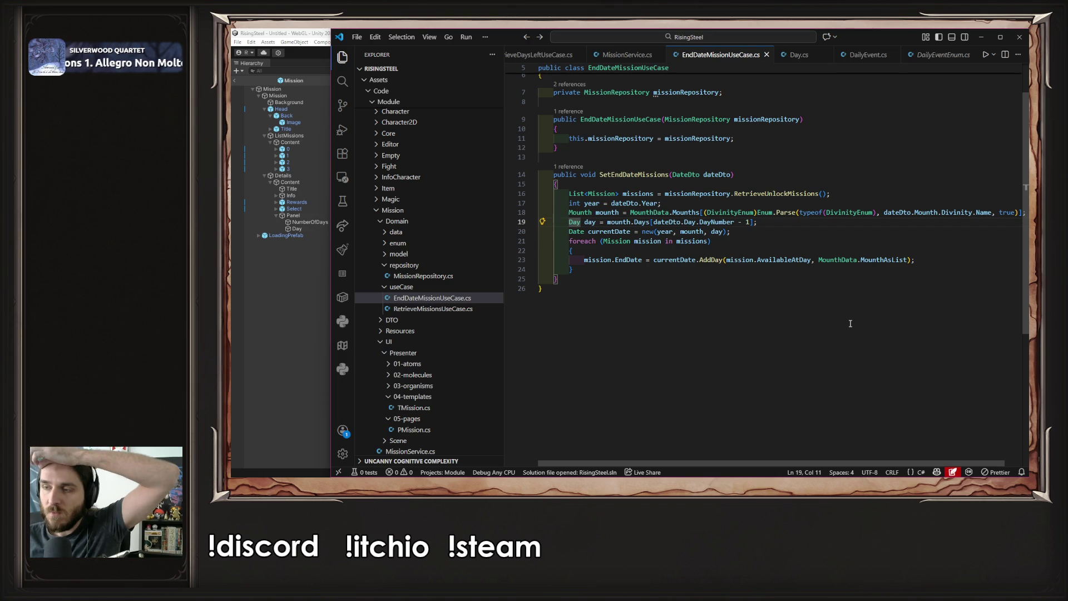
left_click(947, 262)
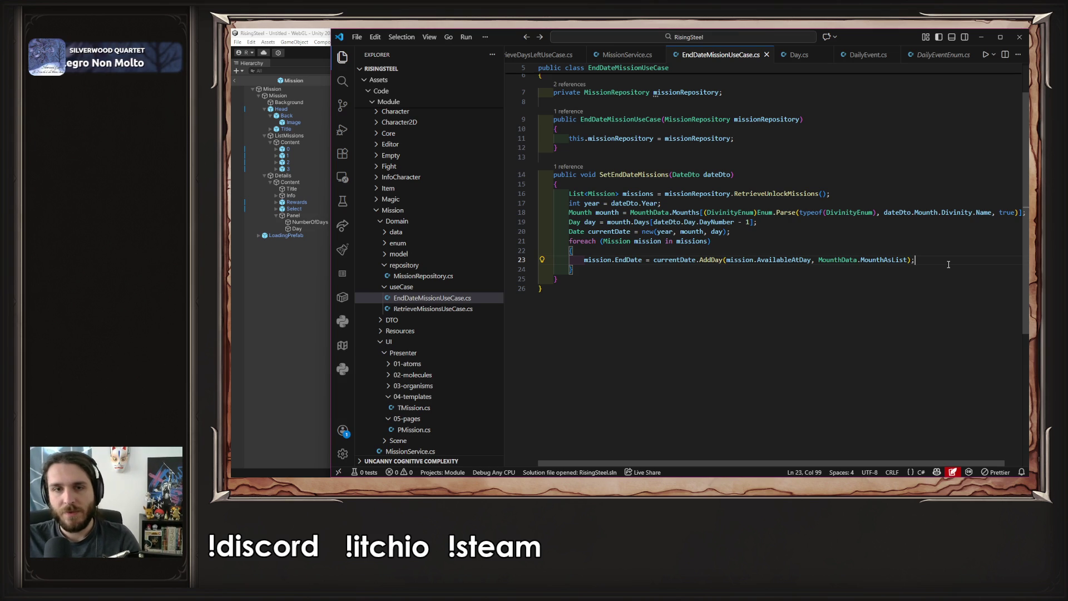
mouse_move(949, 264)
left_mouse_down()
mouse_move(717, 241)
mouse_move(774, 194)
left_mouse_up()
left_click(773, 194)
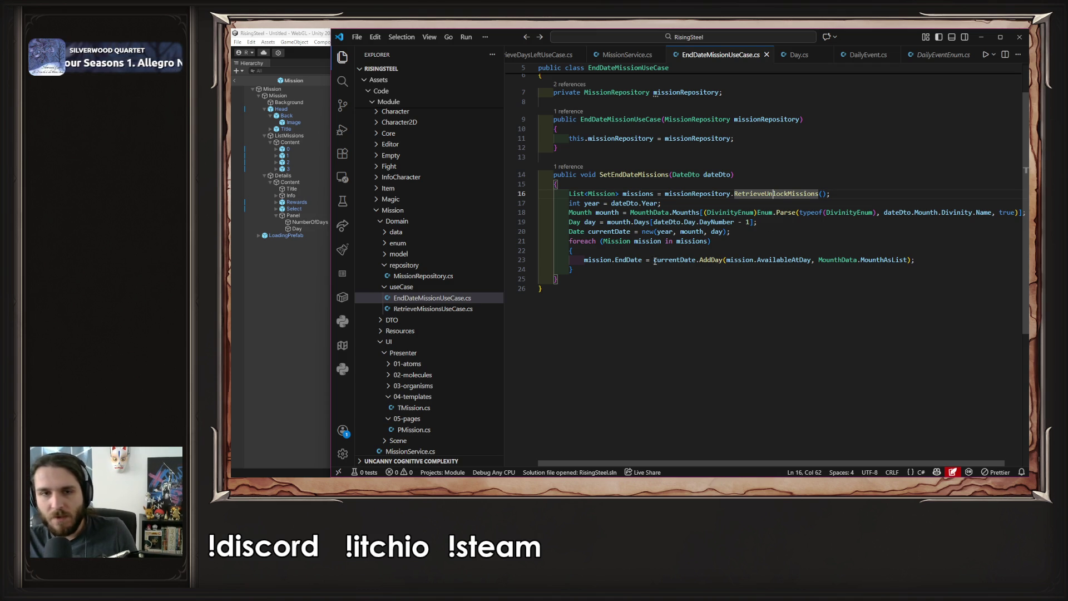
Add a mission.EndDate.AddMission(mission.Title); line under the EndDate assignment and save
left_click_drag(643, 259, 585, 259)
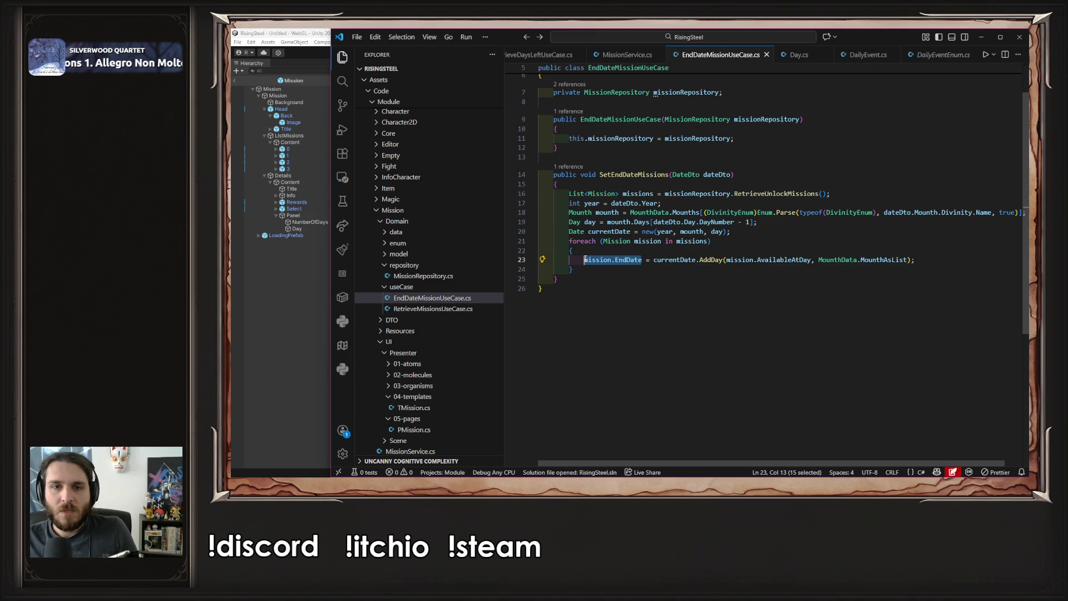
key("ctrl+c")
left_click(920, 259)
key("Return")
key("ctrl+v")
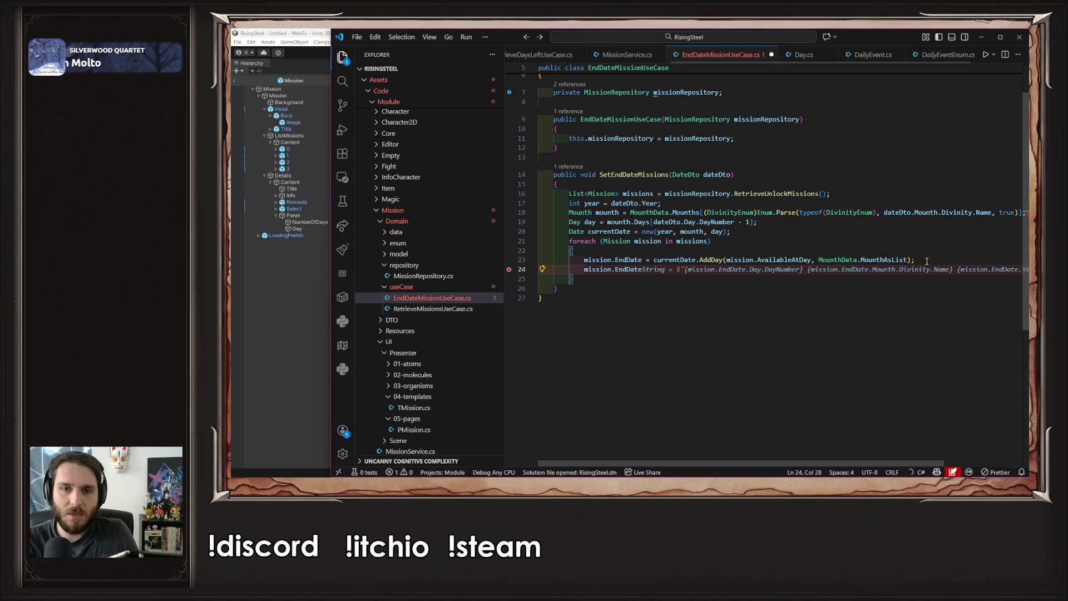
type(".Add")
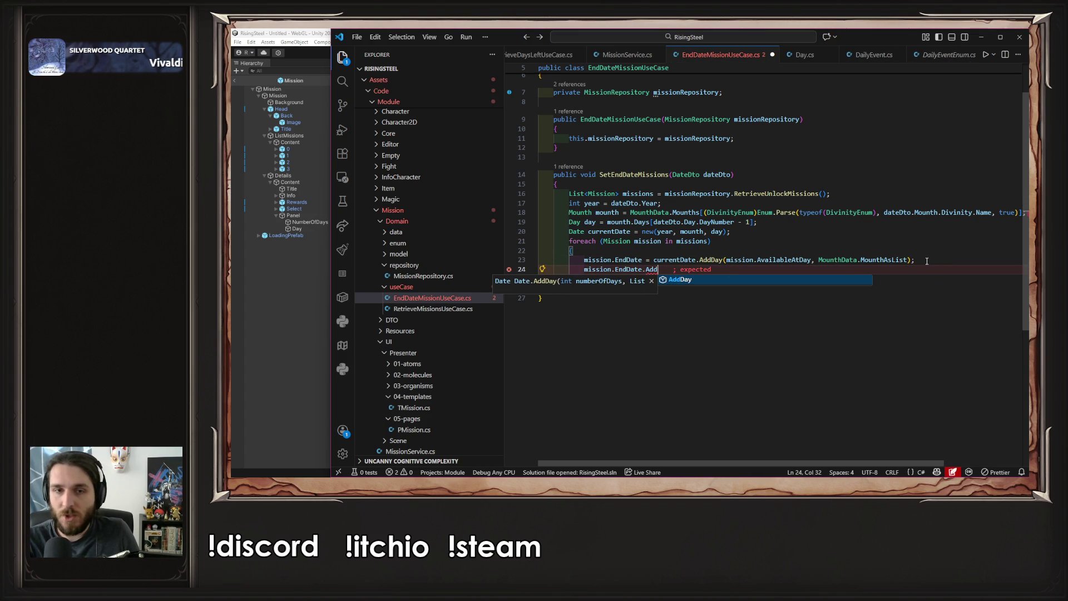
type("Mission(")
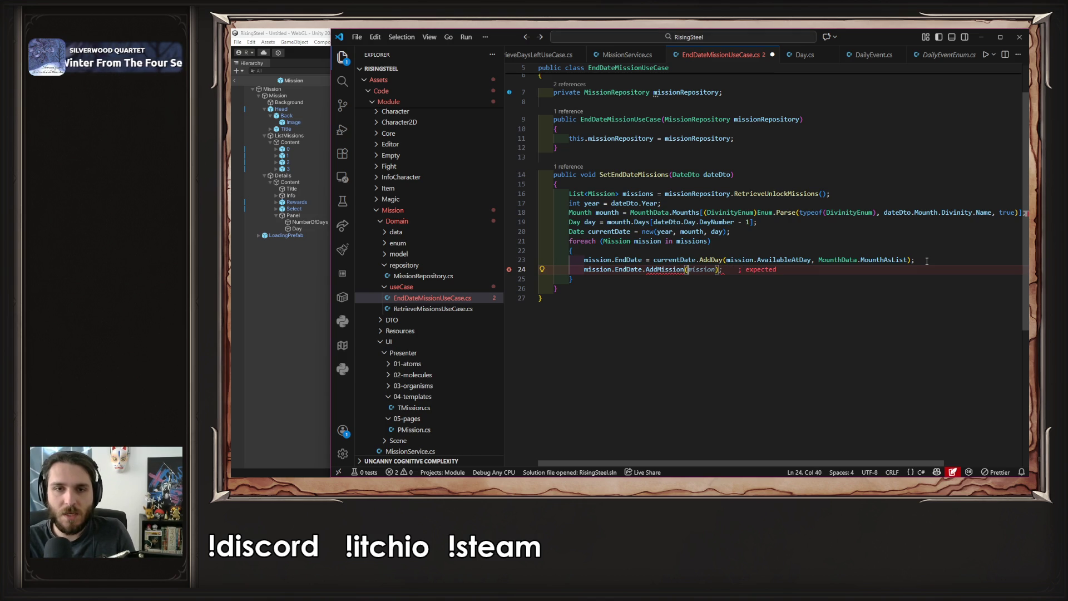
type("mission.")
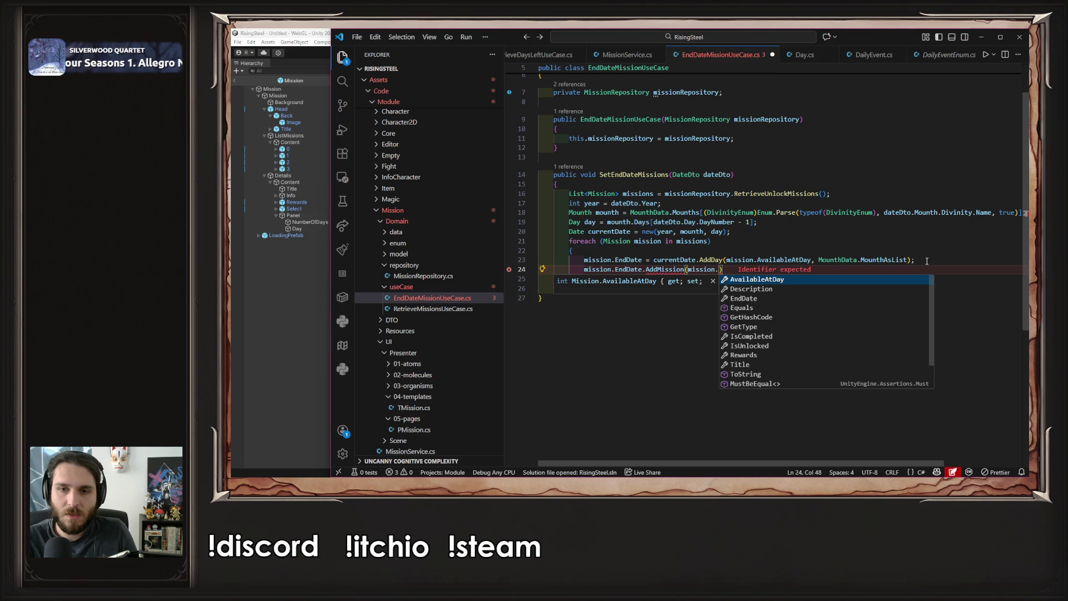
key("Down")
key("Down")
key("Down")
key("Return")
type(");")
key("ctrl+s")
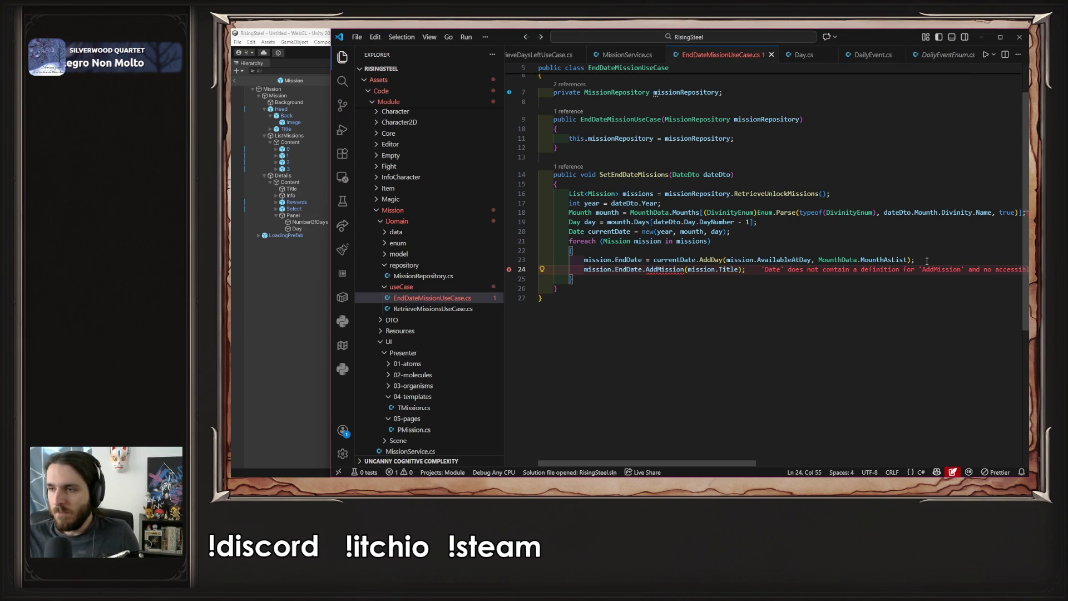
Generate the missing AddMission(string title) method stub in Date.cs via Quick Fix
mouse_move(664, 269)
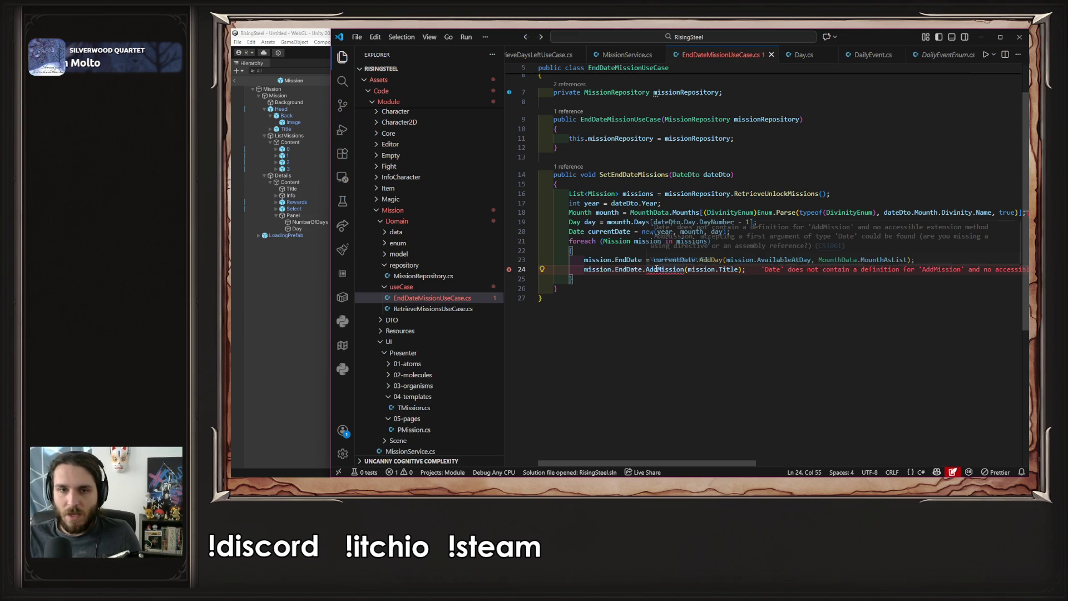
left_click(749, 259)
key("Return")
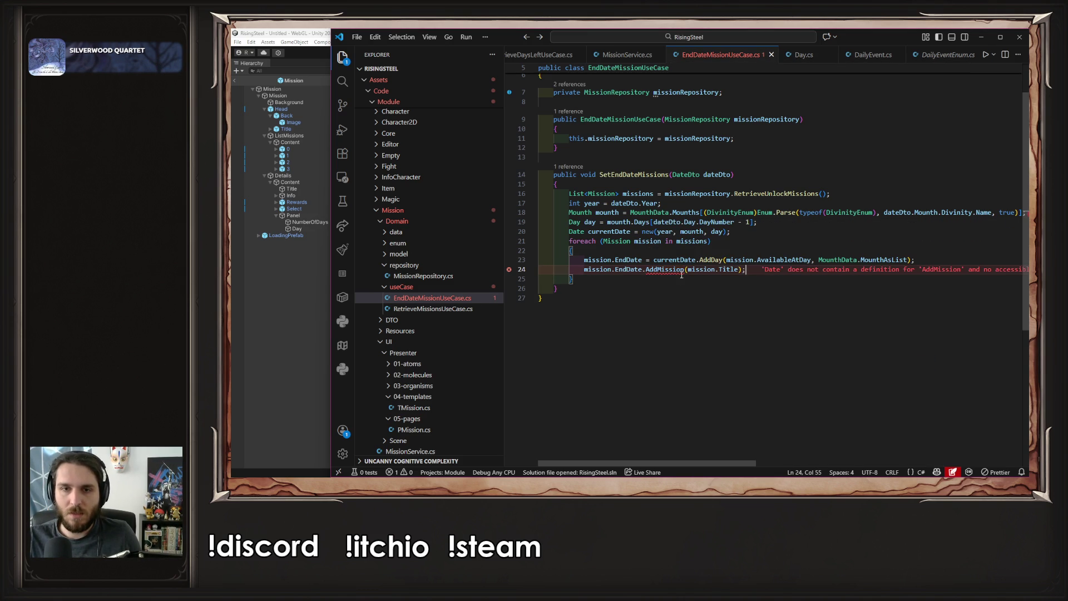
scroll(673, 273, "up", 9)
Save the generated stub and review the Date class's Day property and constructor
key("ctrl+s")
scroll(752, 276, "down", 7)
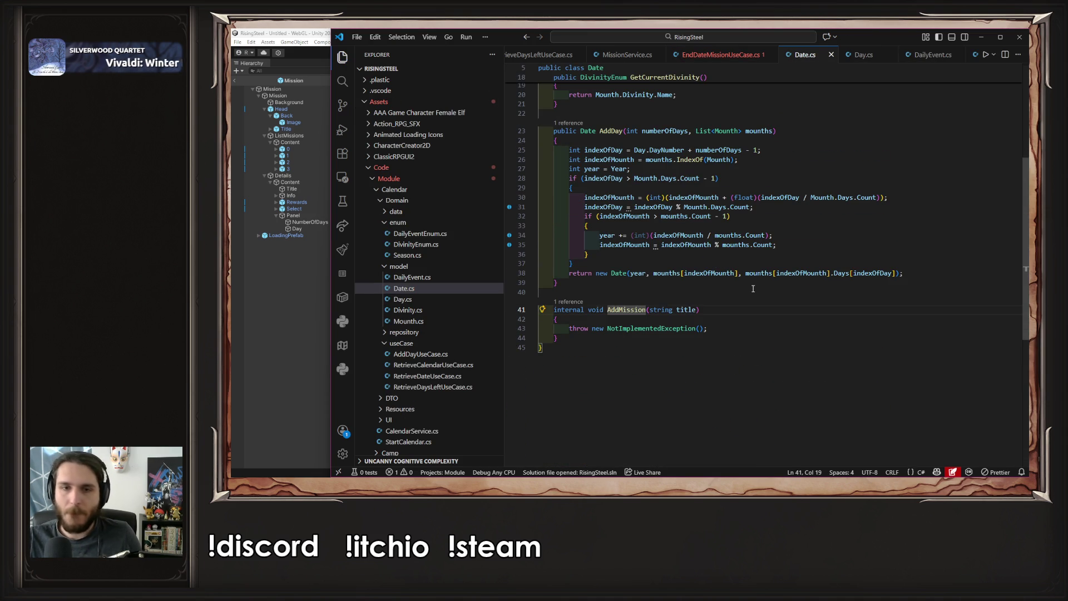
key("ctrl+Tab")
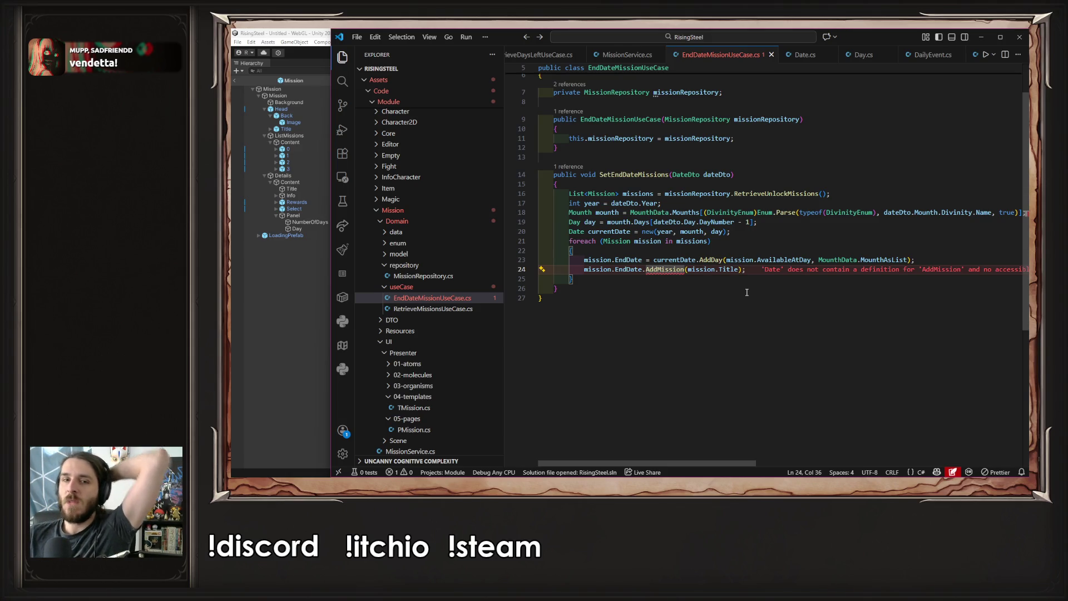
left_click(666, 270)
left_click(710, 260, "ctrl")
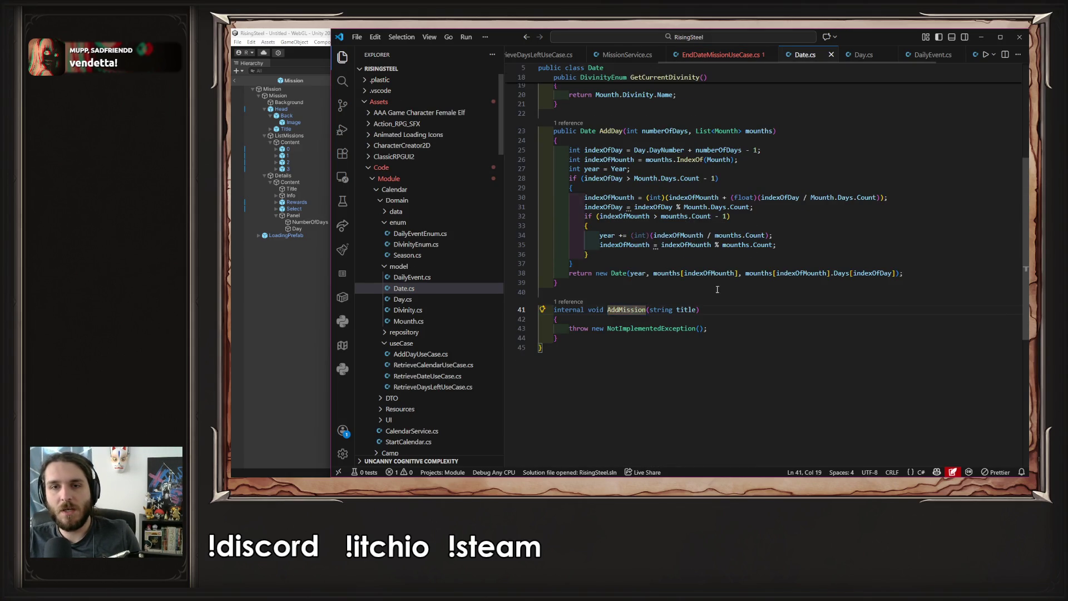
scroll(723, 250, "up", 5)
double_click(717, 190)
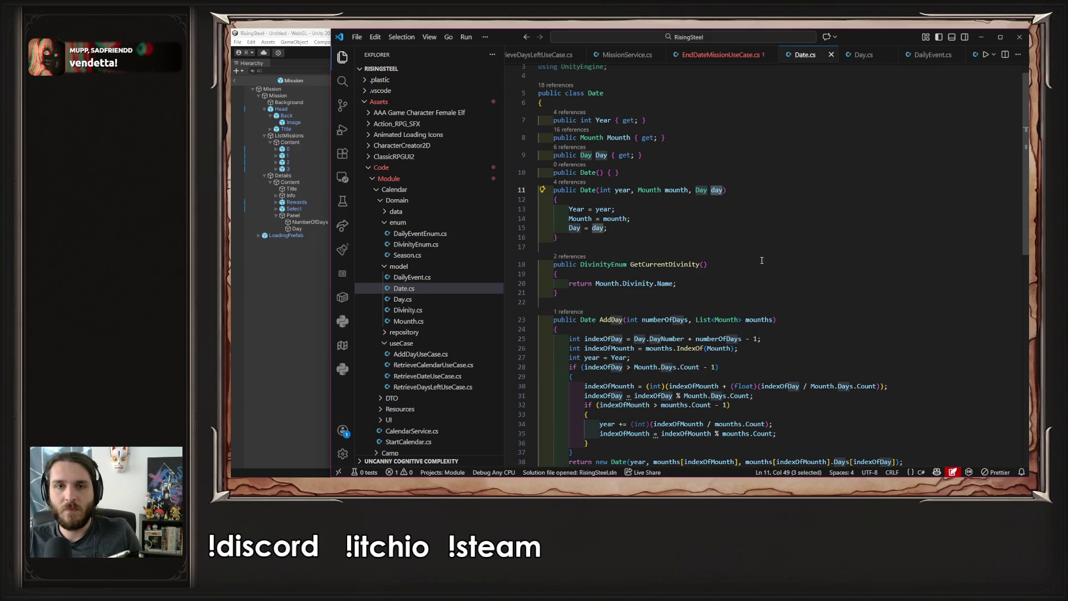
double_click(599, 155)
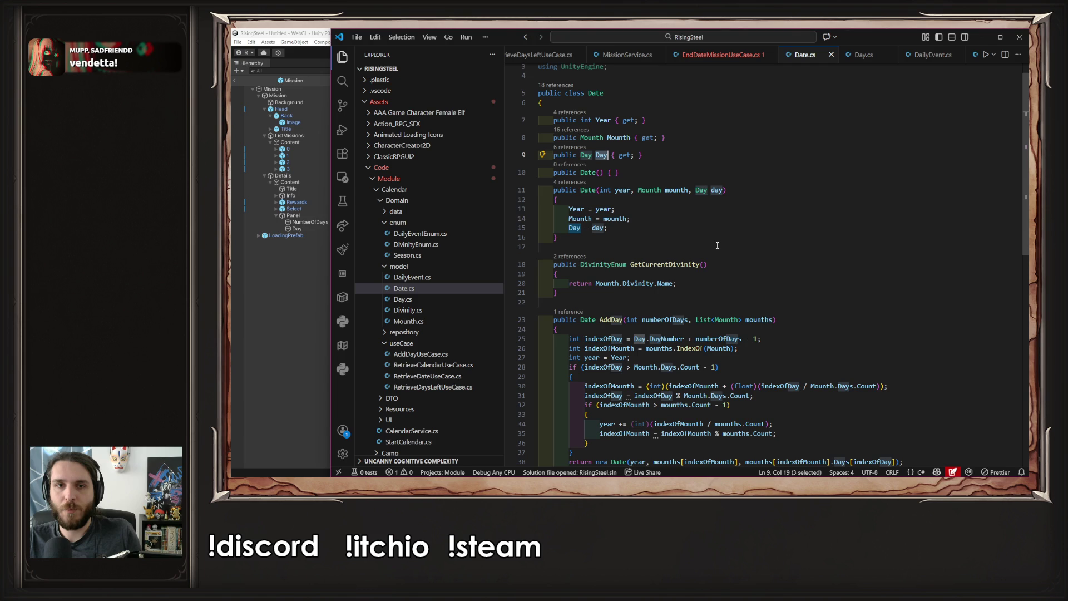
scroll(717, 245, "down", 5)
Replace AddMission's placeholder exception with a DailyEvents add call using DailyEventEnum.Mission, then save
mouse_move(722, 307)
left_mouse_down()
mouse_move(556, 286)
mouse_move(568, 308)
left_mouse_up()
type("Day")
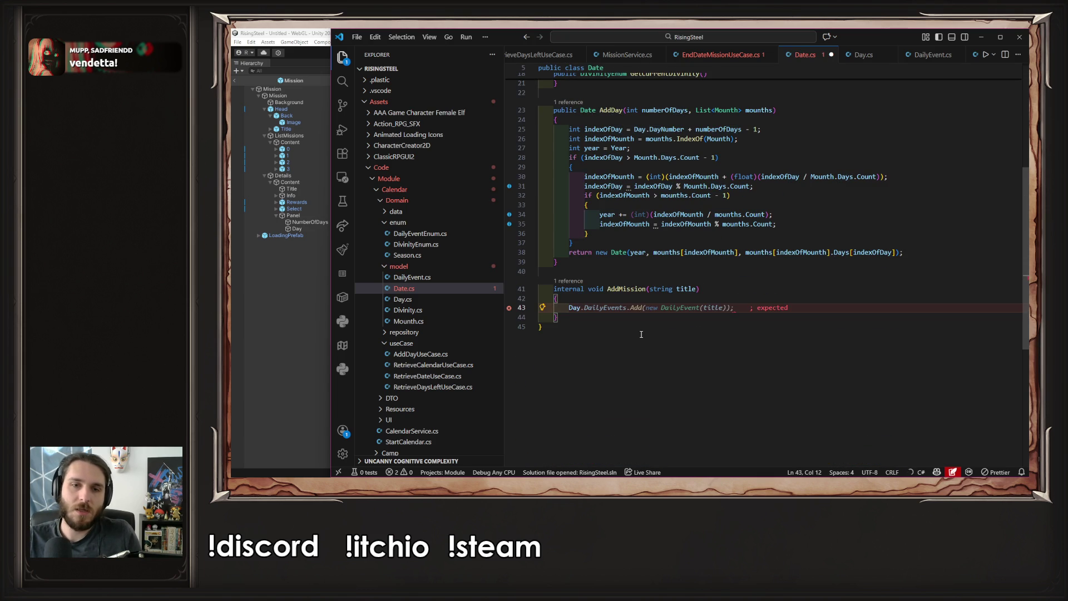
key("Tab")
key("ctrl+s")
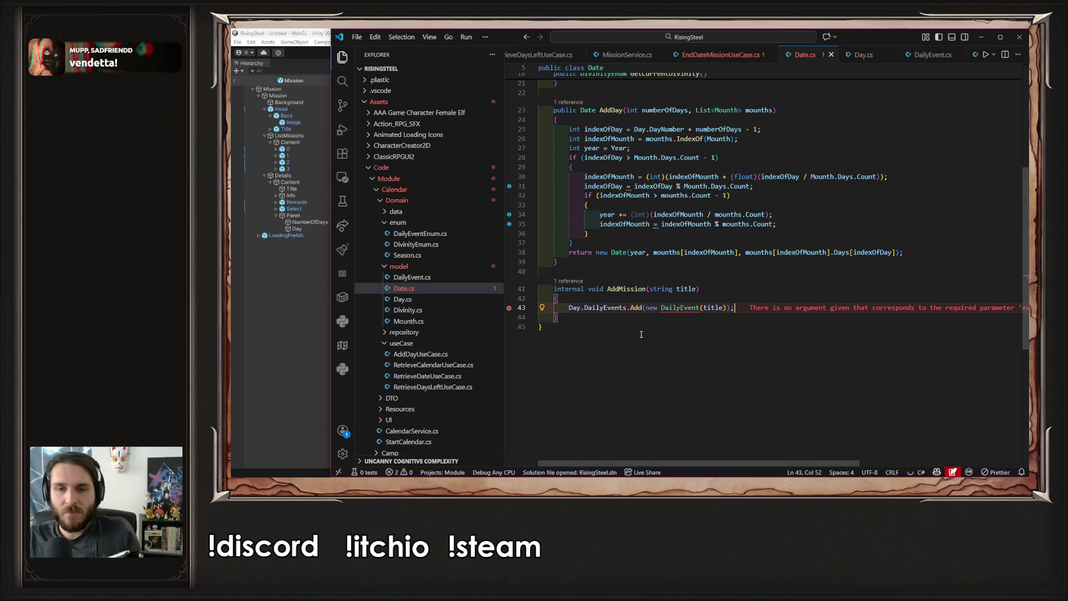
left_click(680, 308, "ctrl")
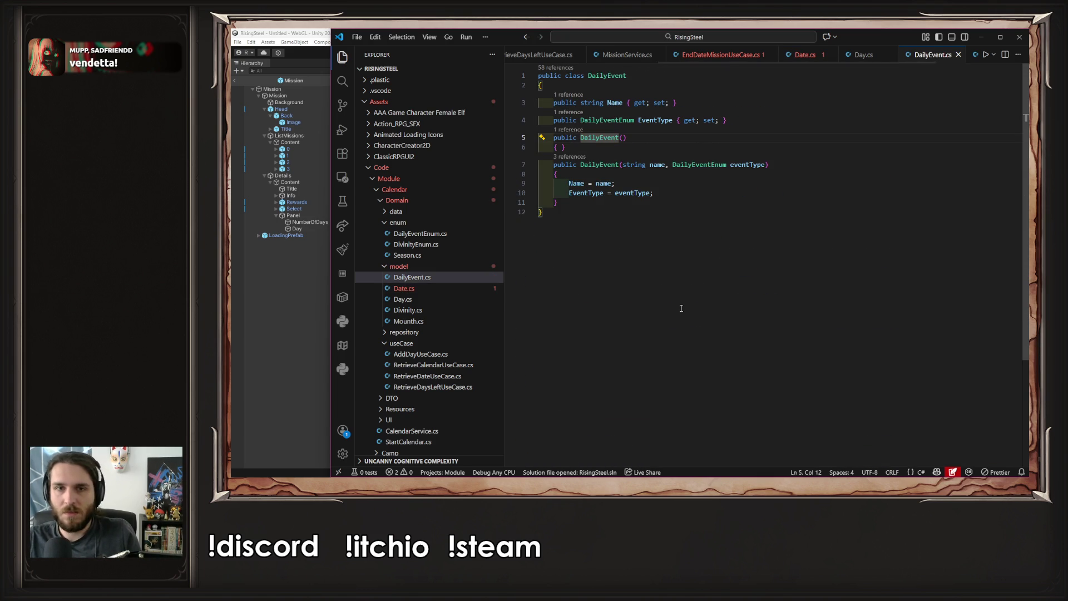
key("alt+Left")
left_click(681, 307, "ctrl")
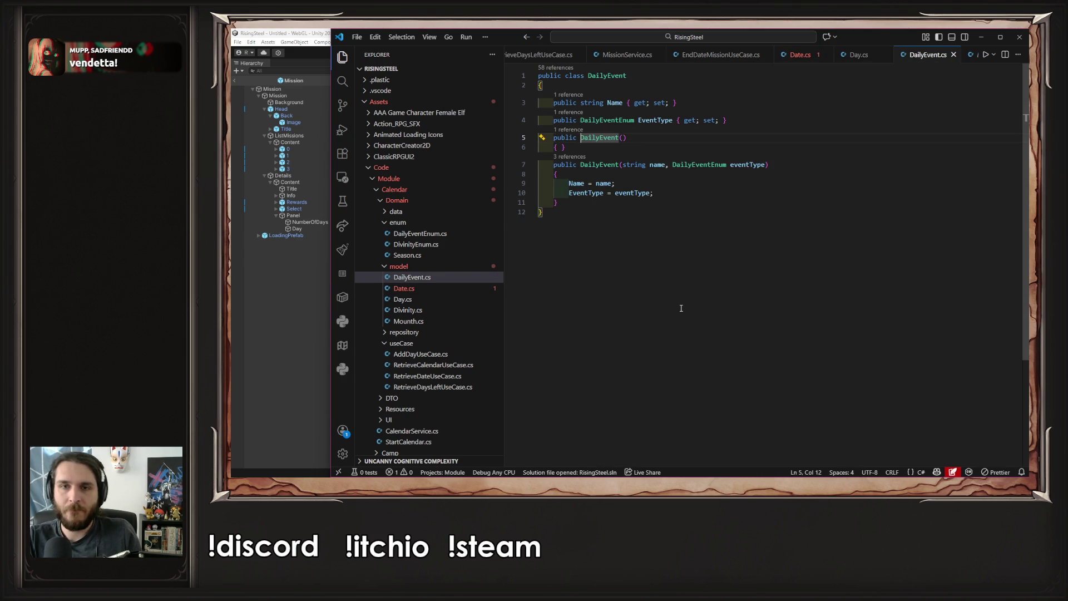
double_click(698, 164)
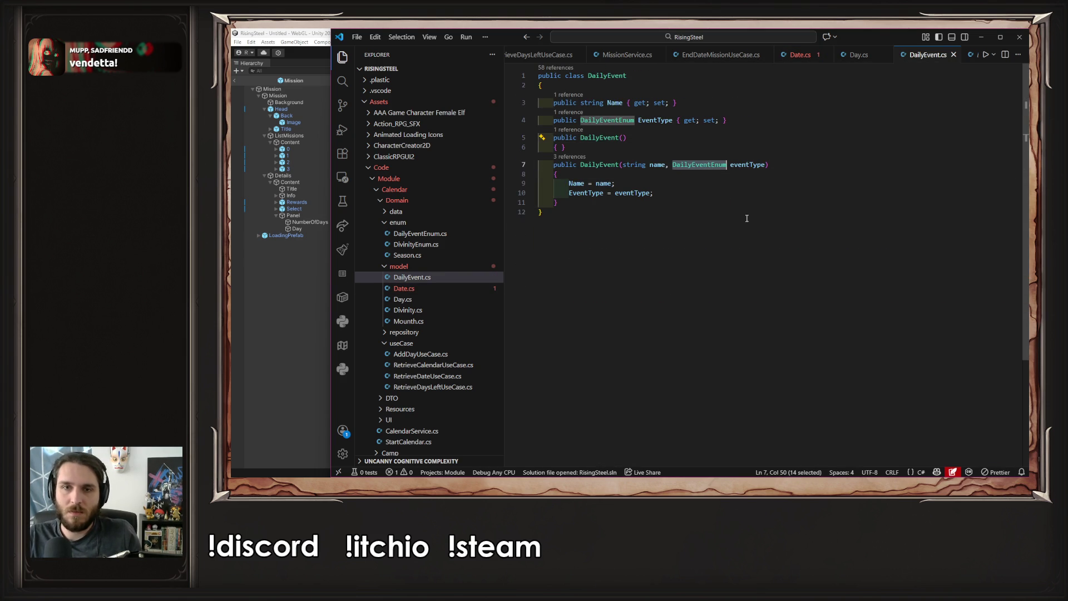
key("alt+Left")
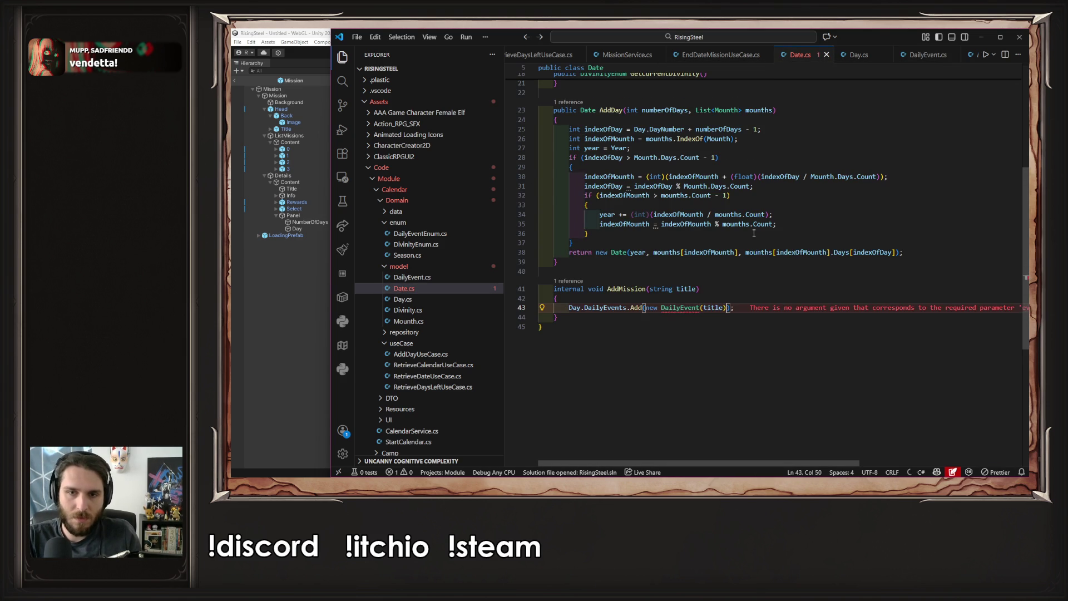
type(", DailyEventEnum.Mission")
key("ctrl+s")
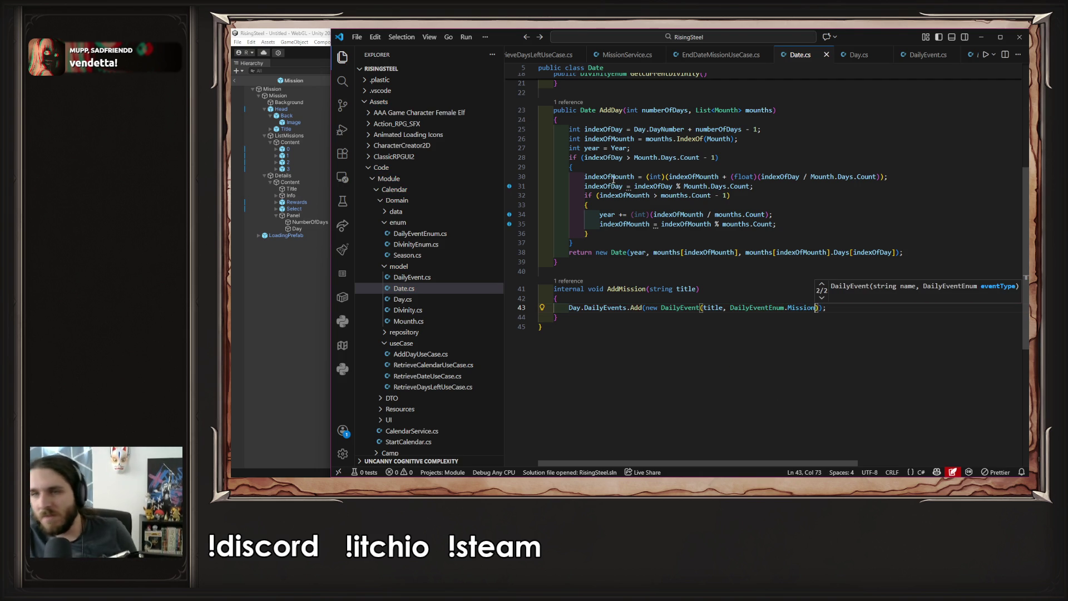
Rename the method to AddEvent and add a DailyEventEnum eventType parameter, then save Date.cs
left_click(623, 289)
type("Eve")
key("ctrl+Delete")
type("nt")
key("ctrl+Right")
key("ctrl+Right")
type(",")
key("Tab")
key("Tab")
key("ctrl+s")
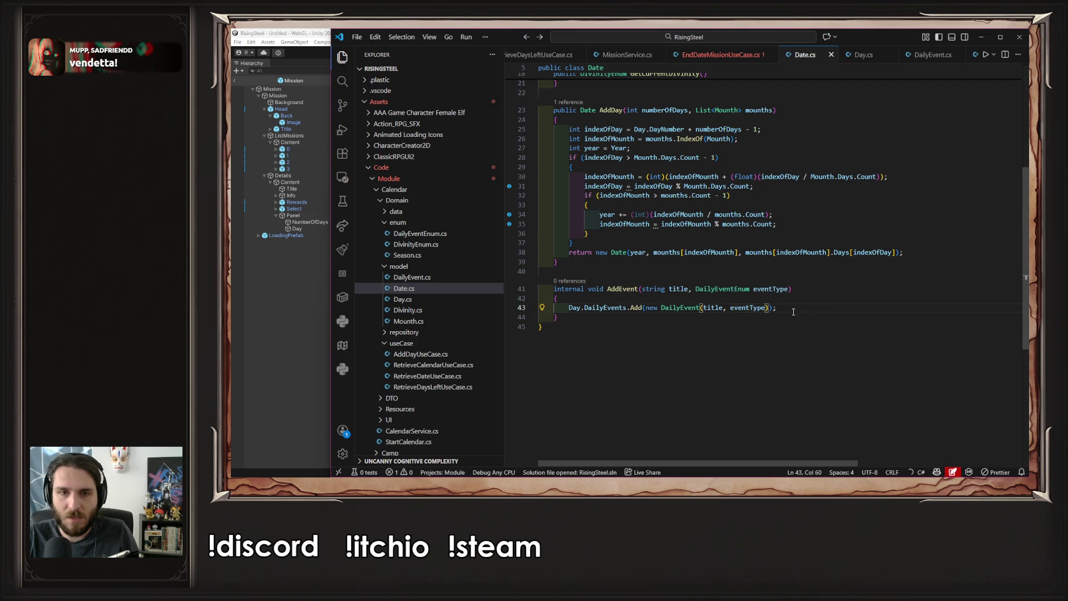
double_click(722, 289)
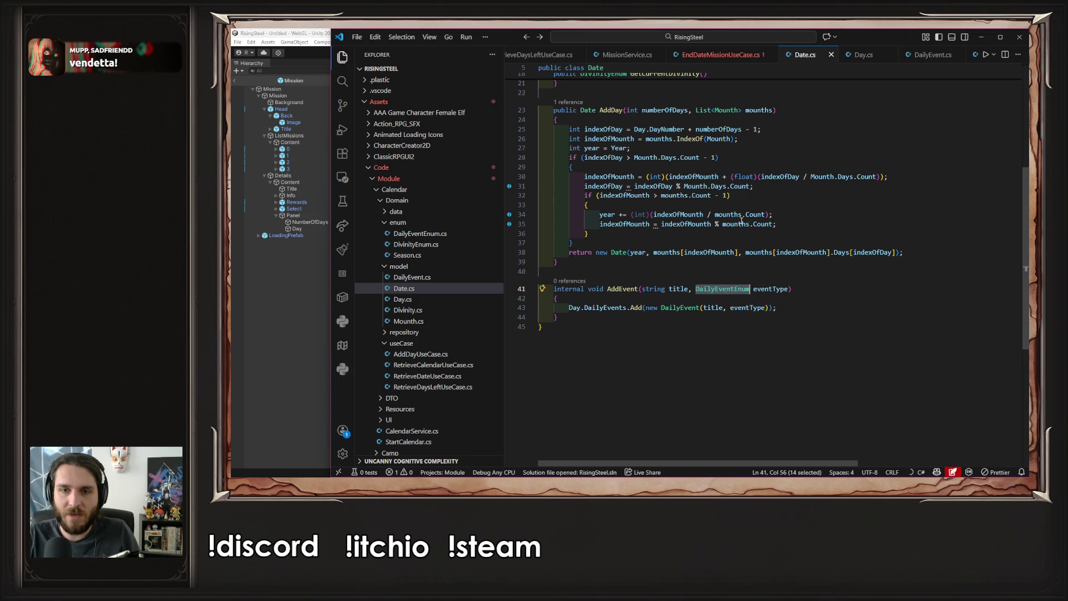
left_click(731, 55)
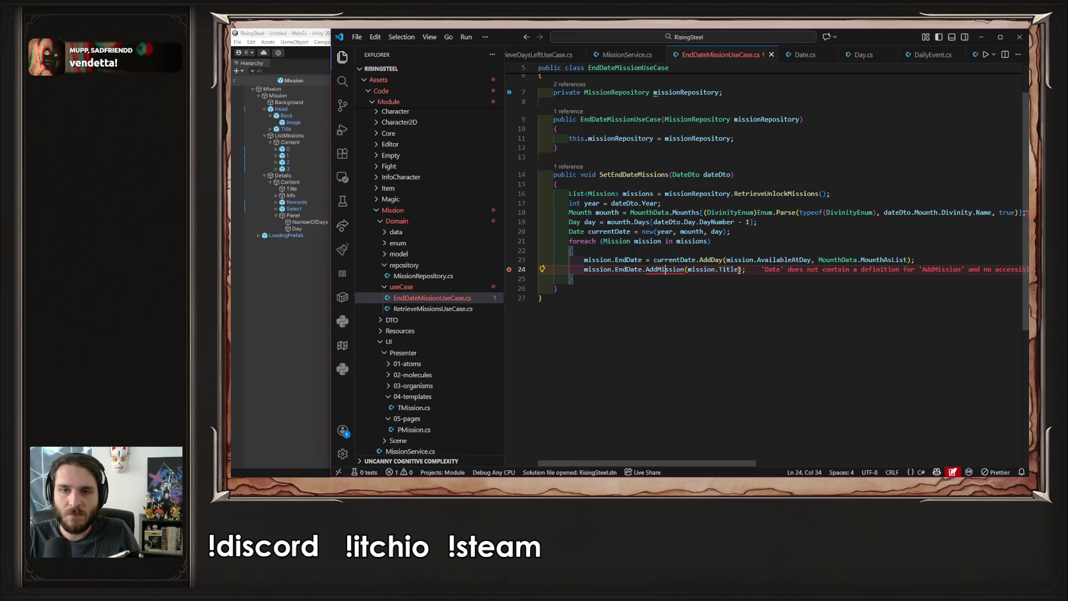
Change the loop call to mission.EndDate.AddEvent(mission.Title, DailyEventEnum.Mission), save, and let Unity recompile
type(", DailyEventEnum.MissionEnd")
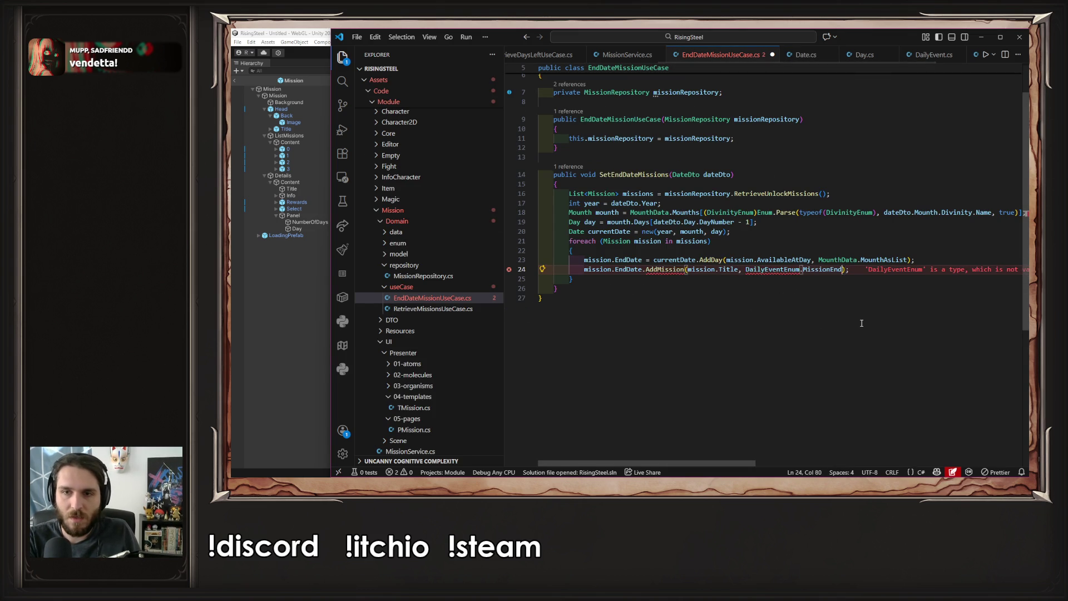
key("BackSpace")
key("BackSpace")
key("BackSpace")
key("ctrl+s")
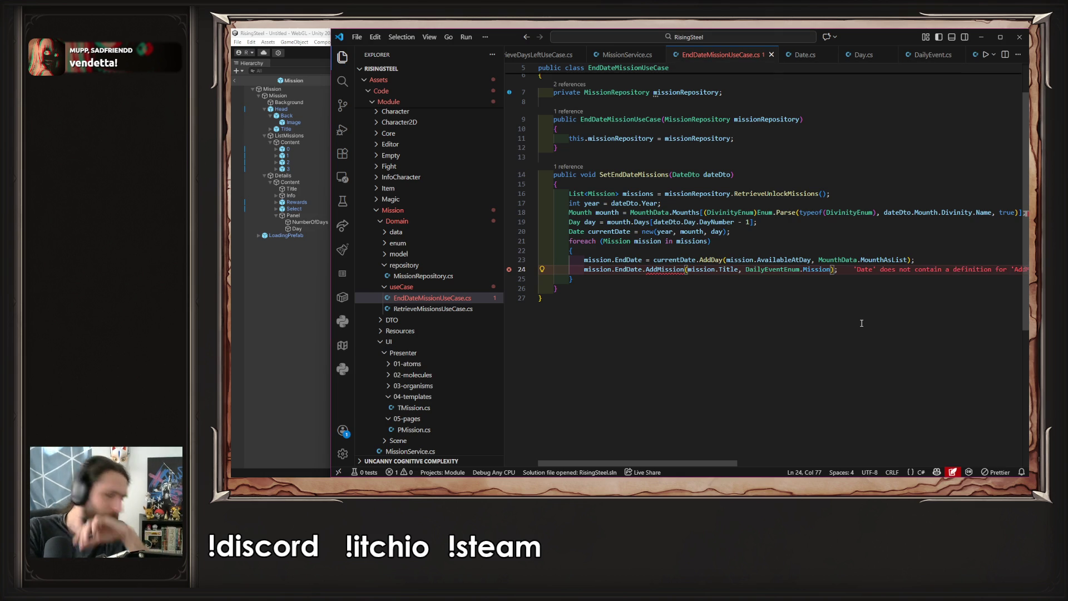
double_click(665, 269)
type("AddEvent")
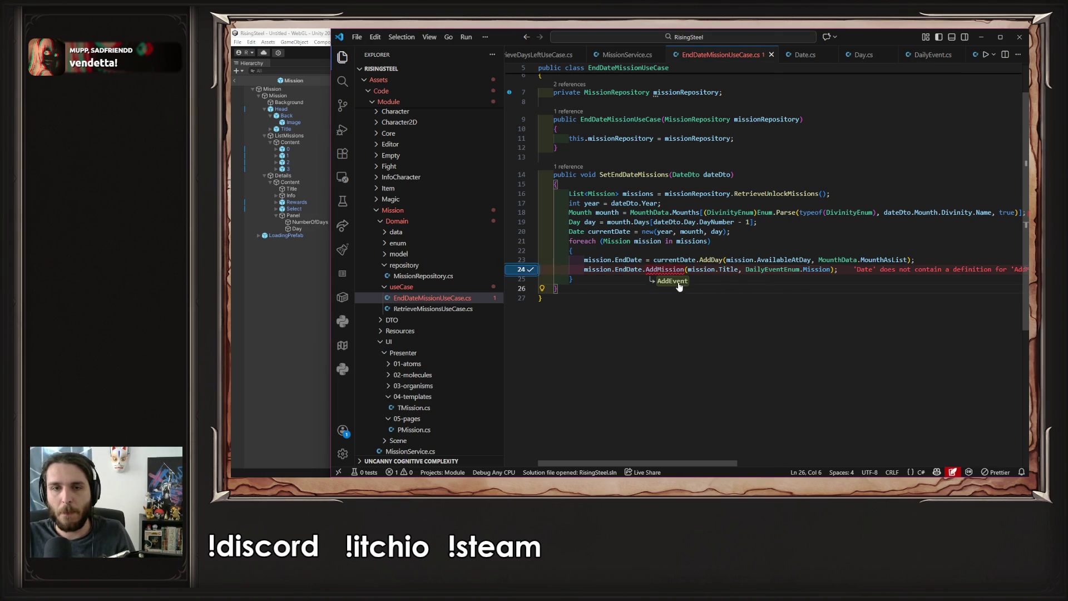
key("ctrl+s")
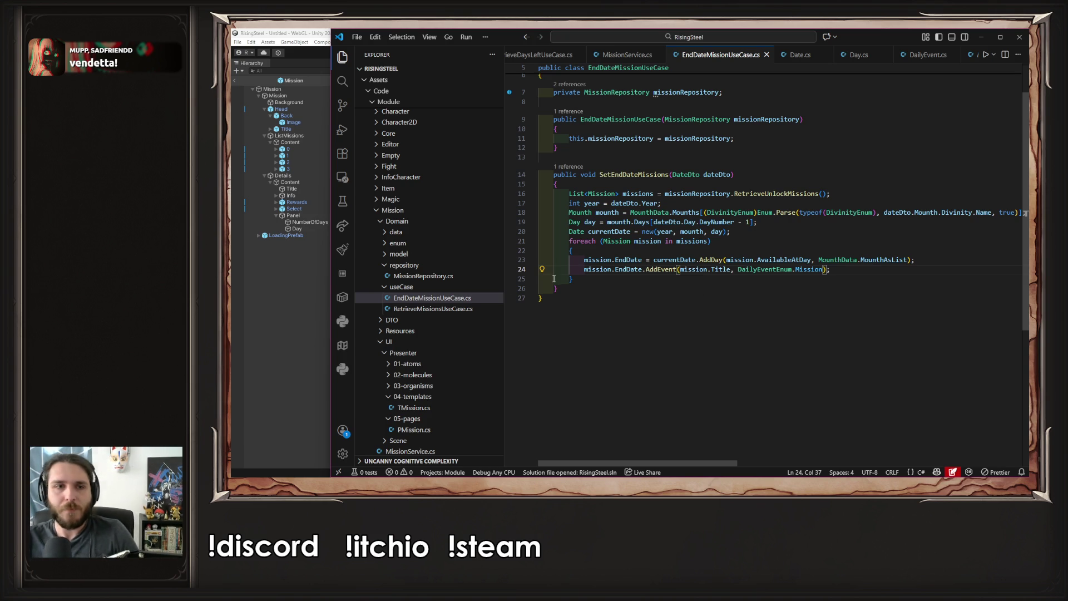
left_click(237, 319)
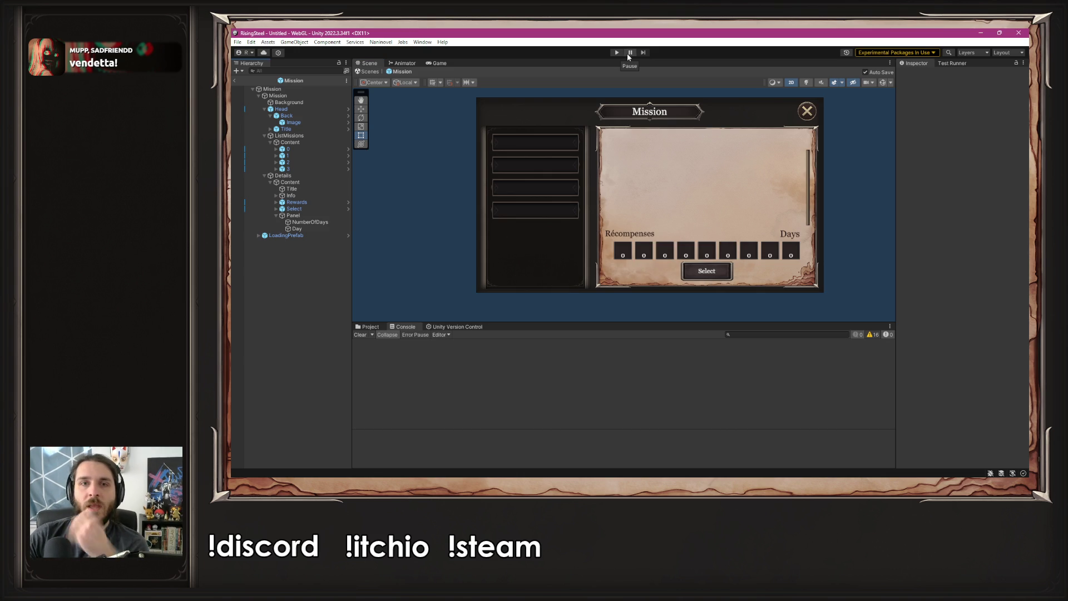
Play a new game and check the calendar marks the Black Bark mission on day 22
left_click(617, 53)
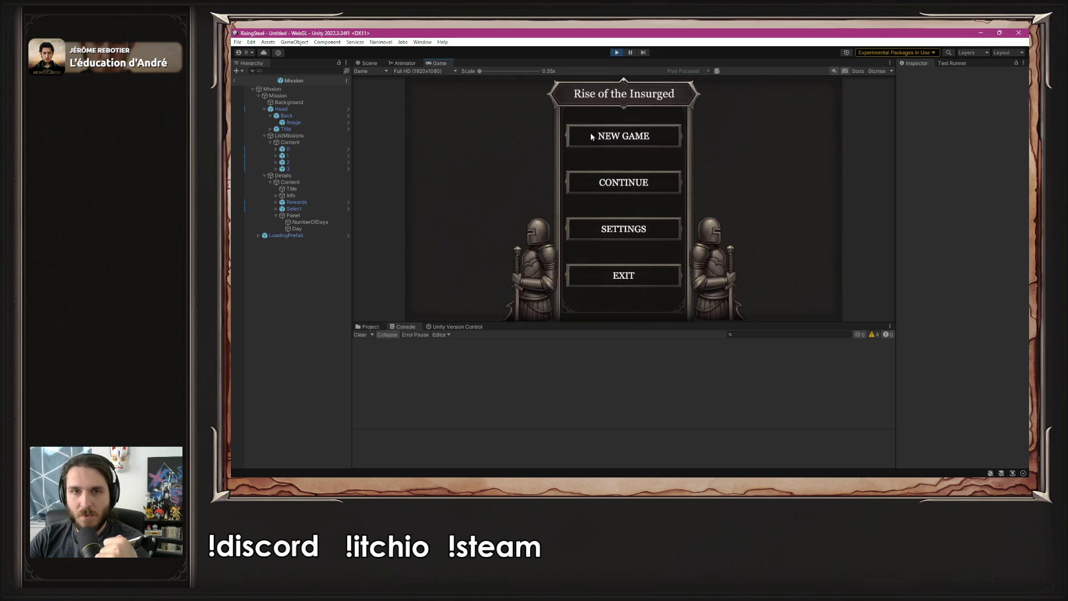
left_click(620, 136)
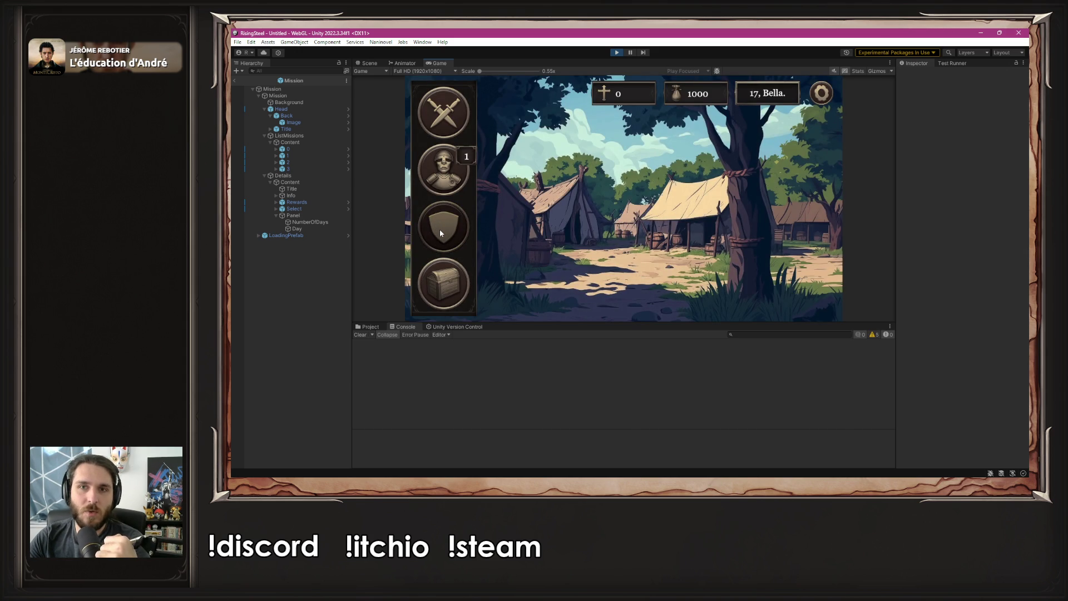
left_click(749, 96)
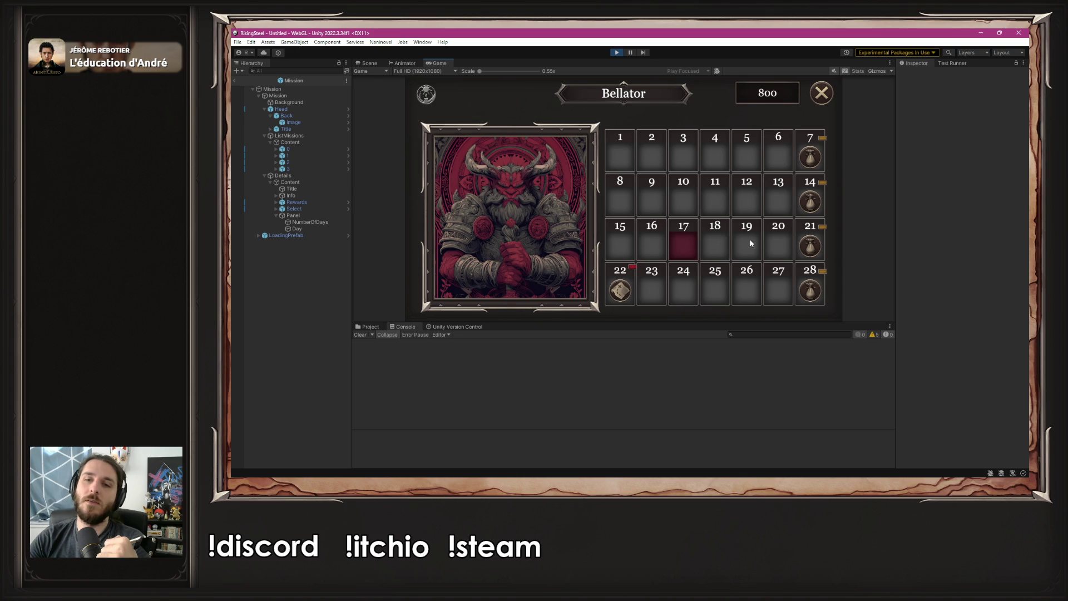
mouse_move(622, 292)
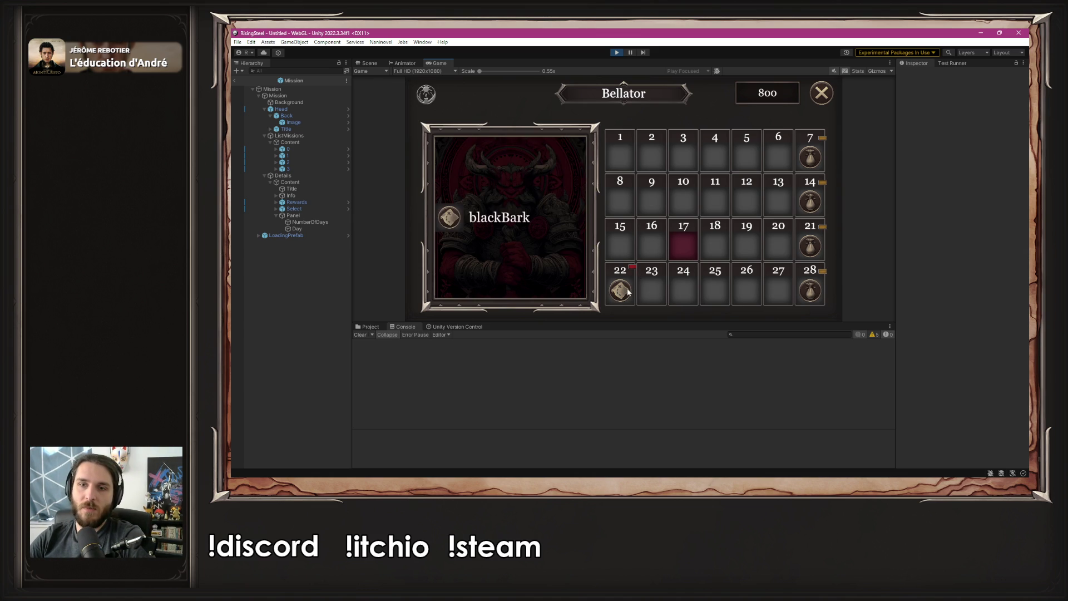
mouse_move(812, 161)
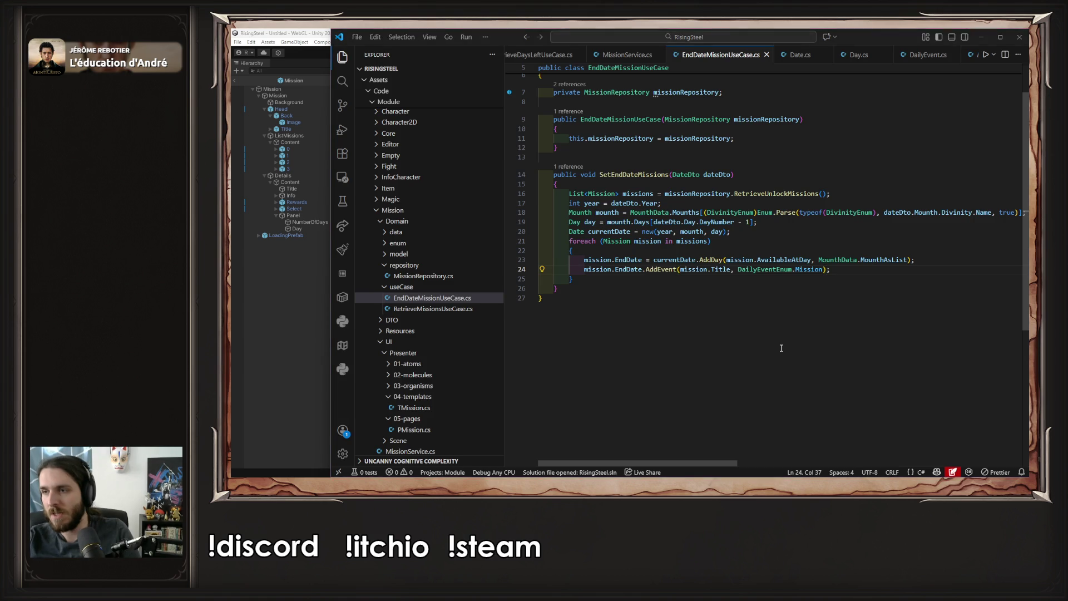
Stop Unity's play mode, inspect the foreach loop's Mission type, and close the open editor tabs
key("alt+Tab")
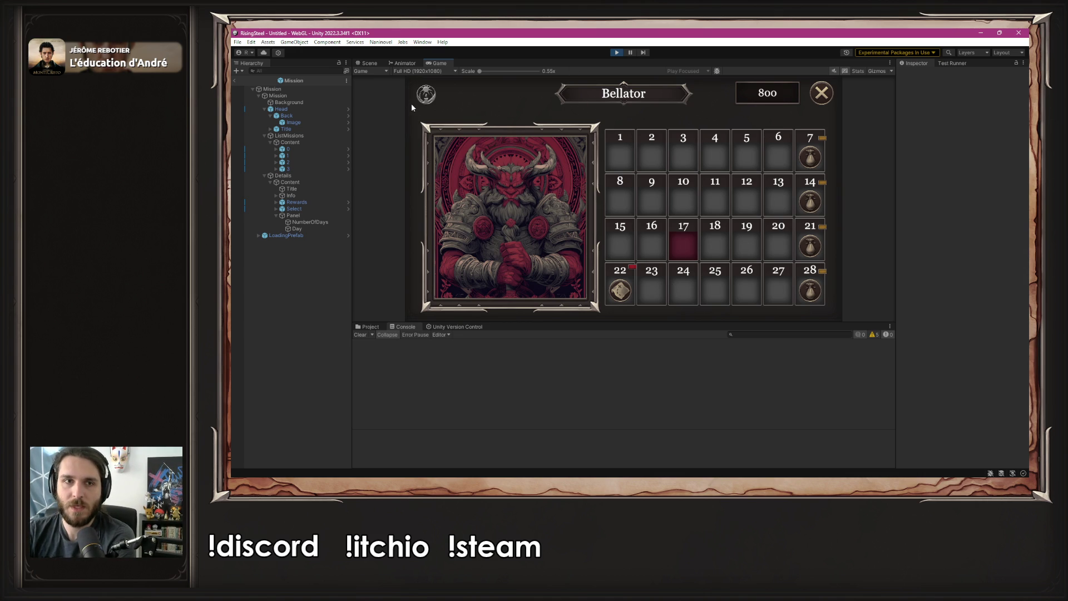
left_click(616, 52)
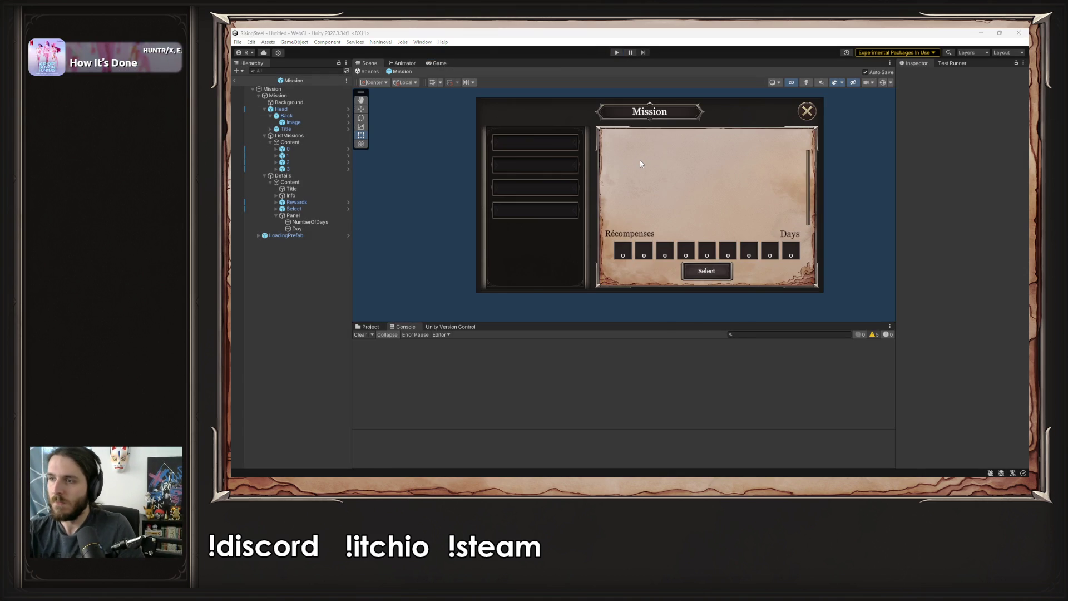
key("alt+Tab")
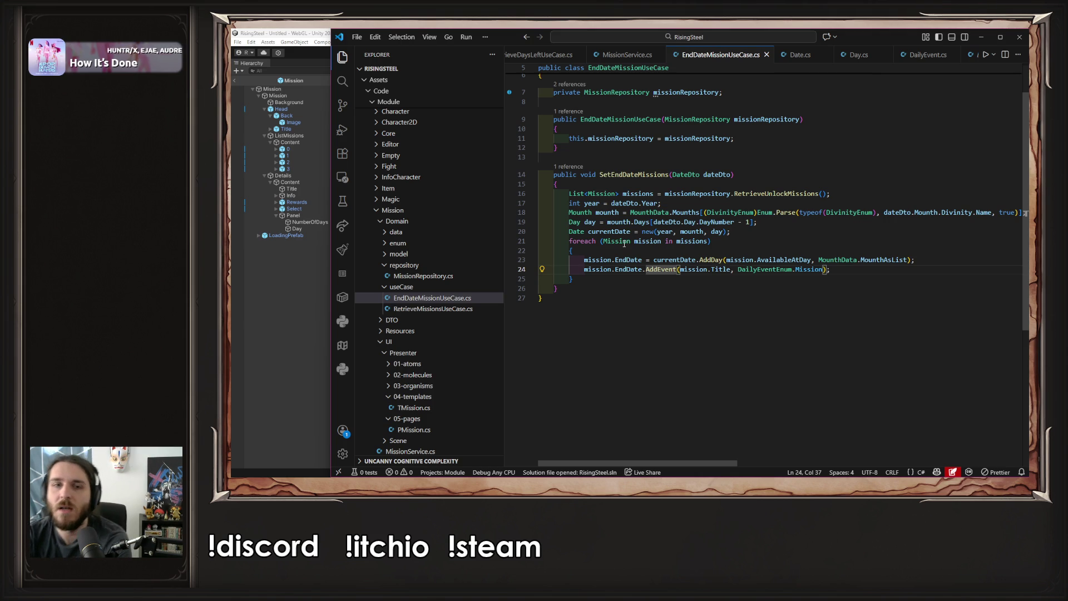
left_click(624, 243)
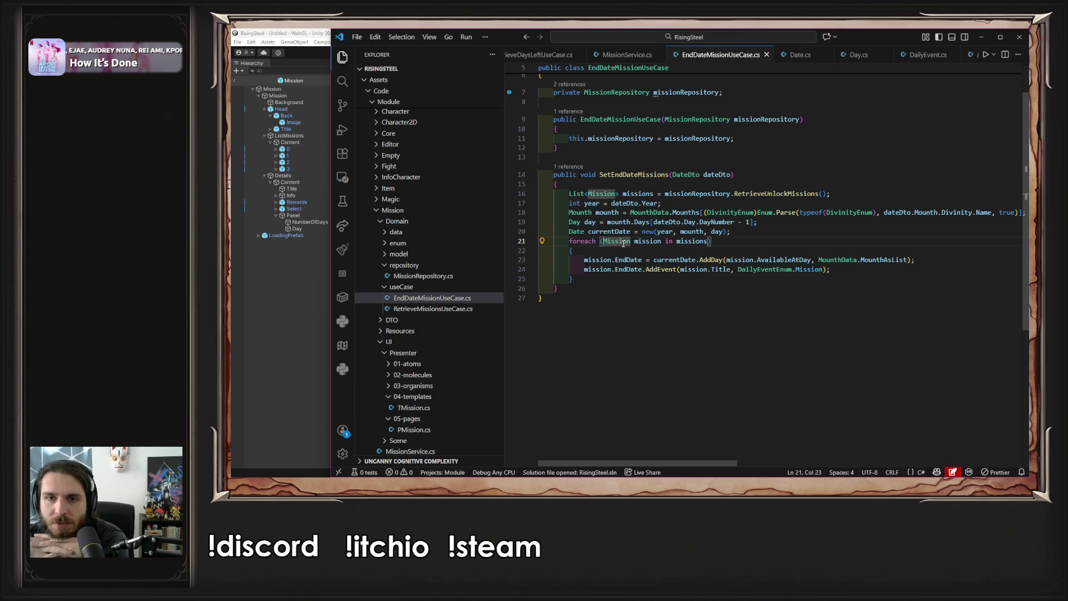
scroll(570, 56, "up", 3)
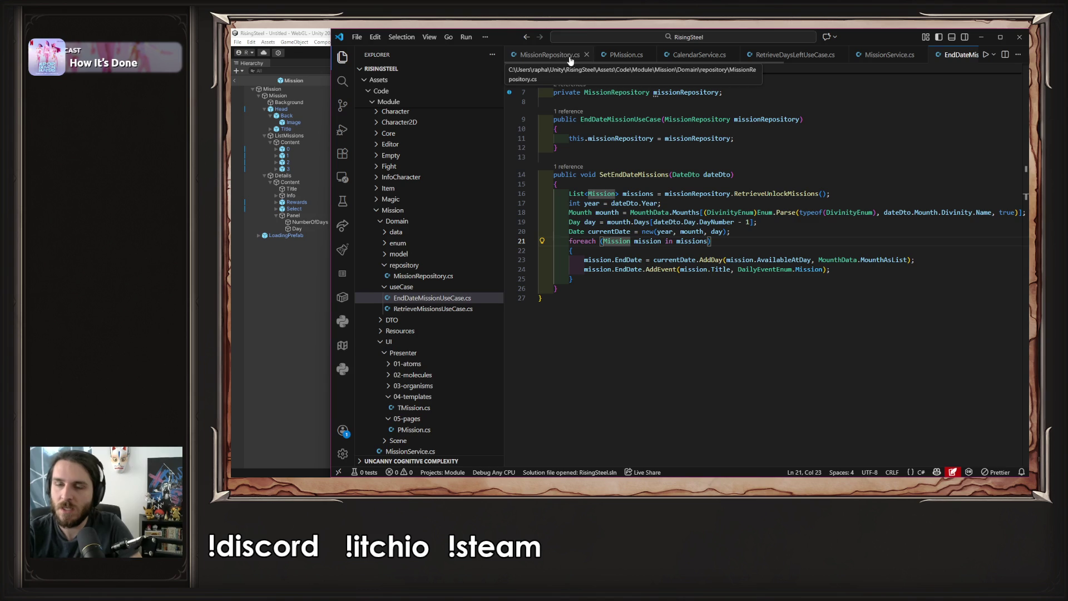
middle_click(557, 58)
Close all open Visual Studio Code editor tabs and bring the Unity editor back to the front
middle_click(556, 58)
middle_click(557, 57)
middle_click(556, 58)
middle_click(556, 58)
left_click(556, 55)
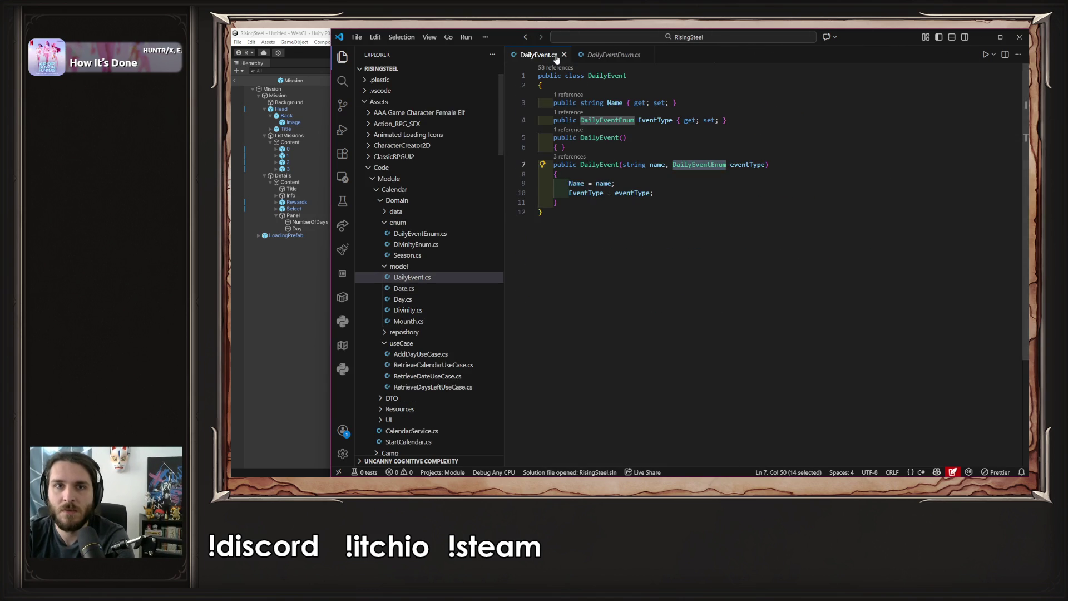
left_click(556, 56)
left_click(556, 55)
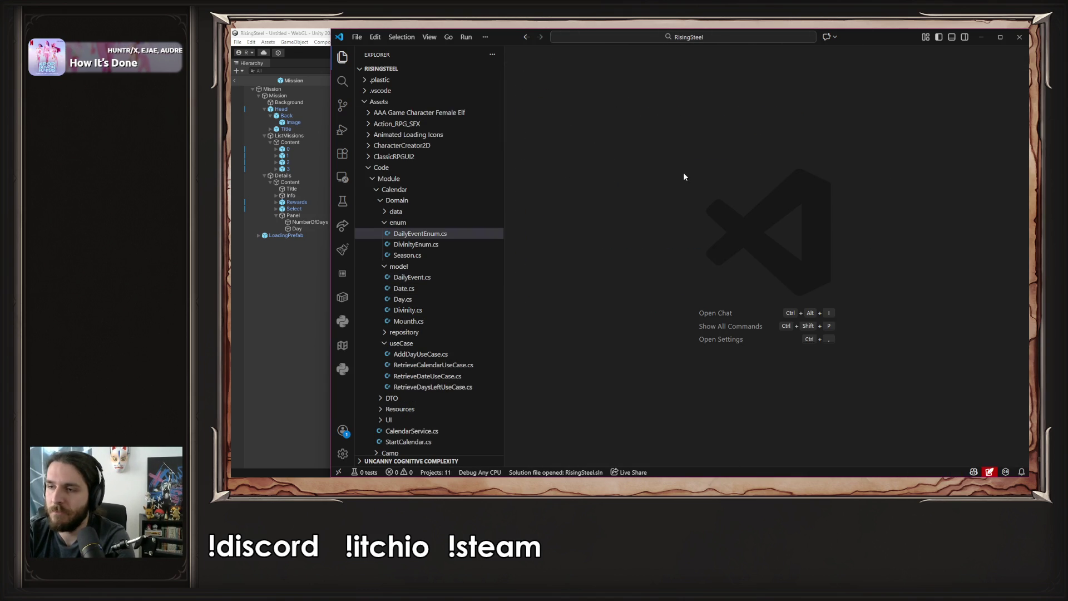
left_click(245, 293)
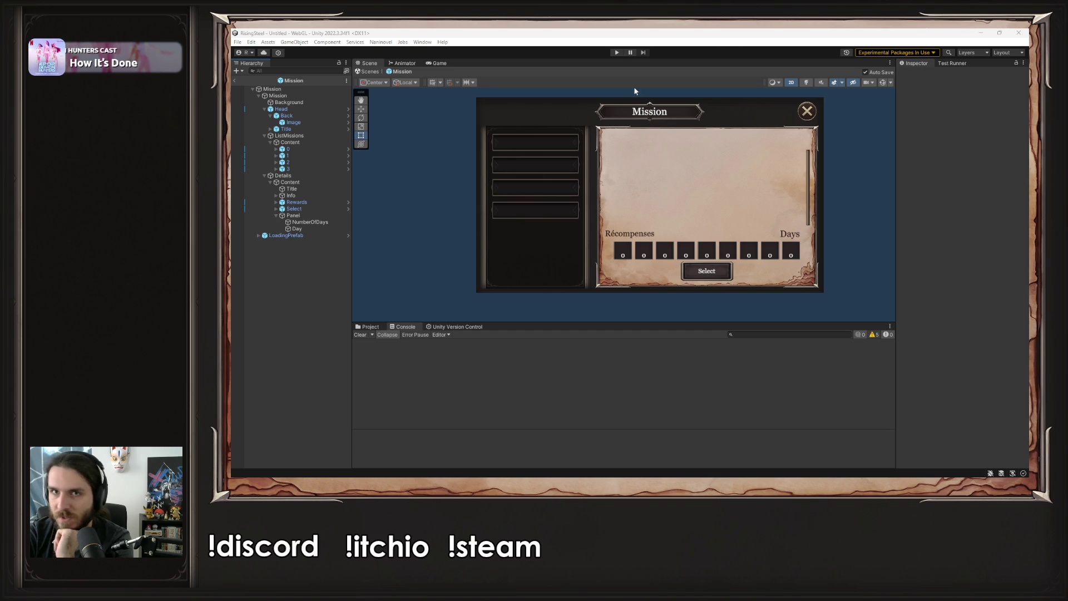
Run the game in play mode, start a New Game to reach the camp, then switch to ChatGPT
left_click(616, 52)
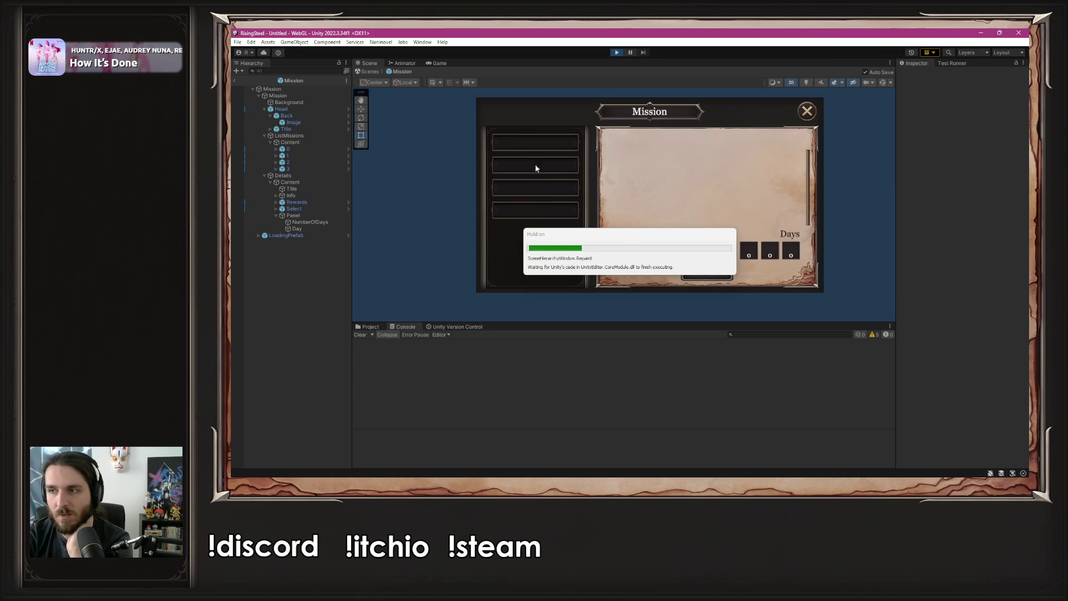
left_click(626, 134)
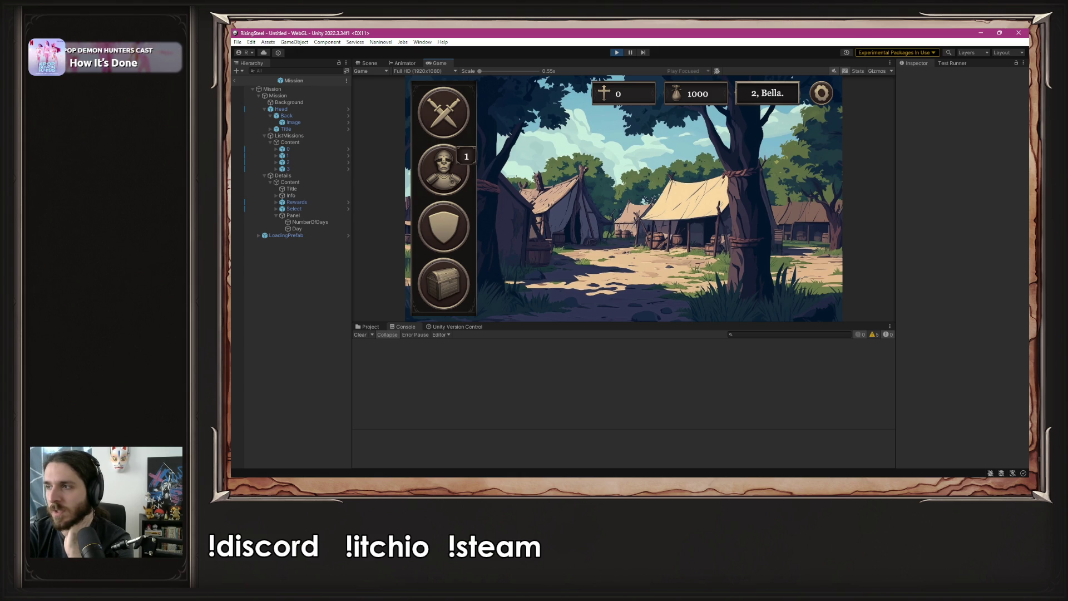
key("alt+Tab")
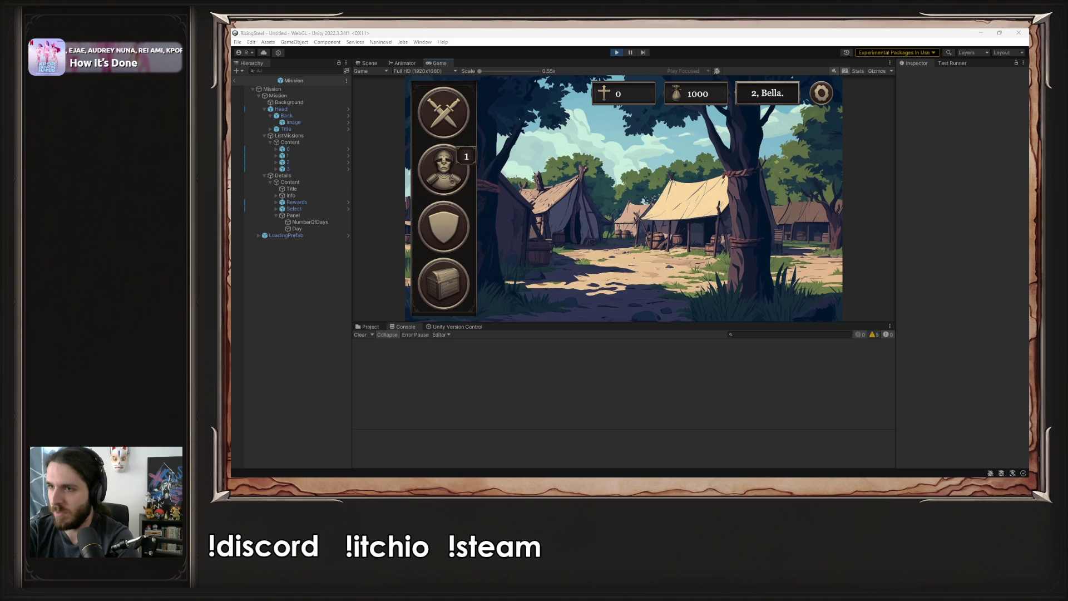
key("alt+Tab")
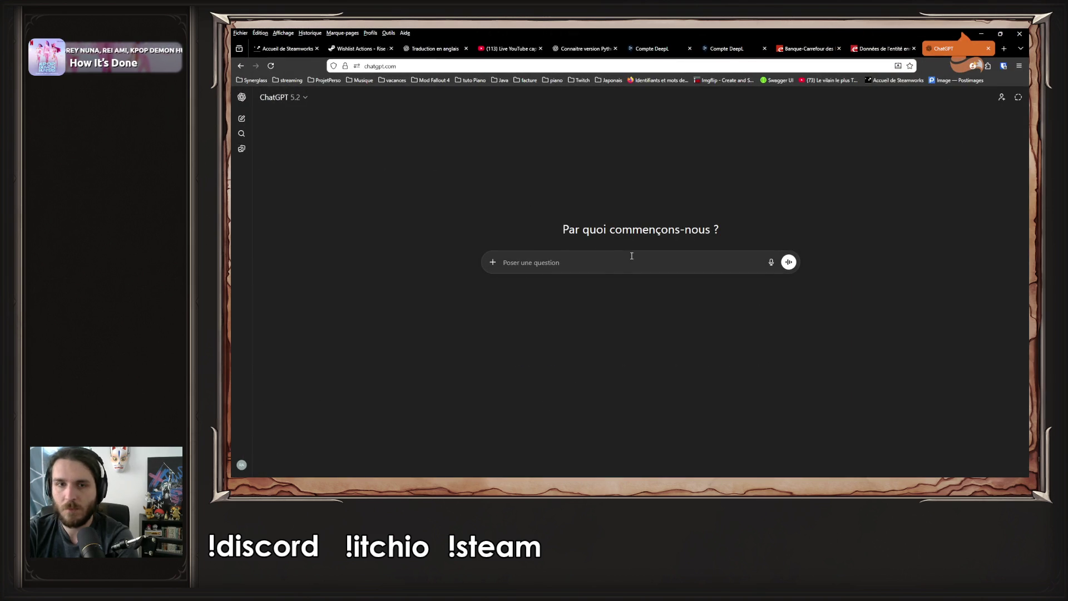
Ask ChatGPT whether AI can change an image's time of day (matin/midi/soir), then return to Unity
type("J'ai u")
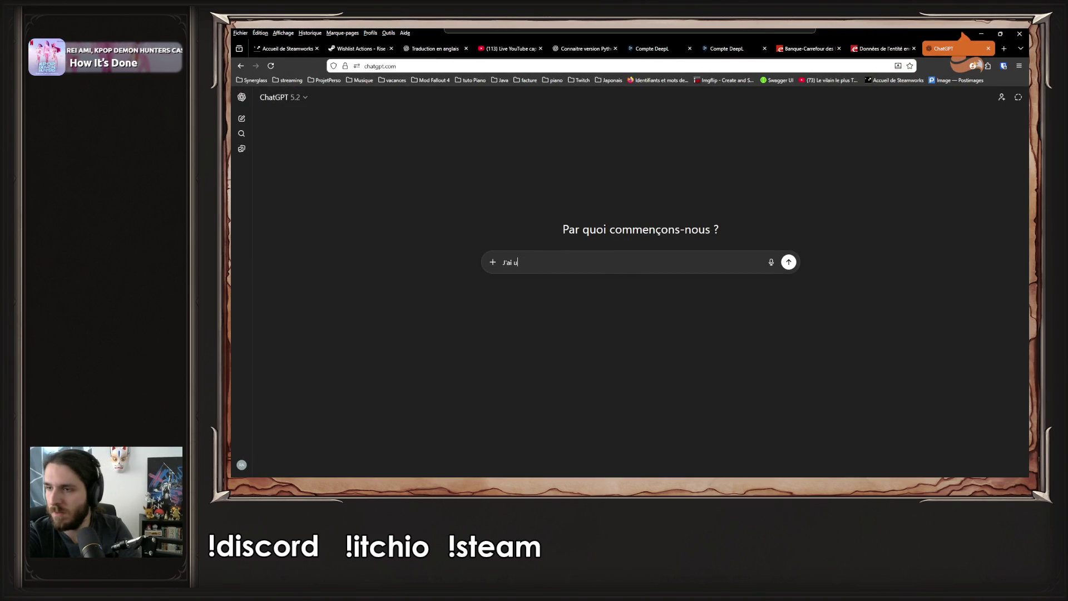
type("ne image,")
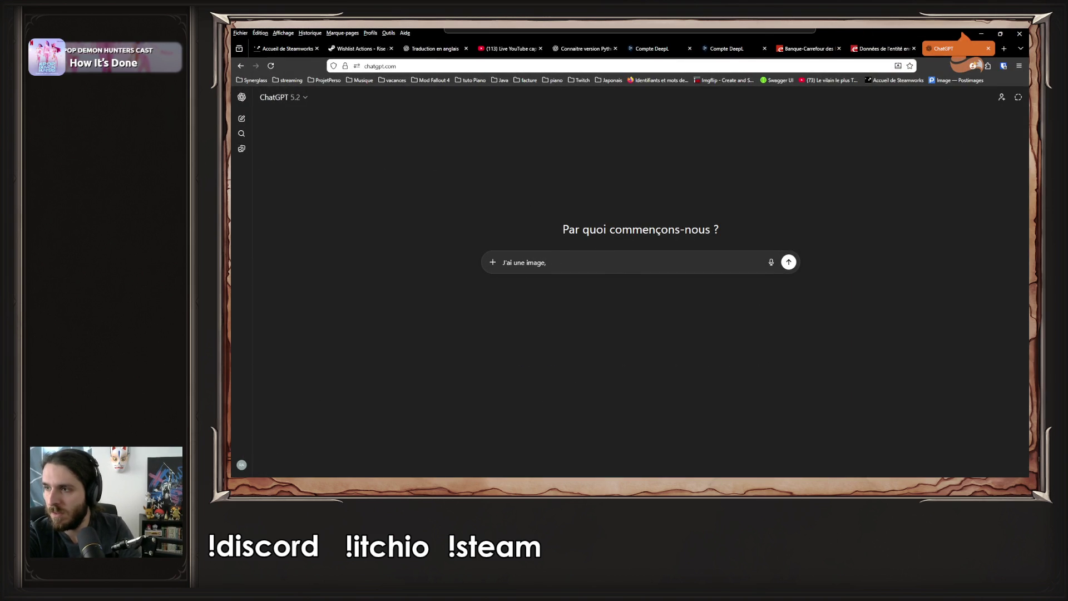
type(" je me demande si ")
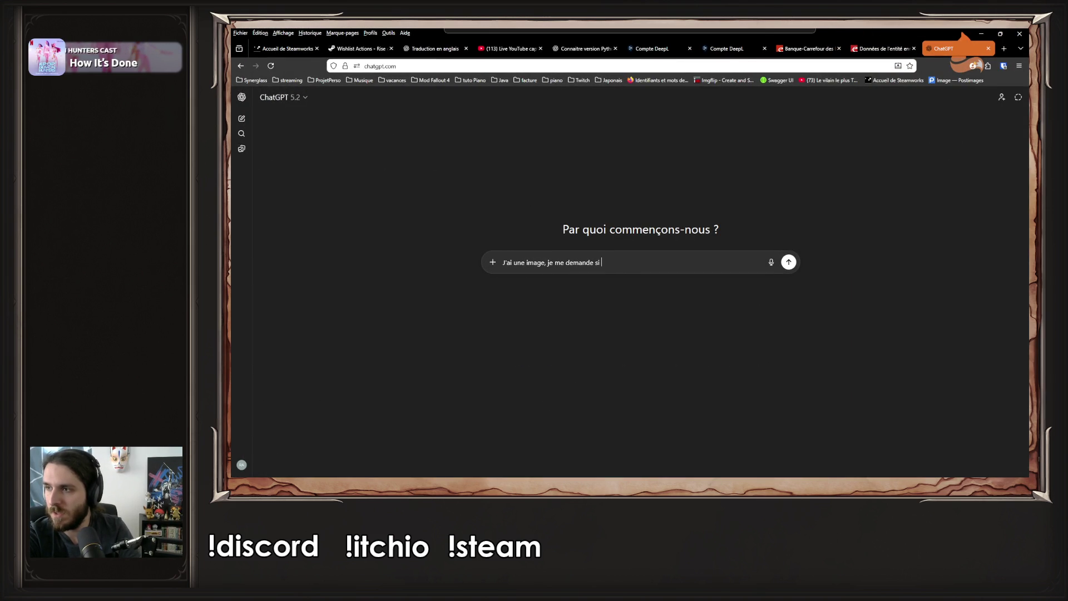
type("ça serait possible ")
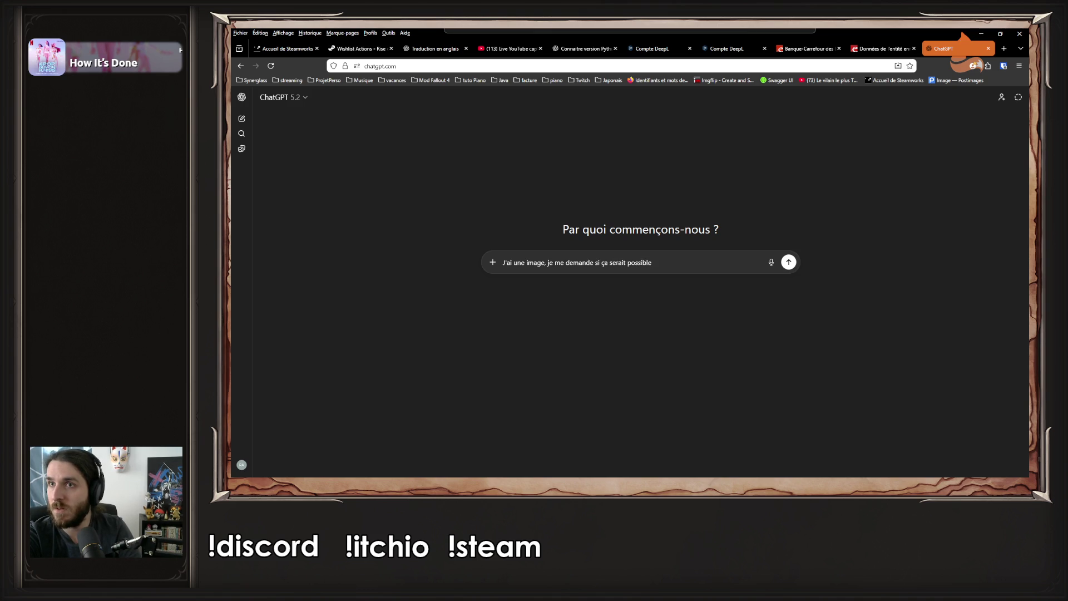
type("de modifi")
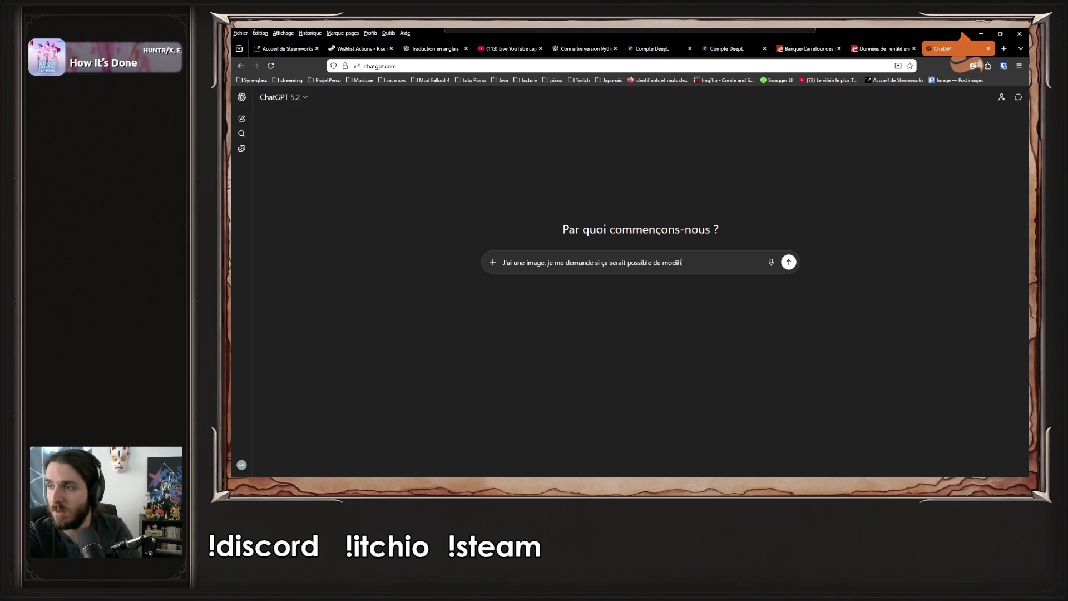
type("er via IA,")
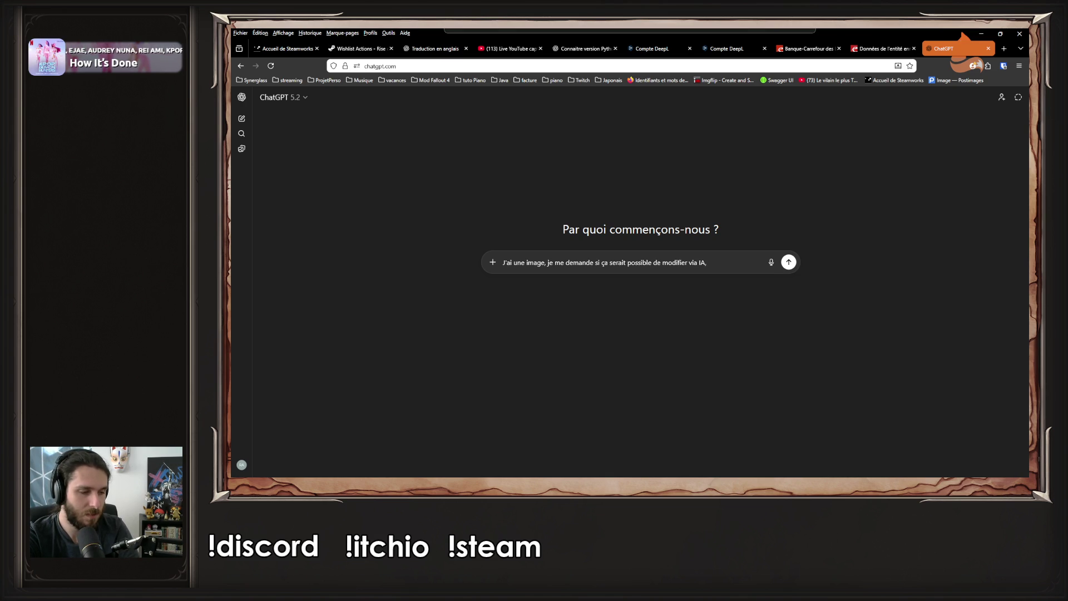
type("le de modifier via IA, le momo")
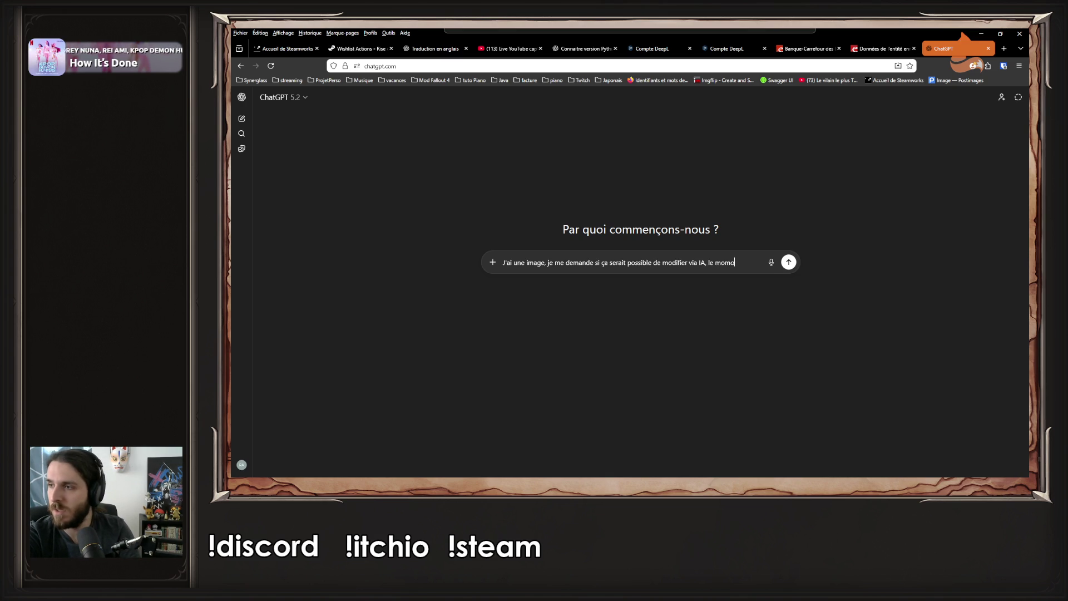
key("BackSpace")
type("ent de la jour")
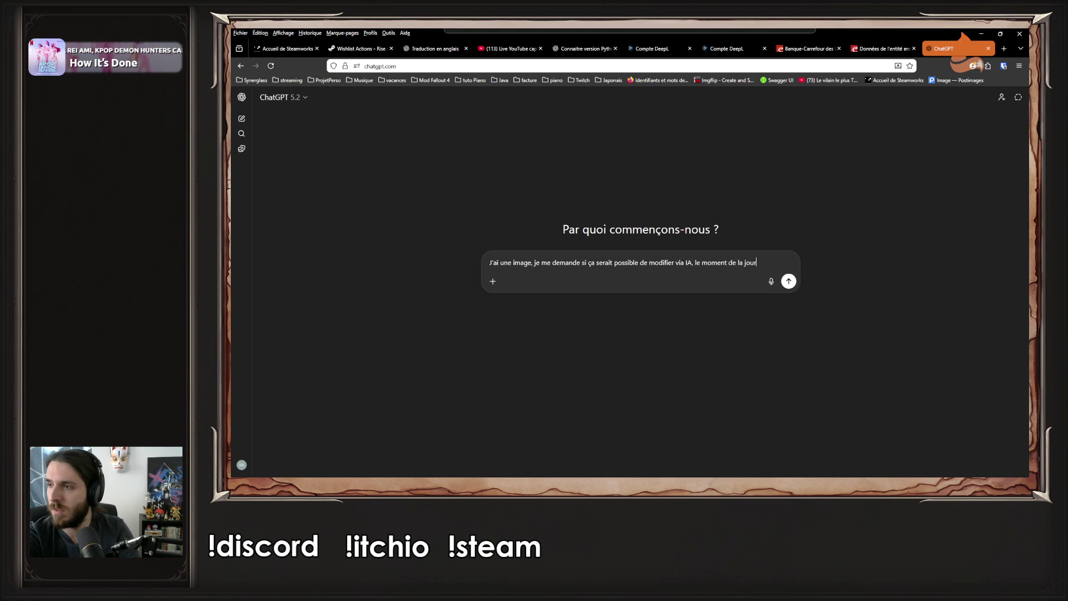
type("née, genre matin")
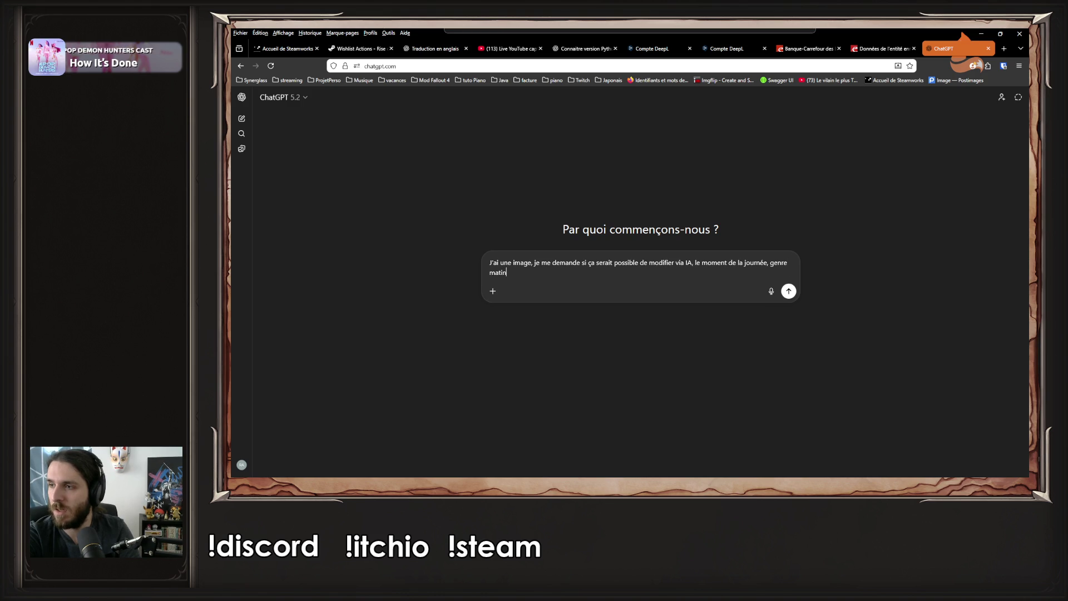
type("/midi/soir")
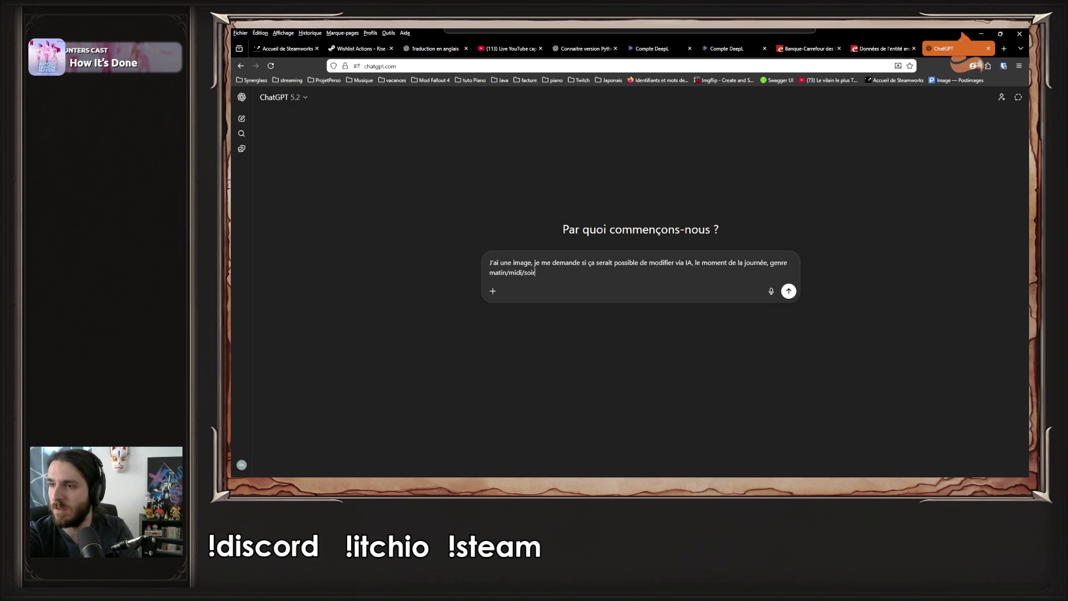
key("Return")
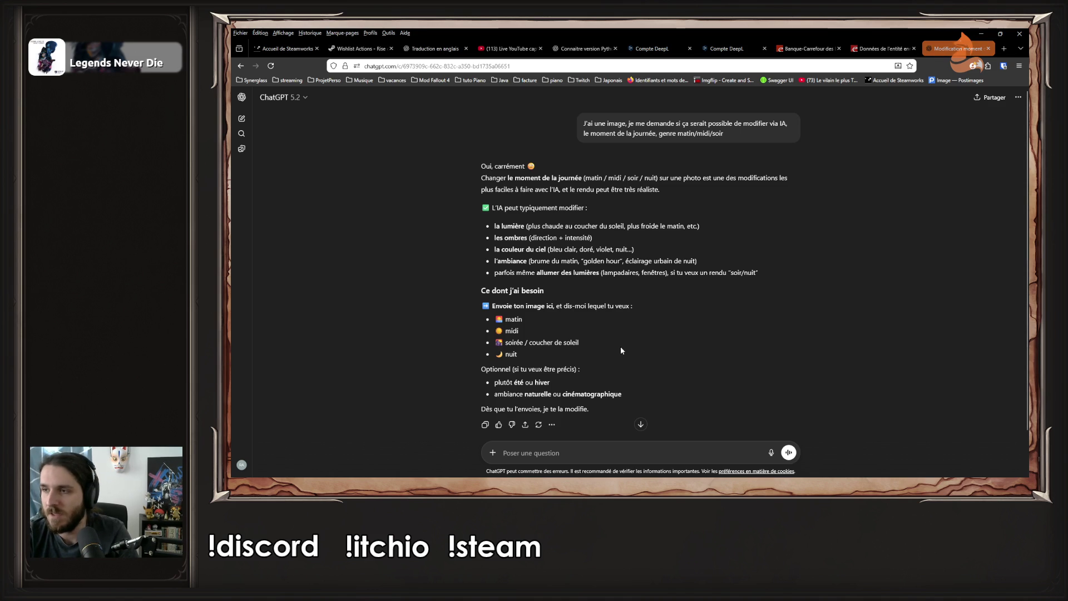
key("alt+Tab")
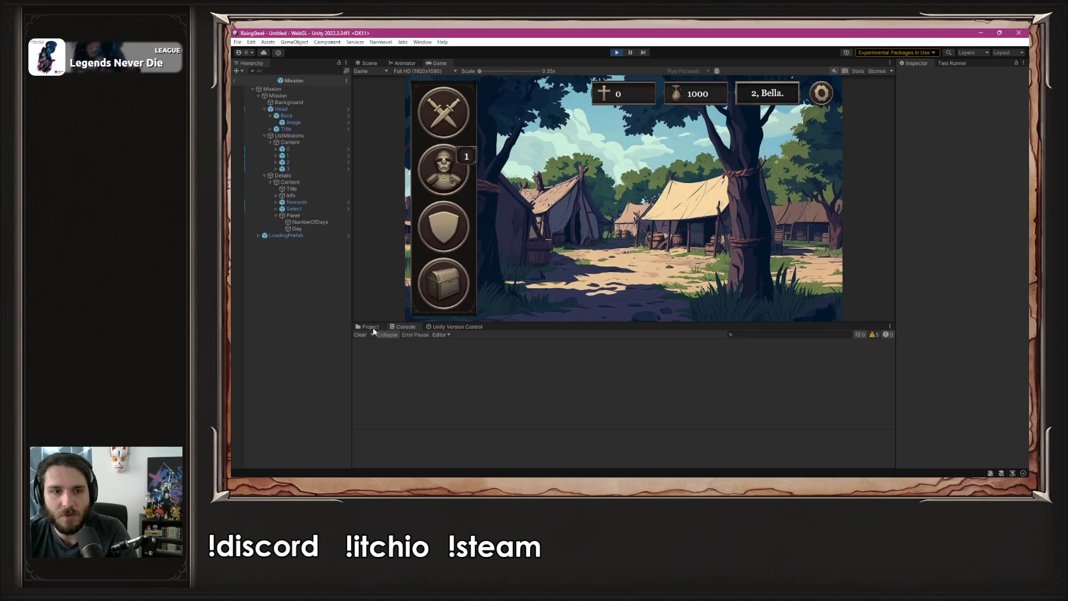
Enlarge the Project panel and switch to the Scene view showing the Mission UI
left_click(370, 327)
left_click_drag(592, 323, 591, 267)
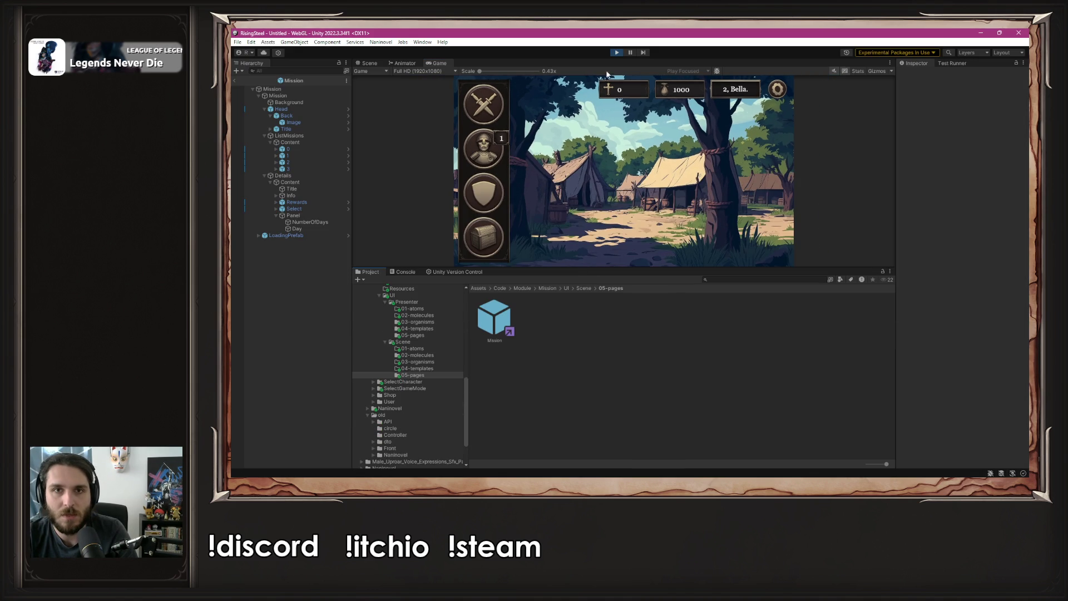
key("ctrl+1")
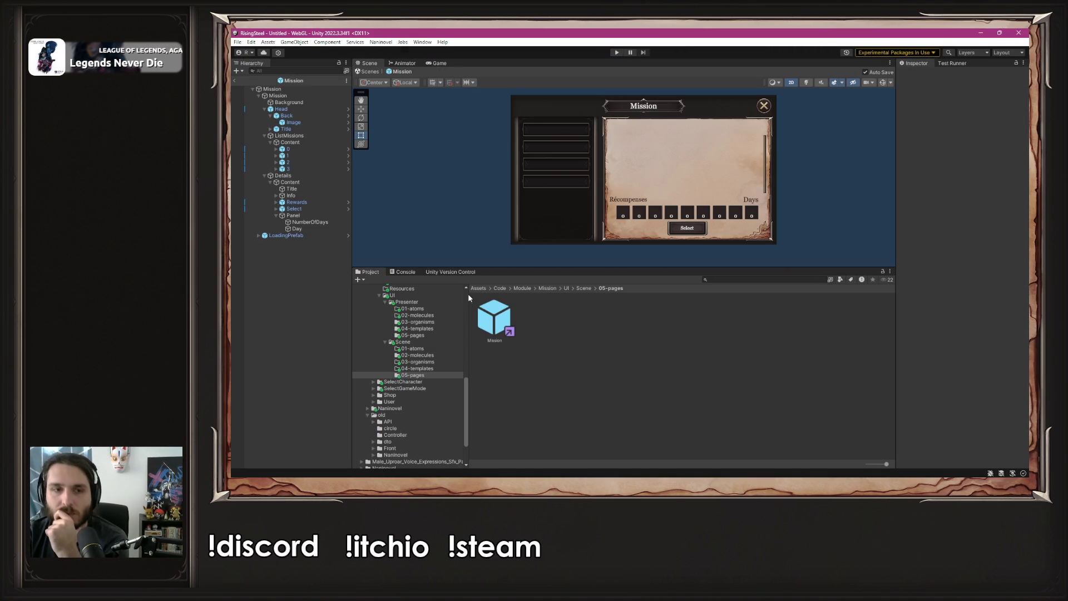
Browse to the Core module's Resources folder and look inside its Background subfolder
scroll(445, 328, "up", 5)
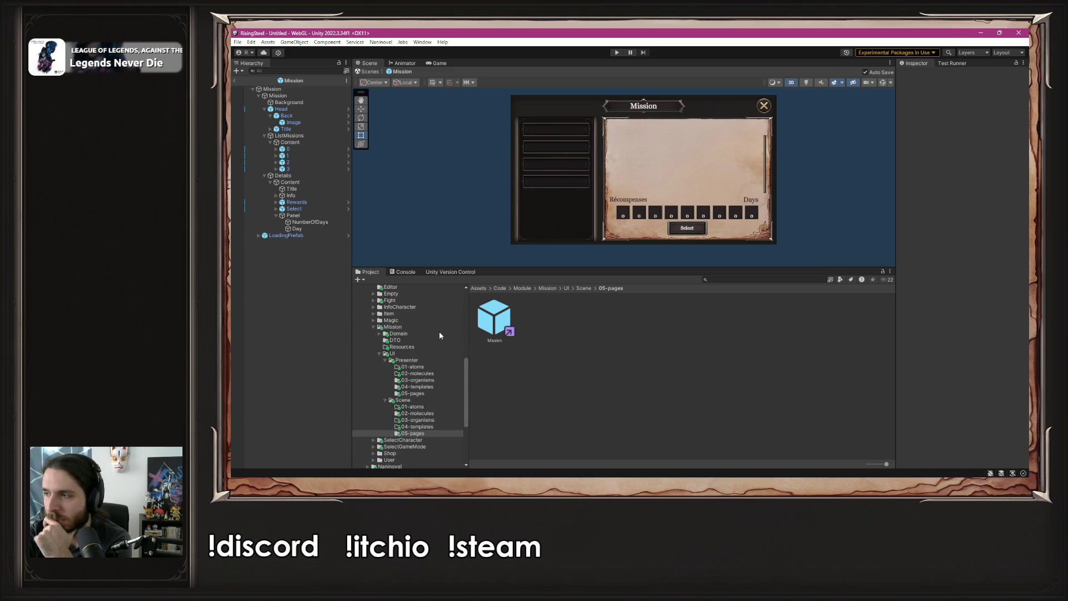
scroll(439, 335, "up", 4)
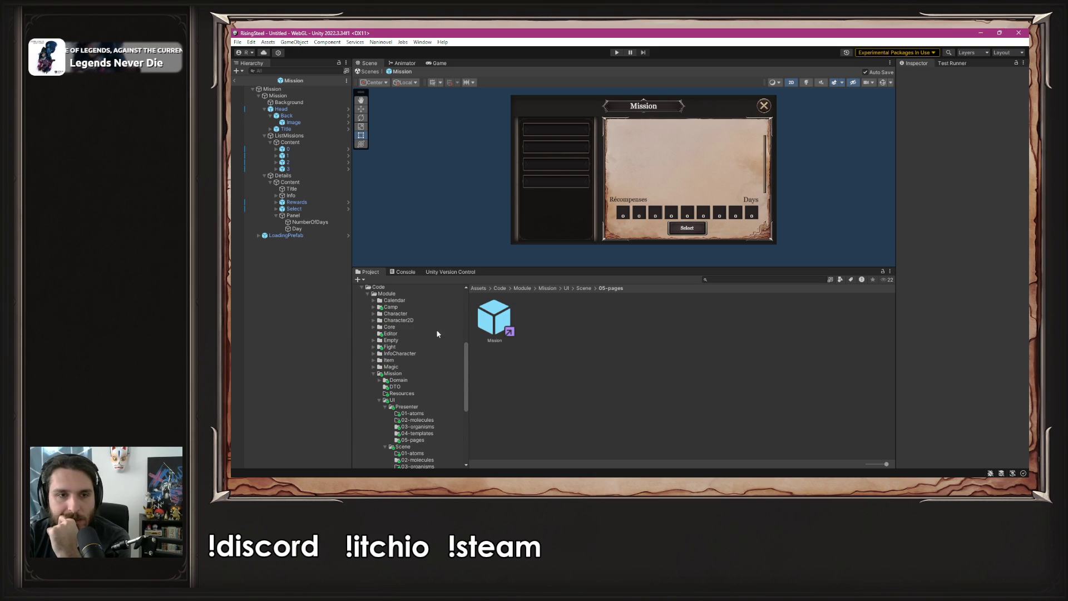
left_click(401, 326)
left_click(546, 326)
double_click(547, 326)
double_click(541, 319)
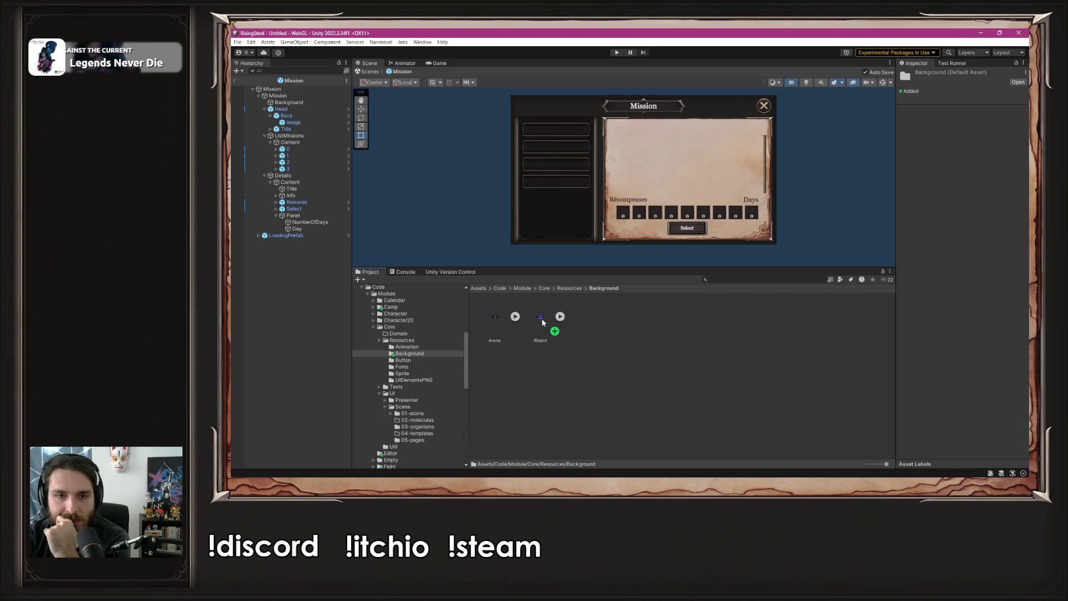
left_click(563, 287)
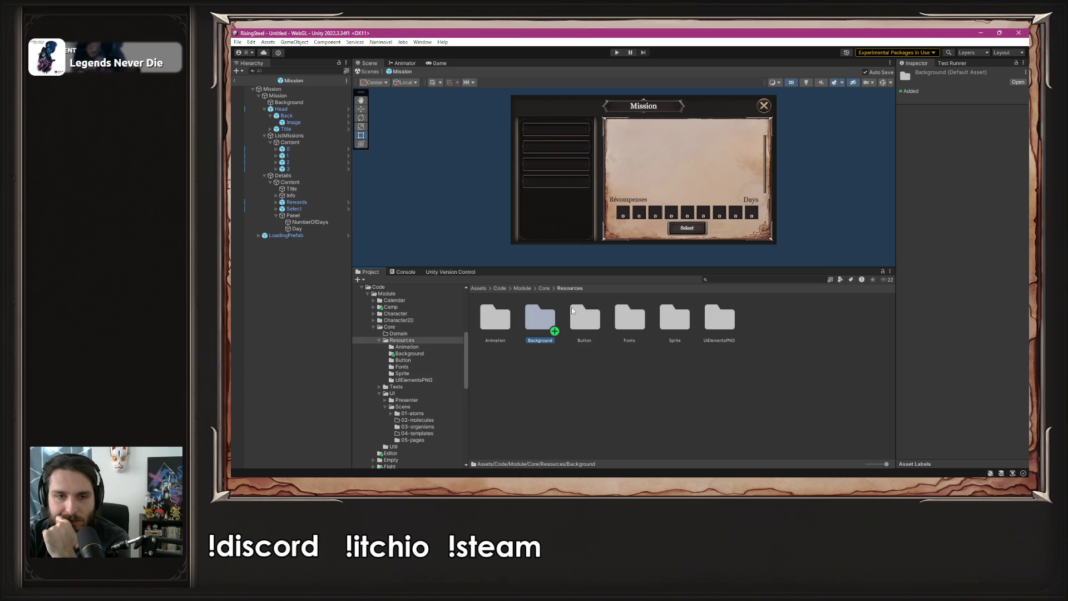
left_click(422, 41)
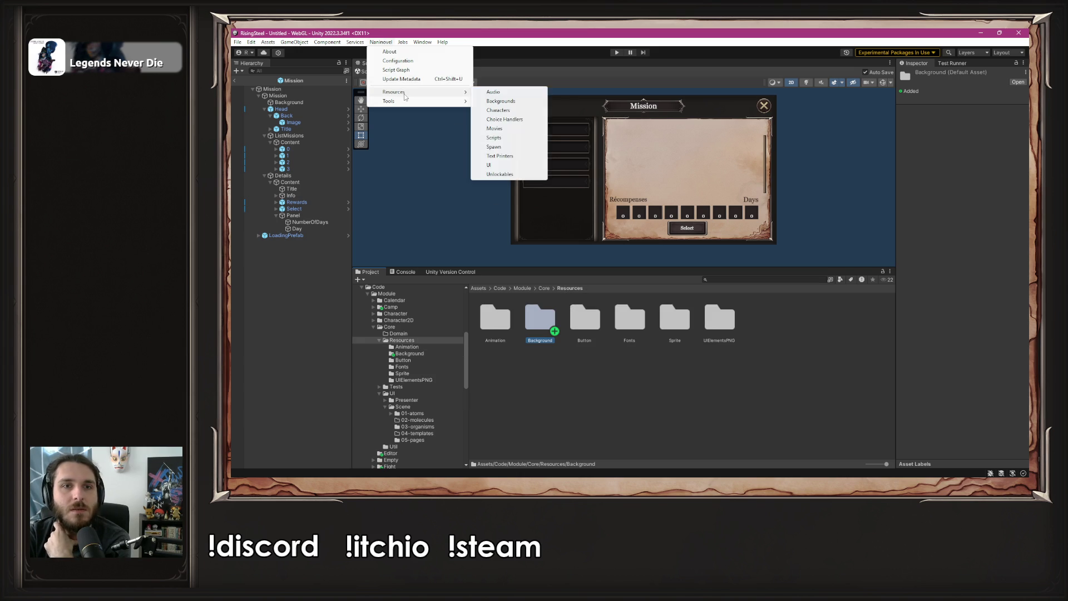
Browse Naninovel's resource settings to the Backgrounds configuration and inspect the MainBackground actor
left_click(459, 91)
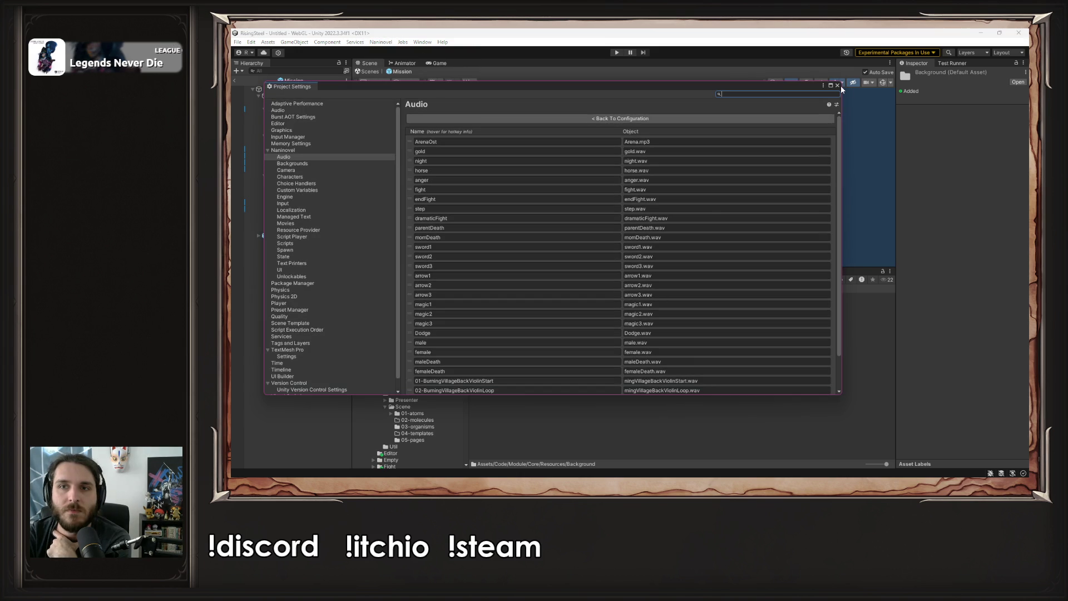
left_click(838, 85)
left_click(381, 41)
mouse_move(397, 92)
left_click(512, 105)
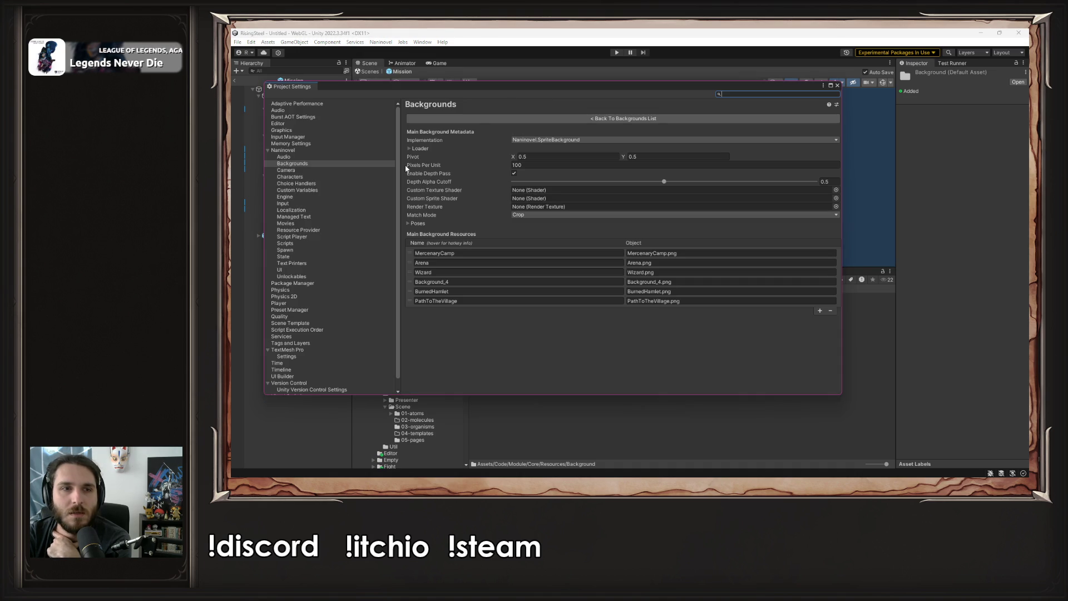
left_click(431, 118)
left_click(302, 164)
left_click(745, 119)
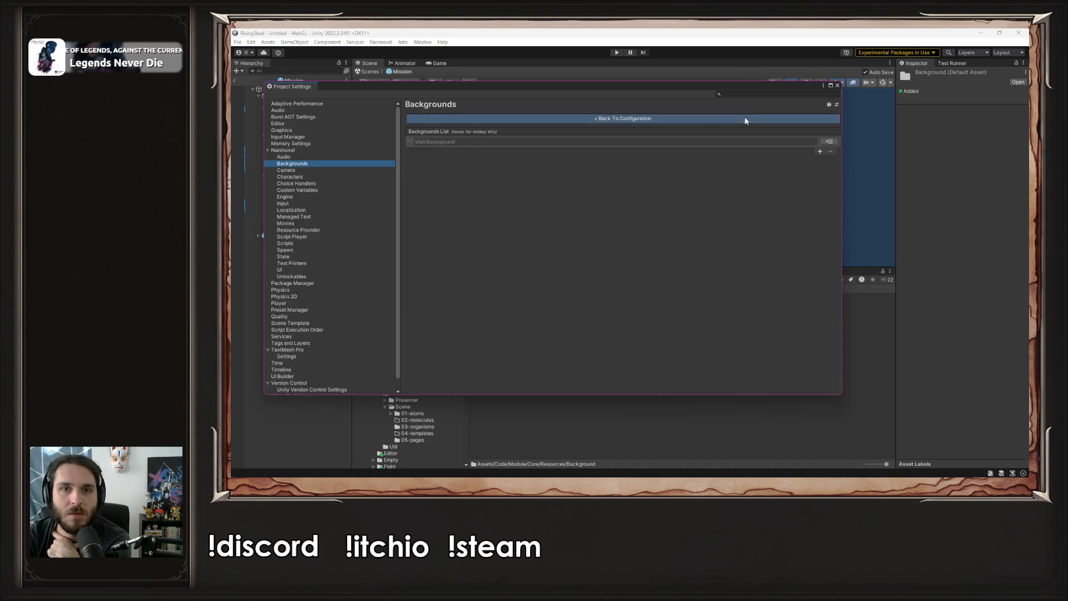
left_click(621, 188)
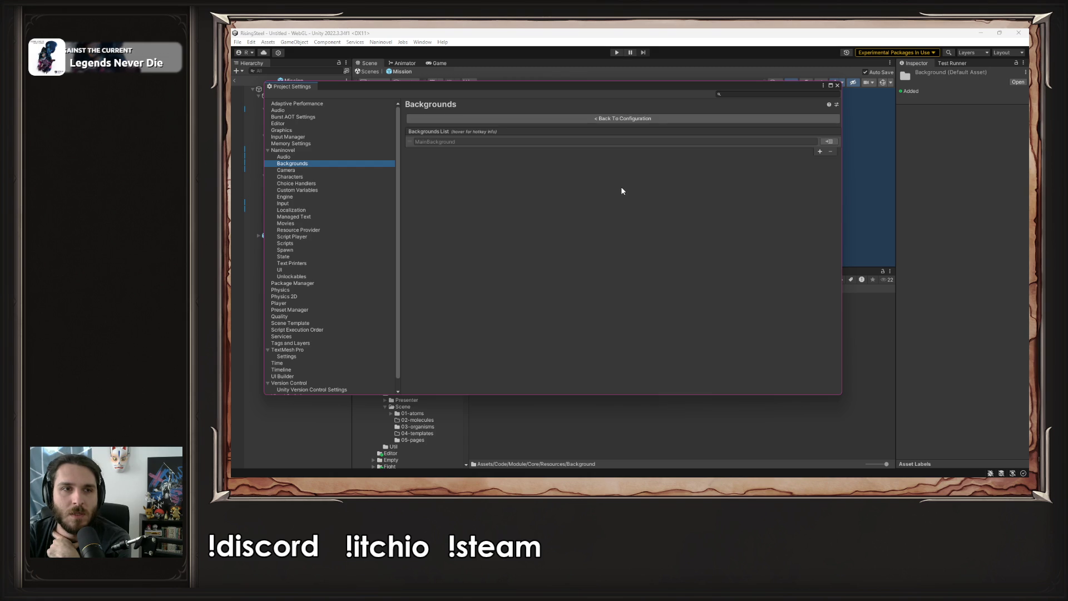
left_click(533, 141)
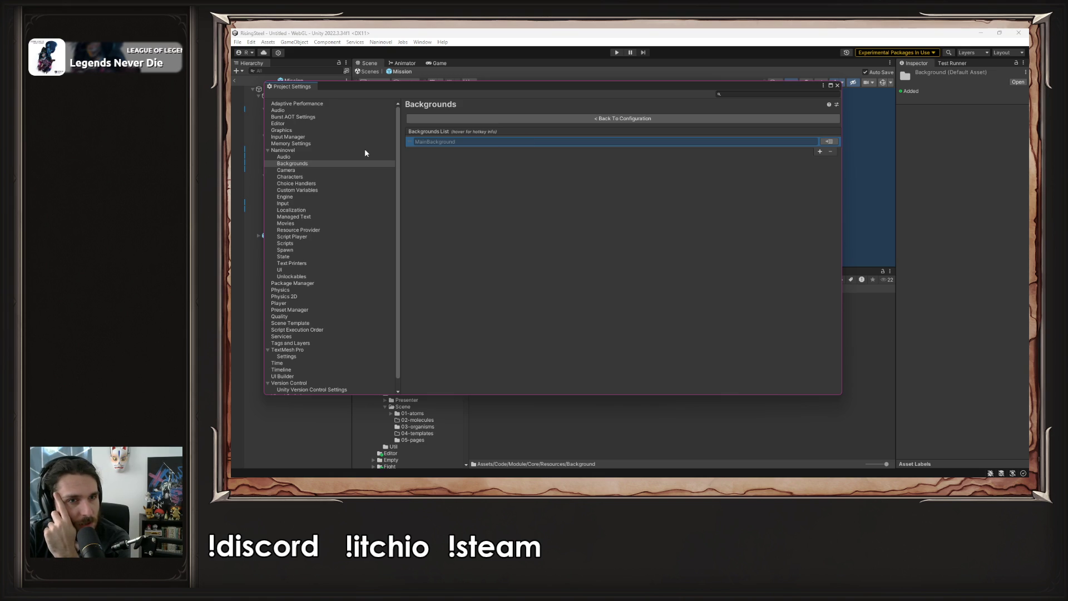
left_click(546, 120)
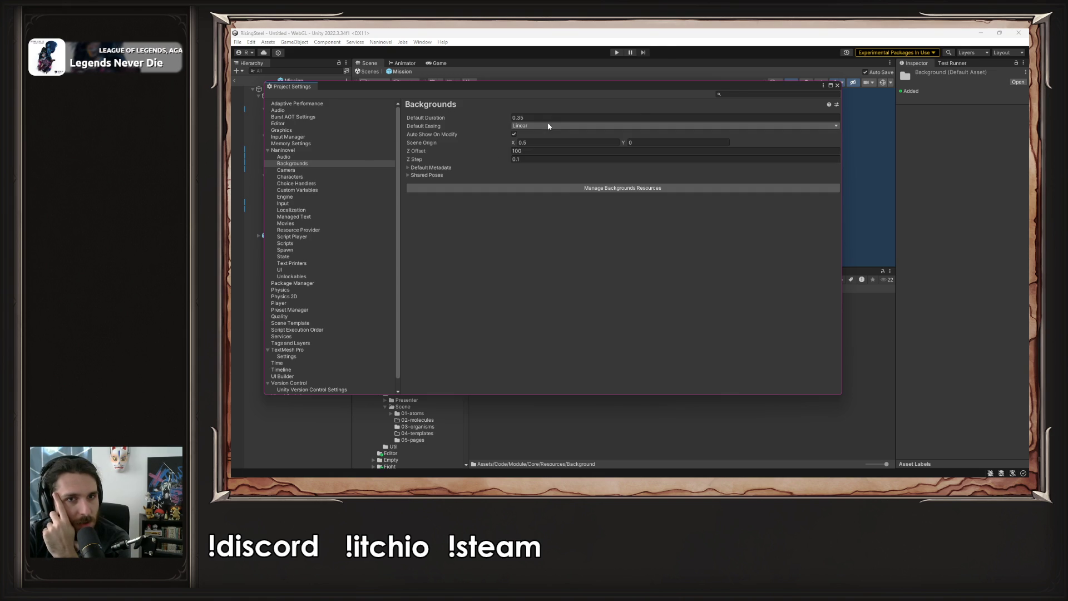
left_click(837, 85)
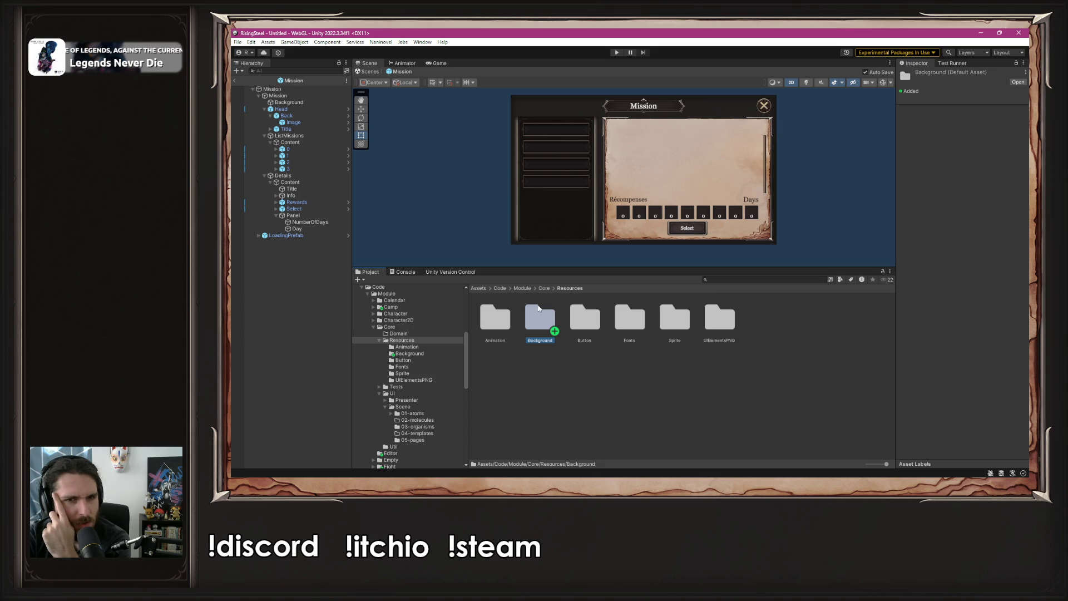
Edit MainBackground's image resources, ping the MercenaryCamp image in the project, and close Project Settings
left_click(381, 42)
mouse_move(412, 92)
left_click(492, 91)
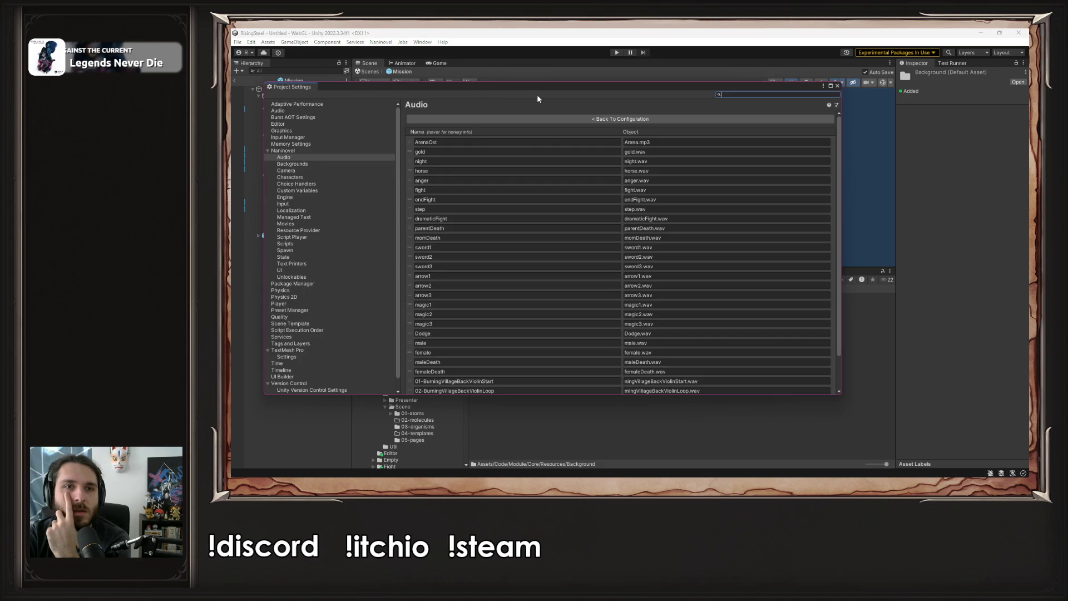
left_click(540, 118)
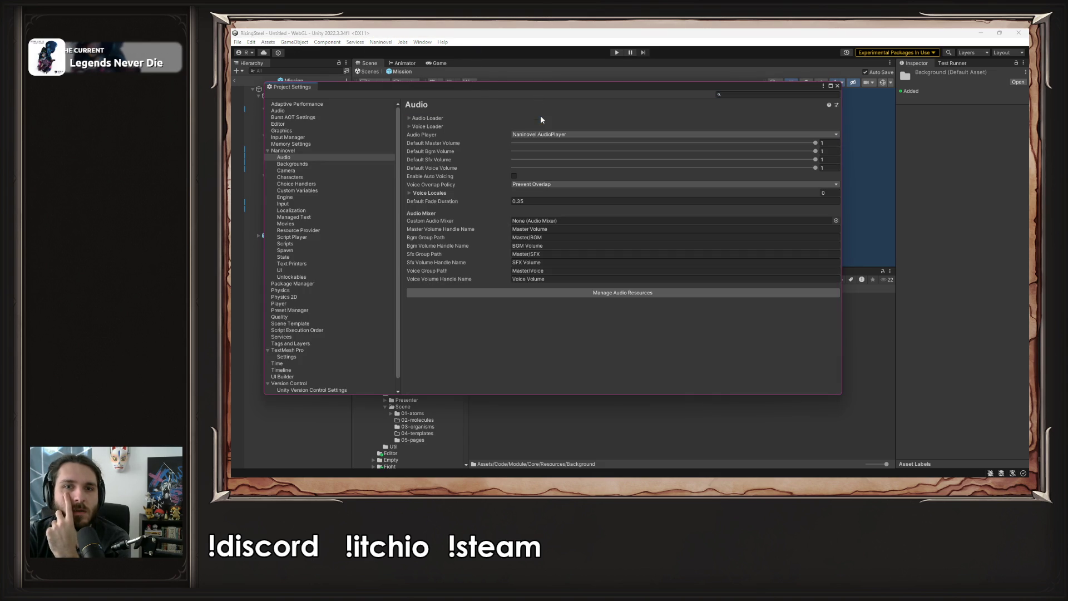
left_click(292, 164)
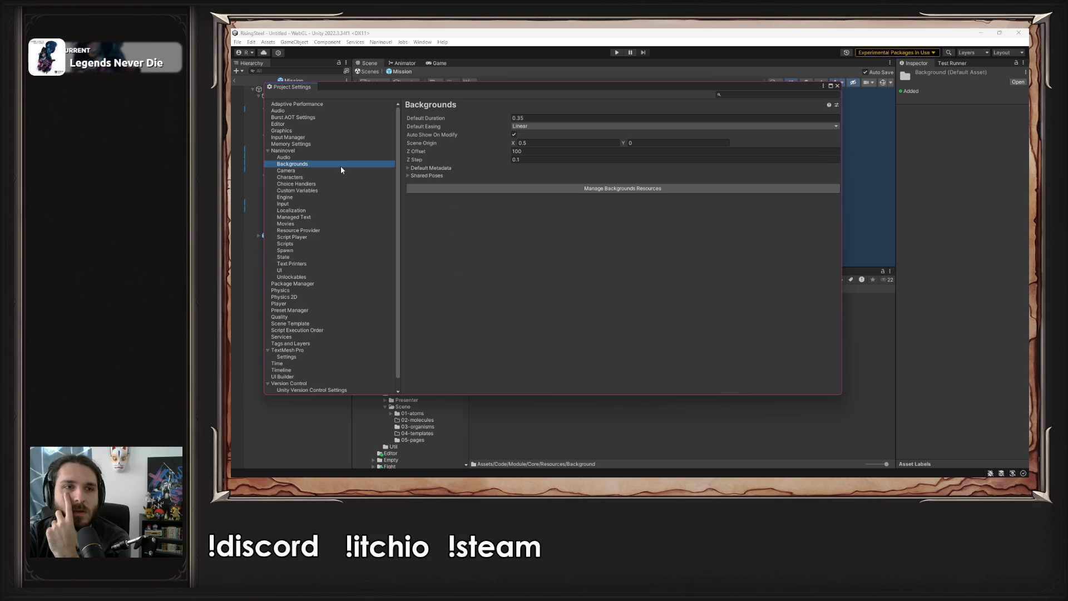
left_click(520, 186)
left_click(524, 142)
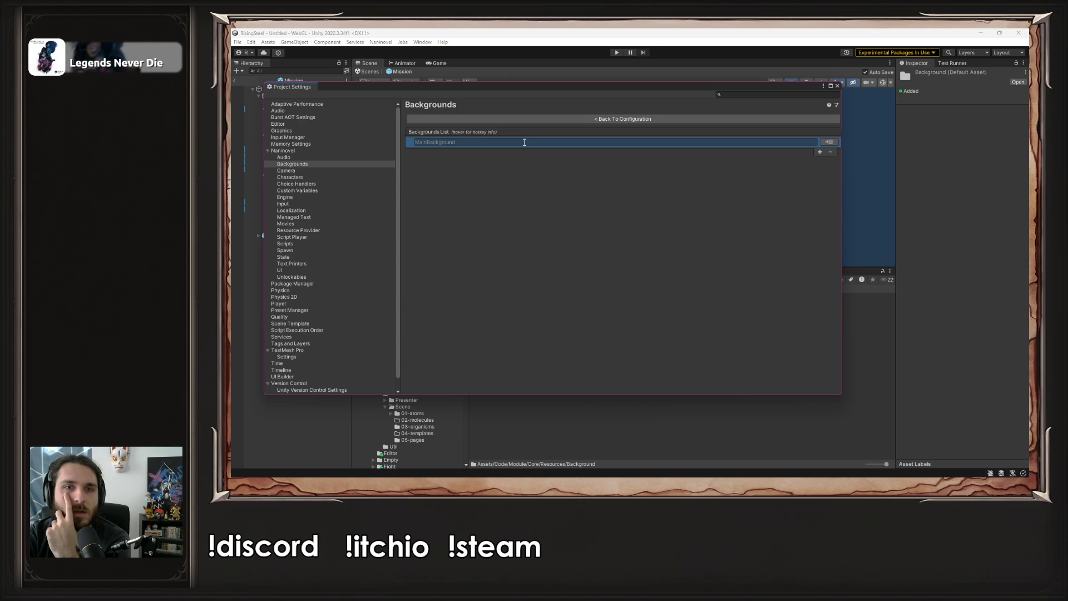
left_click(828, 142)
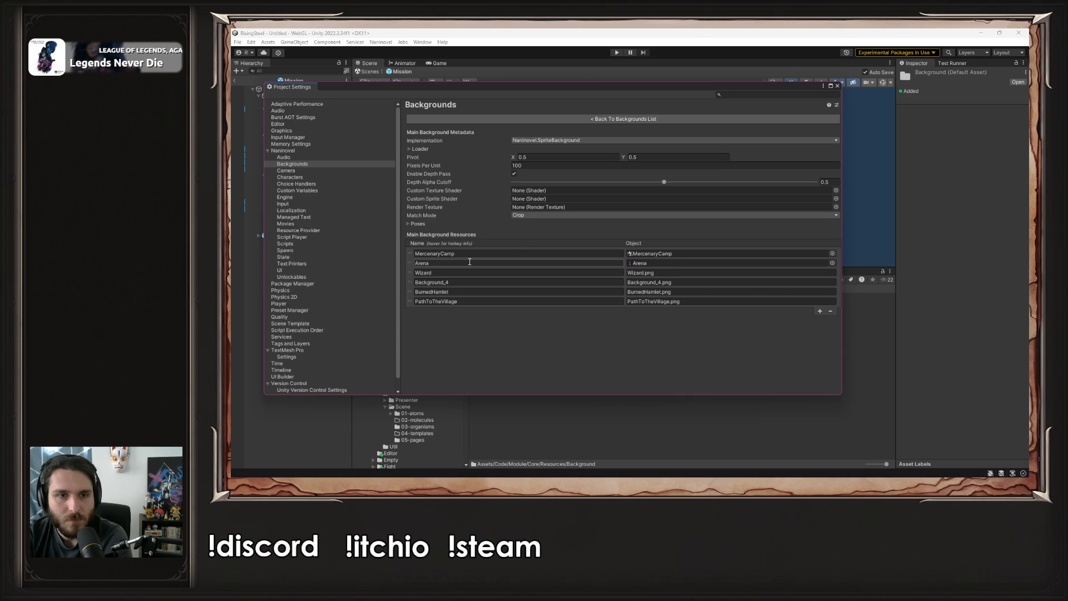
double_click(653, 255)
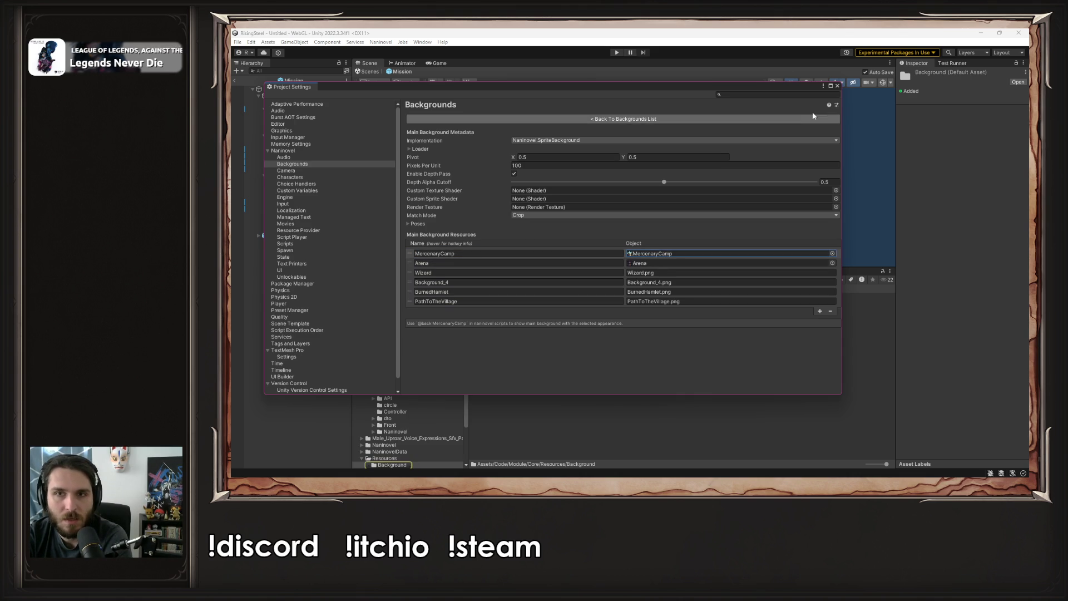
left_click(870, 90)
left_click(838, 86)
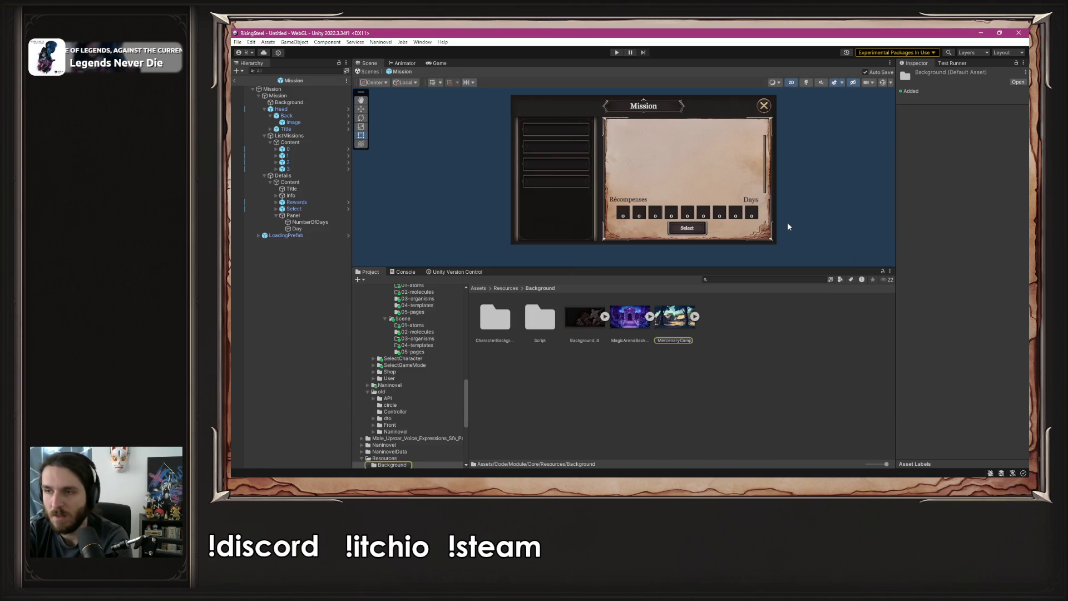
Select the MercenaryCamp image and shrink the ChatGPT browser window, moving it aside
left_click(672, 330)
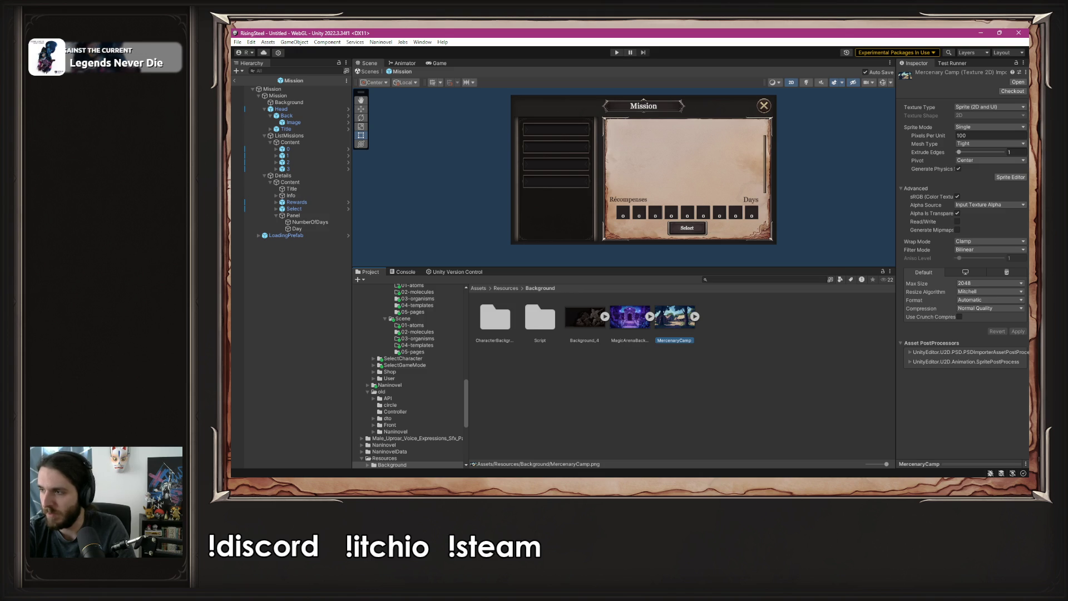
key("alt+Tab")
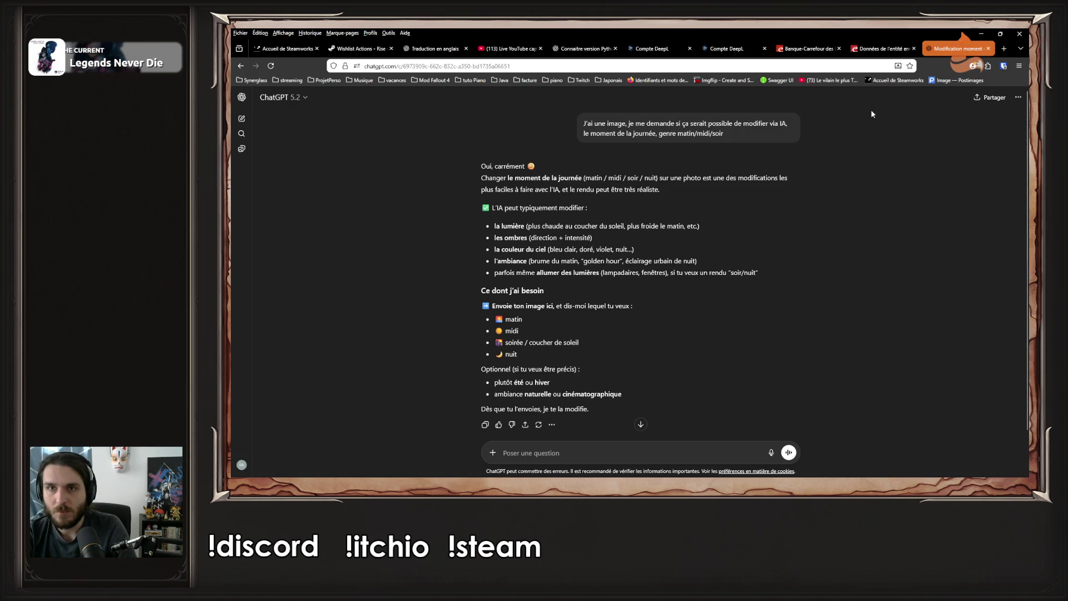
double_click(777, 76)
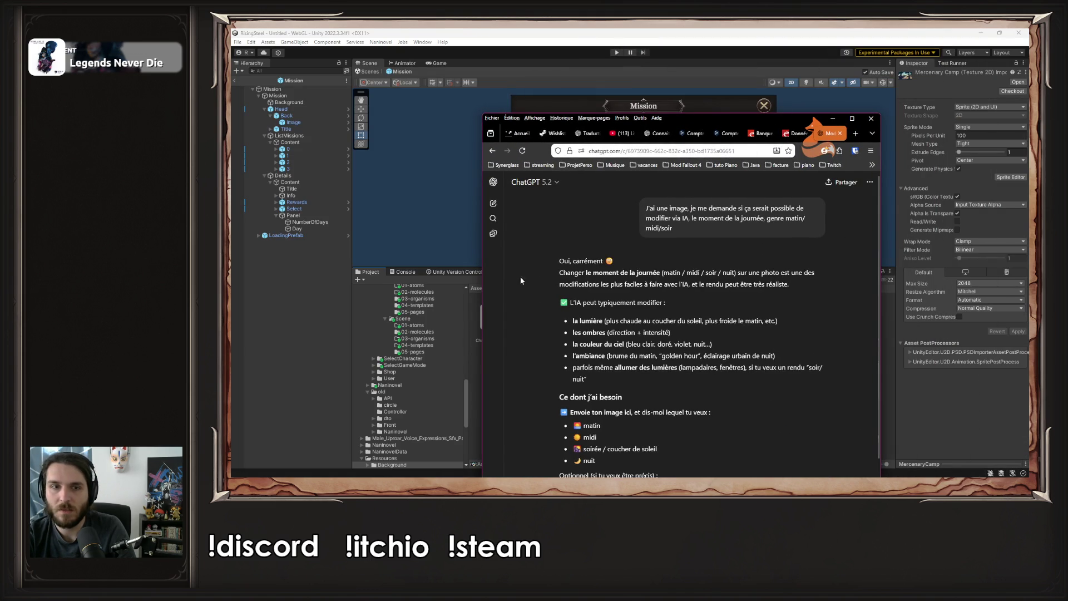
mouse_move(781, 119)
left_mouse_down()
mouse_move(567, 232)
mouse_move(528, 139)
left_mouse_up()
Reveal the MercenaryCamp file on disk, then bring ChatGPT back in front, maximized
left_click(689, 317)
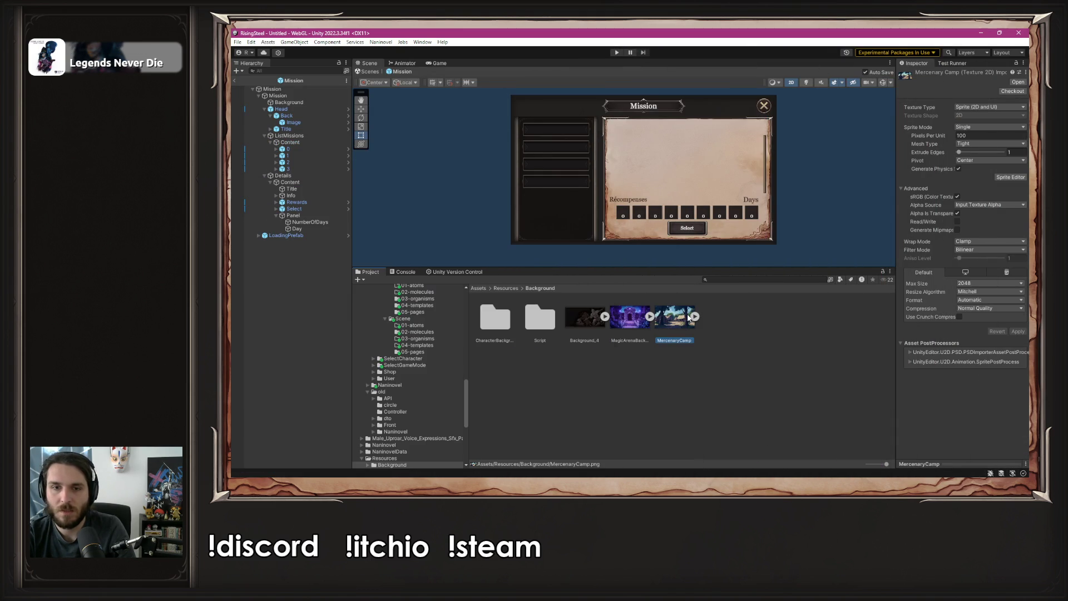
right_click(688, 317)
left_click(747, 86)
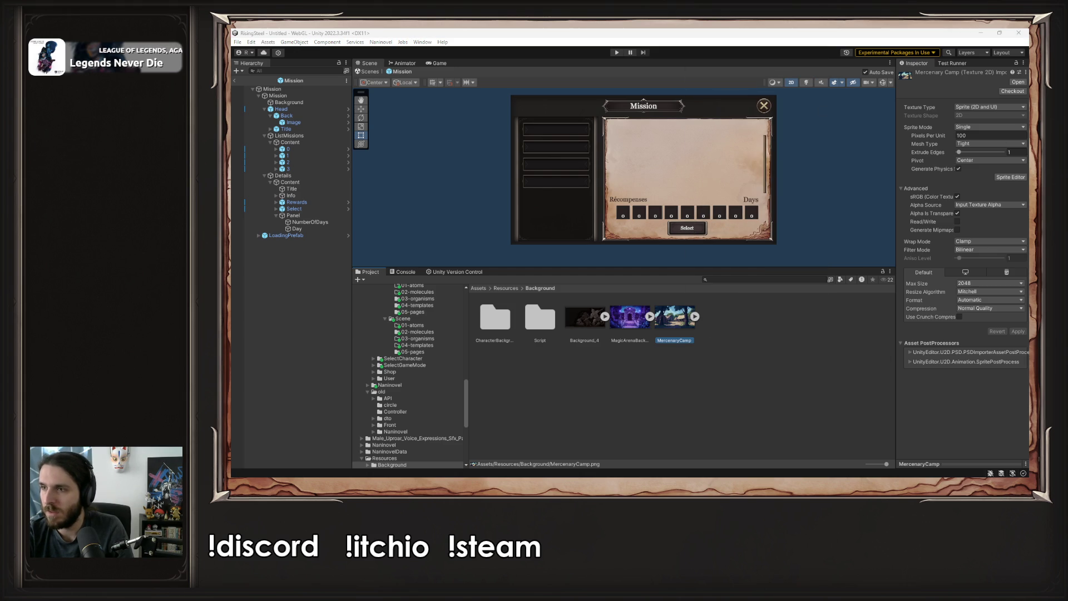
key("alt+Tab")
double_click(449, 143)
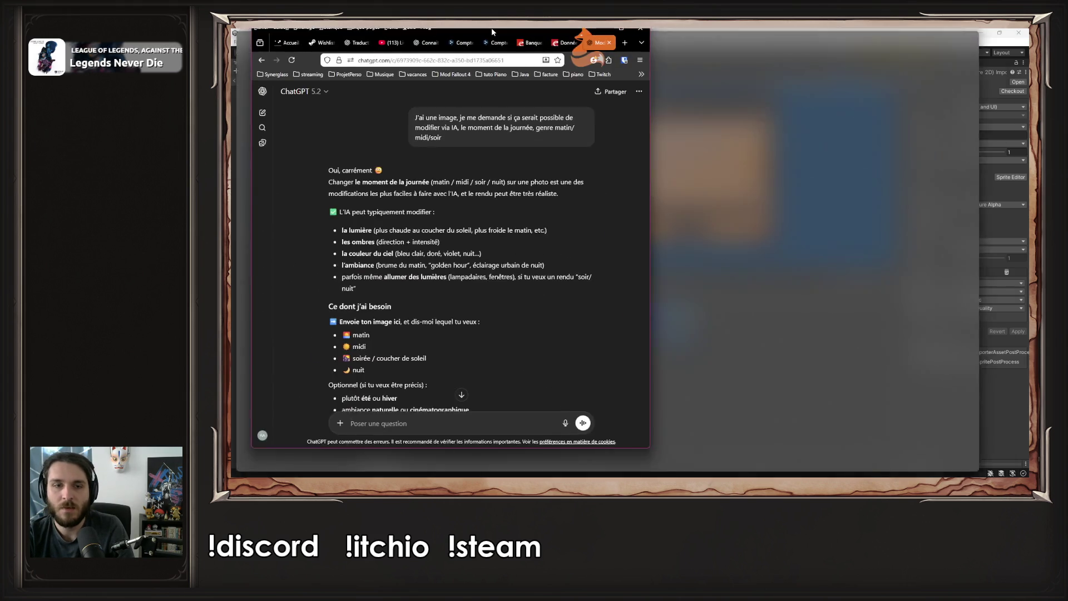
Drop the camp image into ChatGPT and send 'Voilà mon image, nuit !' to request a night version
scroll(557, 236, "down", 2)
left_click_drag(958, 48, 727, 373)
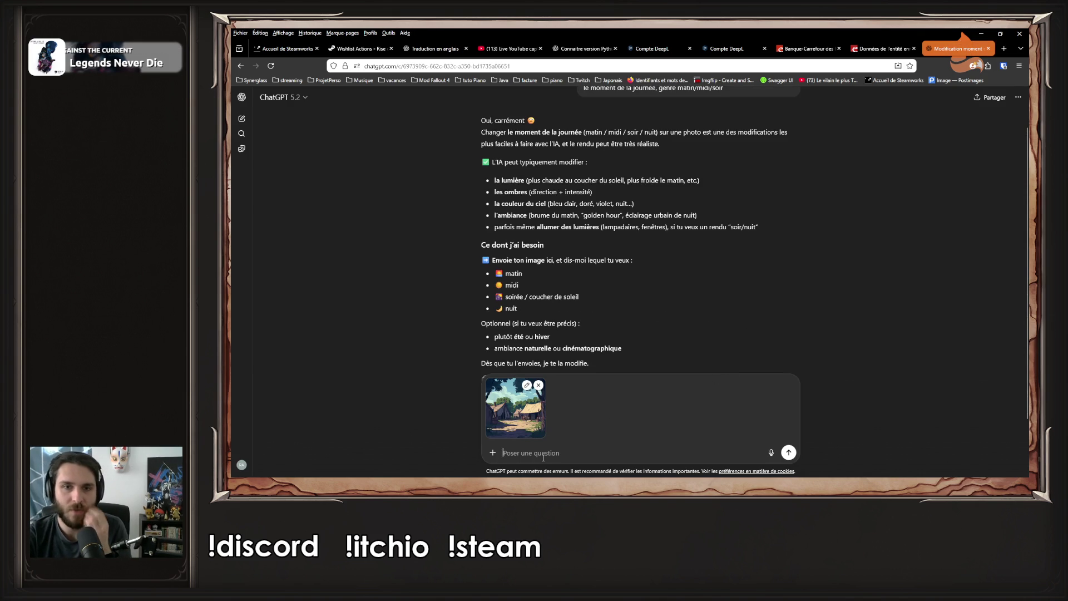
type("Voilà mon image,")
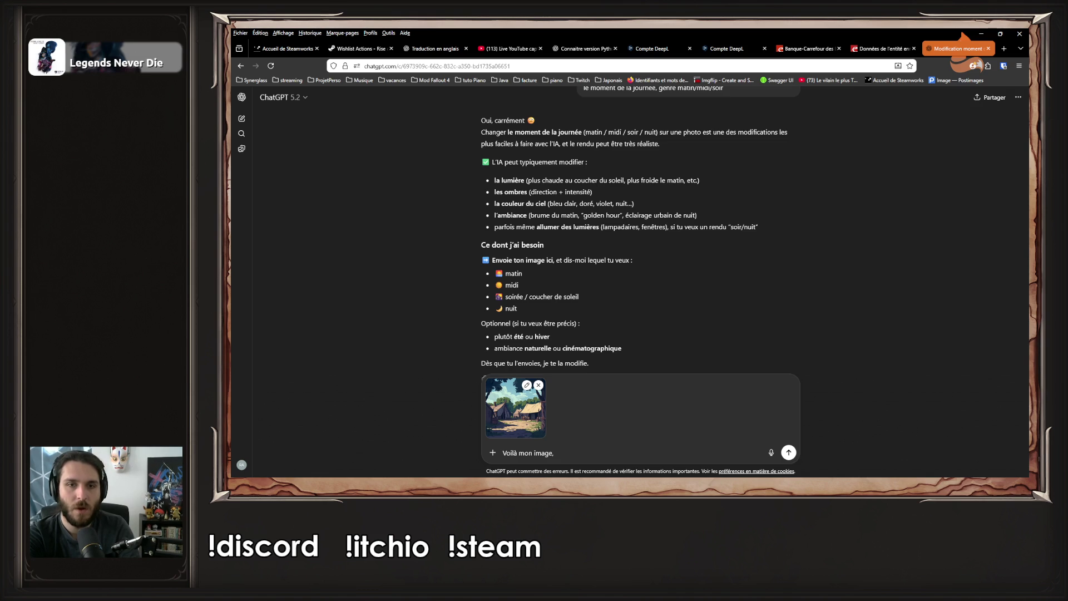
key("BackSpace")
key("BackSpace")
key("BackSpace")
type("so")
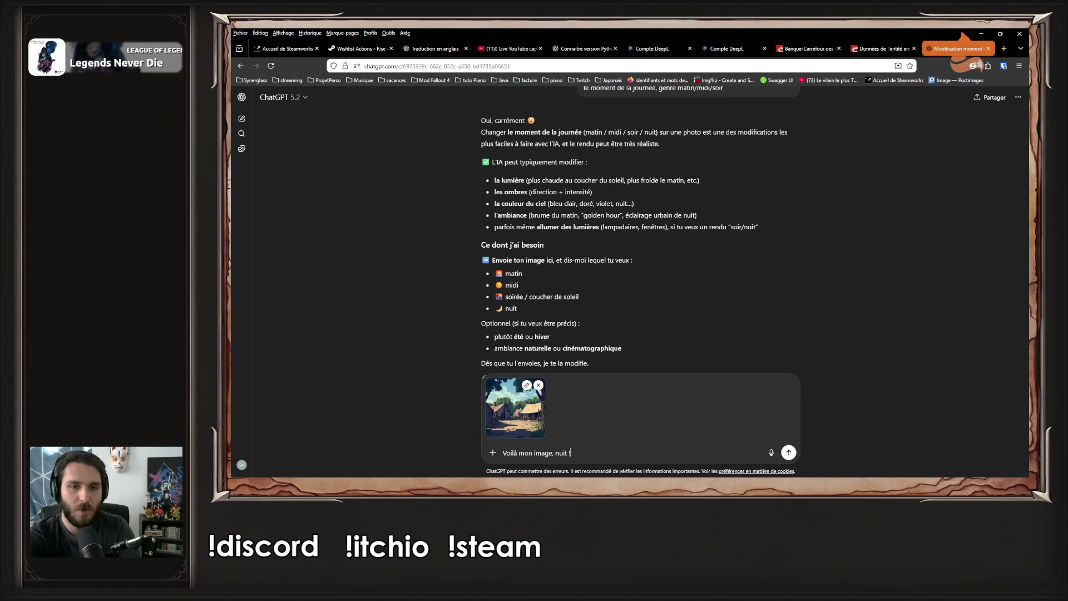
key("Return")
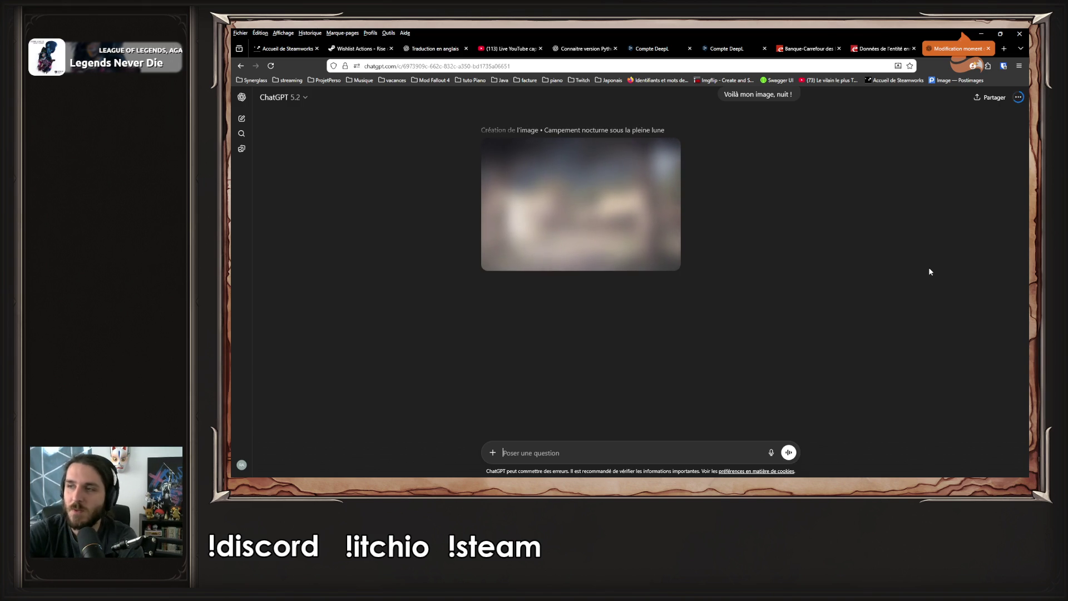
scroll(779, 250, "up", 3)
Inspect the generated night-camp image full size and compare it with the original daytime image
scroll(796, 287, "down", 1)
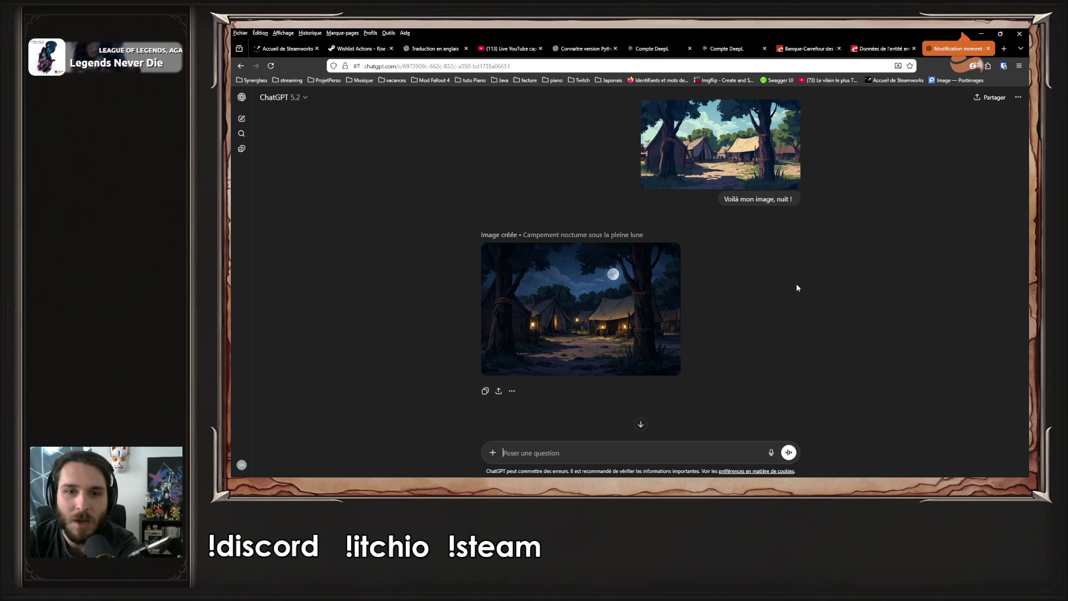
left_click(585, 287)
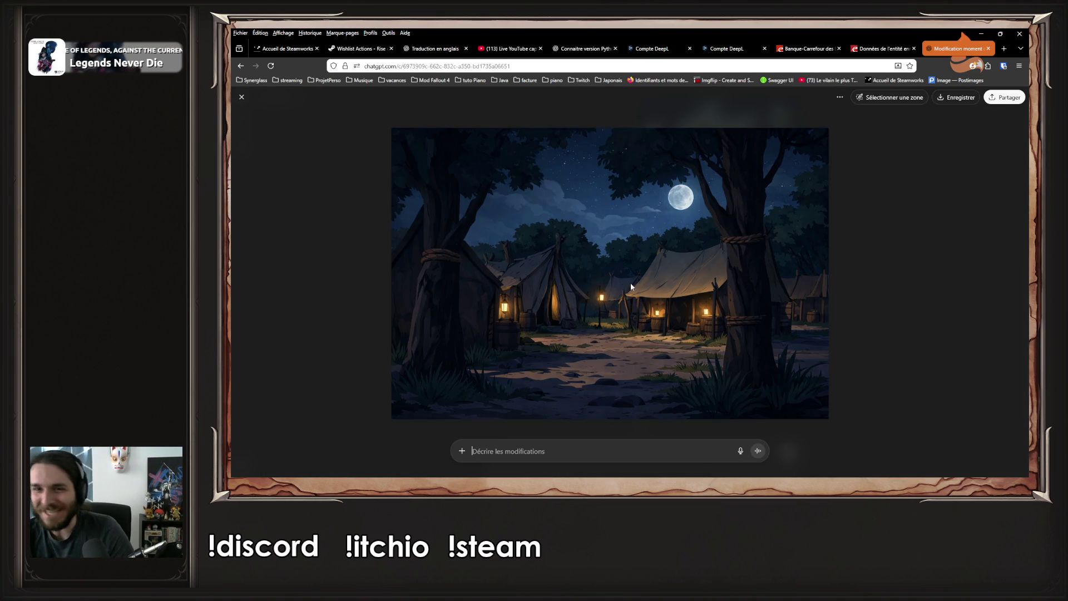
key("Escape")
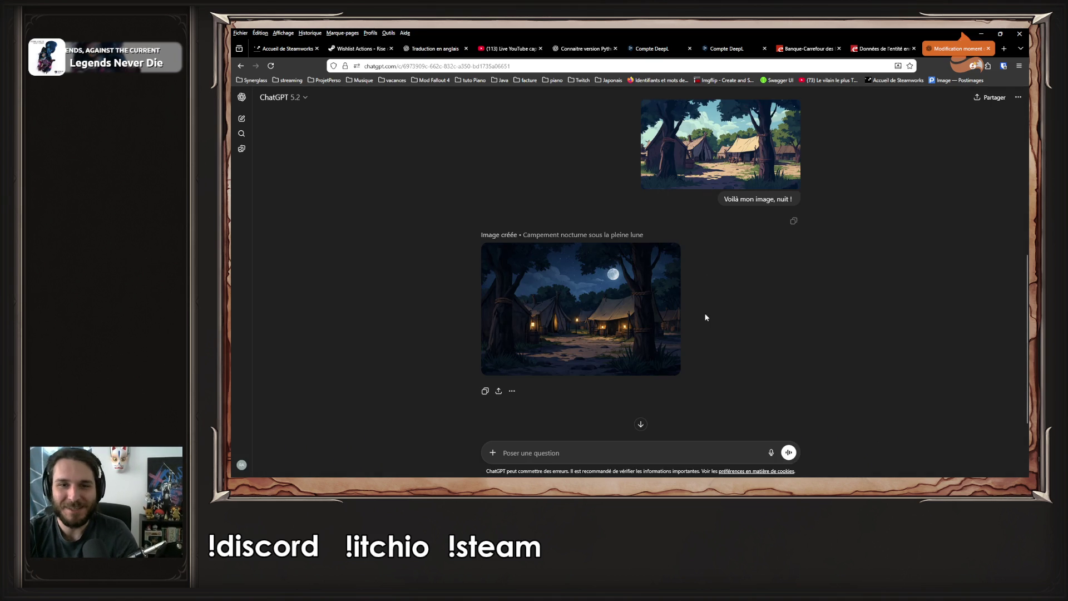
mouse_move(660, 317)
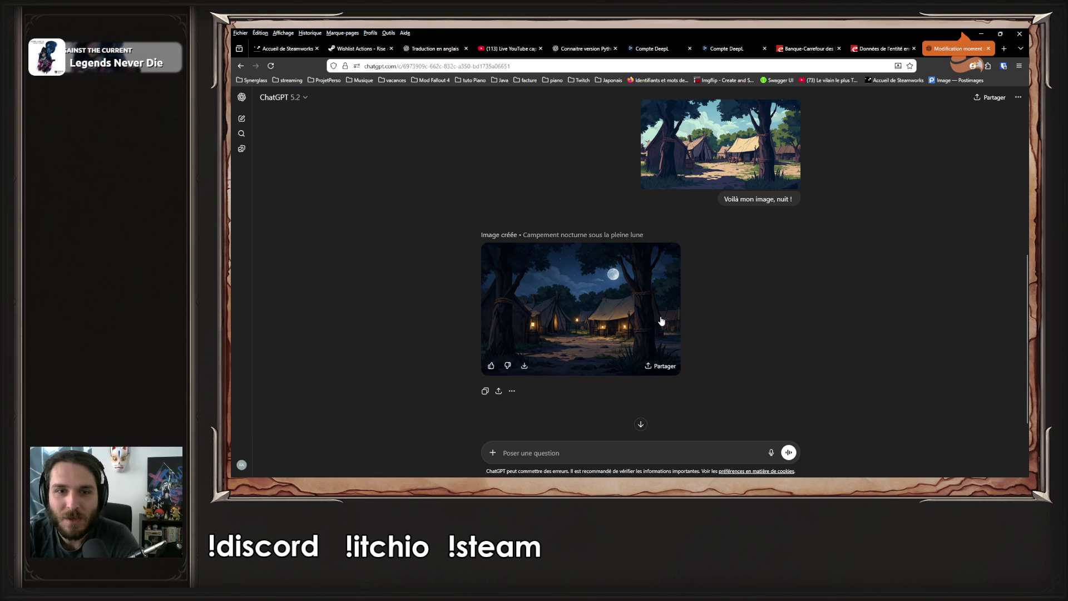
left_click(661, 321)
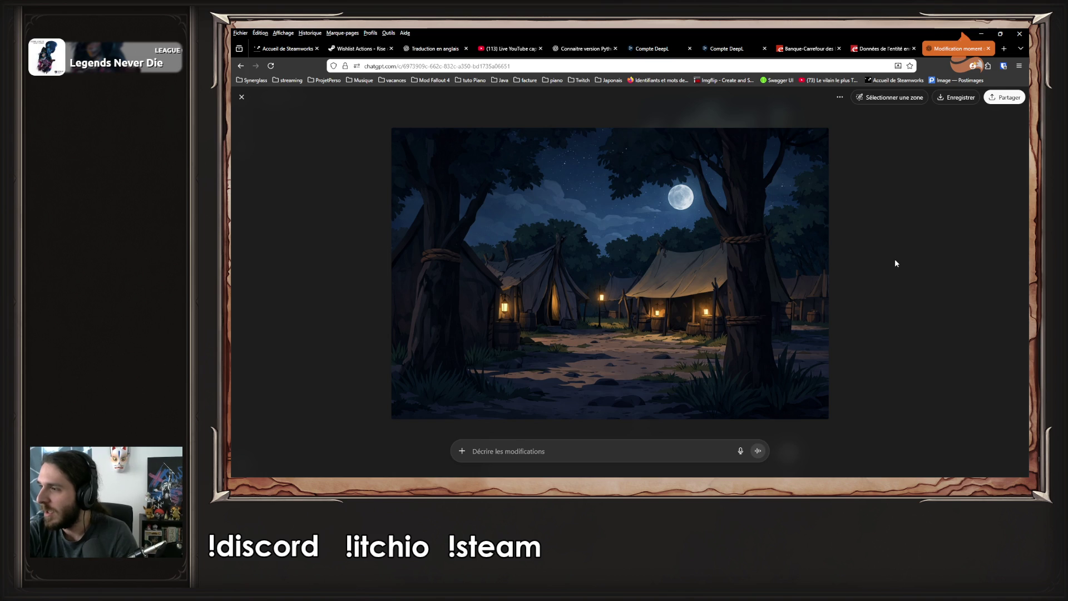
key("Escape")
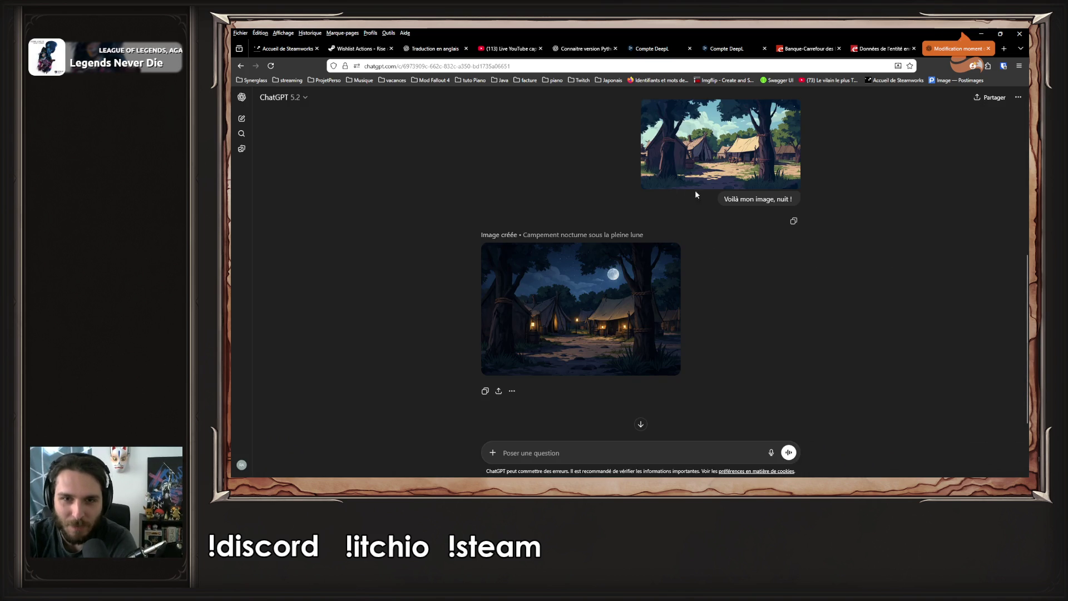
left_click(585, 301)
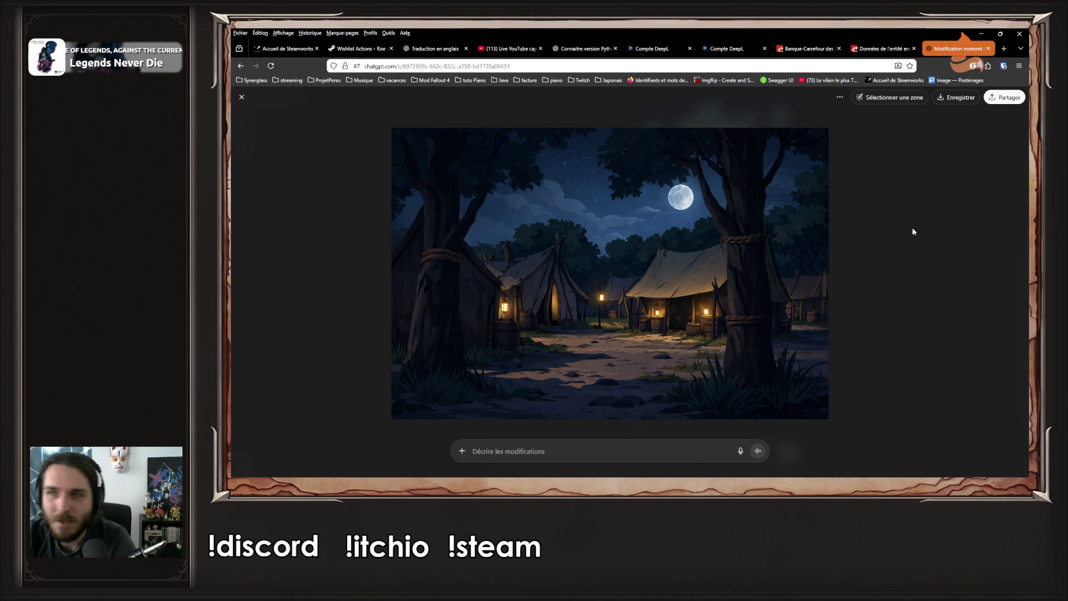
key("Escape")
left_click(779, 149)
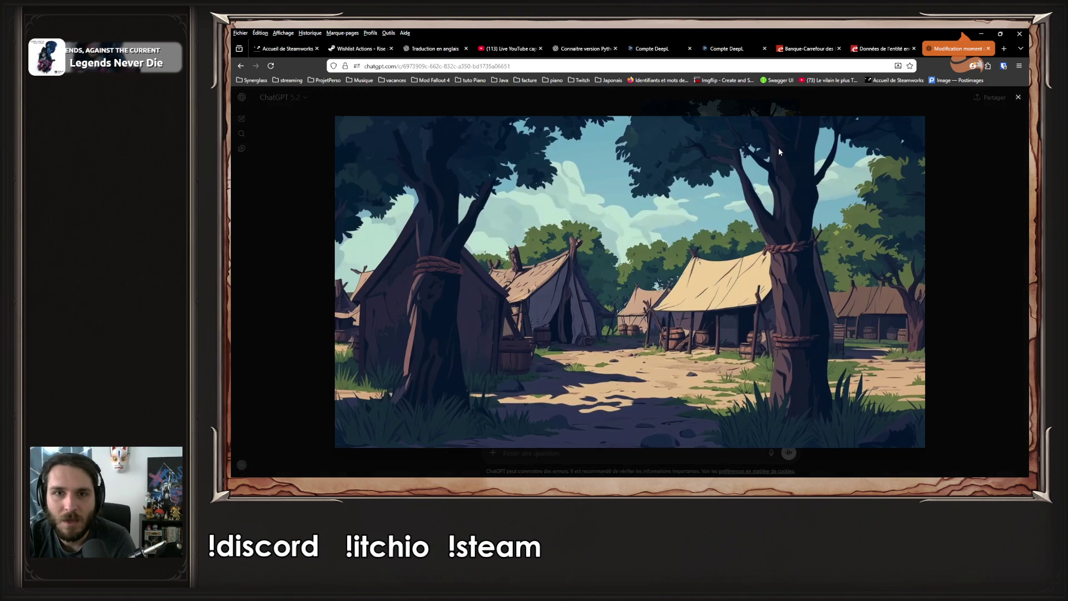
key("Escape")
left_click(589, 315)
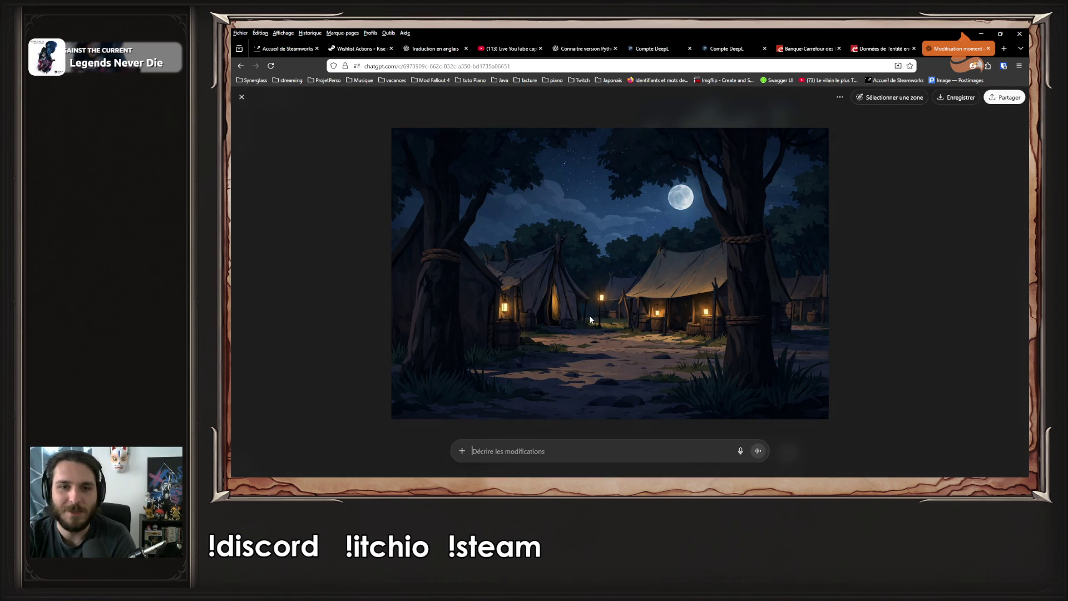
Download the night-camp image as a 1536 x 1024 PNG and enlarge the original daytime image
left_click(954, 97)
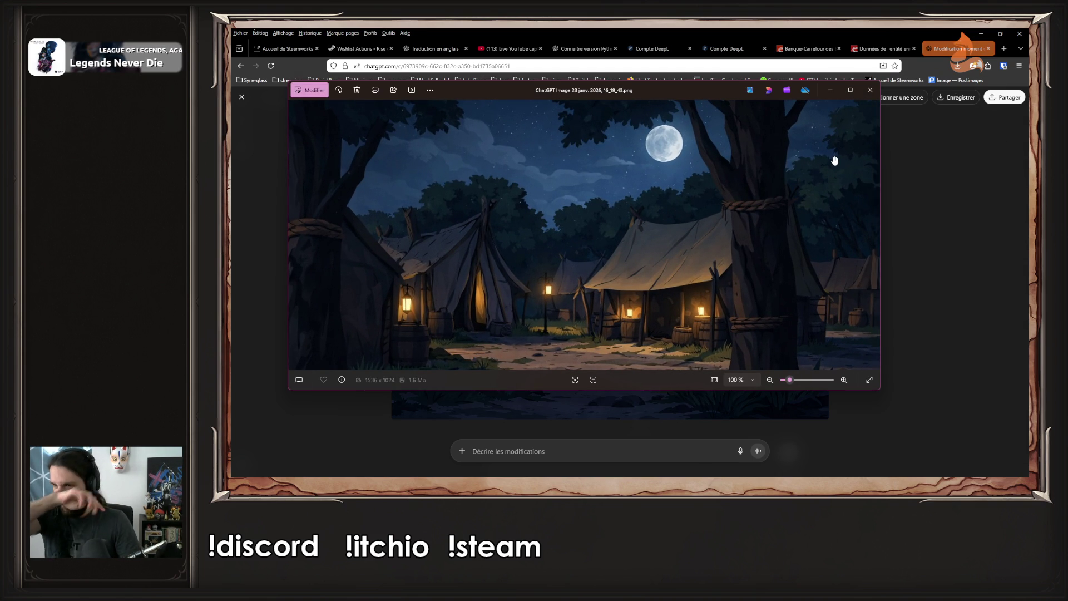
scroll(834, 160, "down", 3)
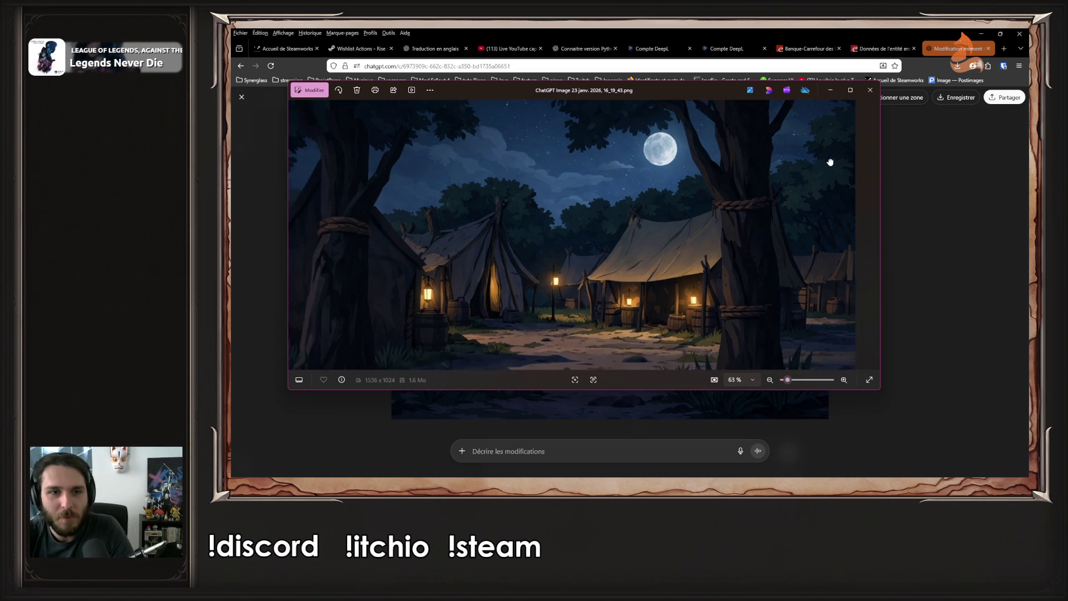
left_click(988, 222)
scroll(882, 236, "down", 5)
left_click(745, 167)
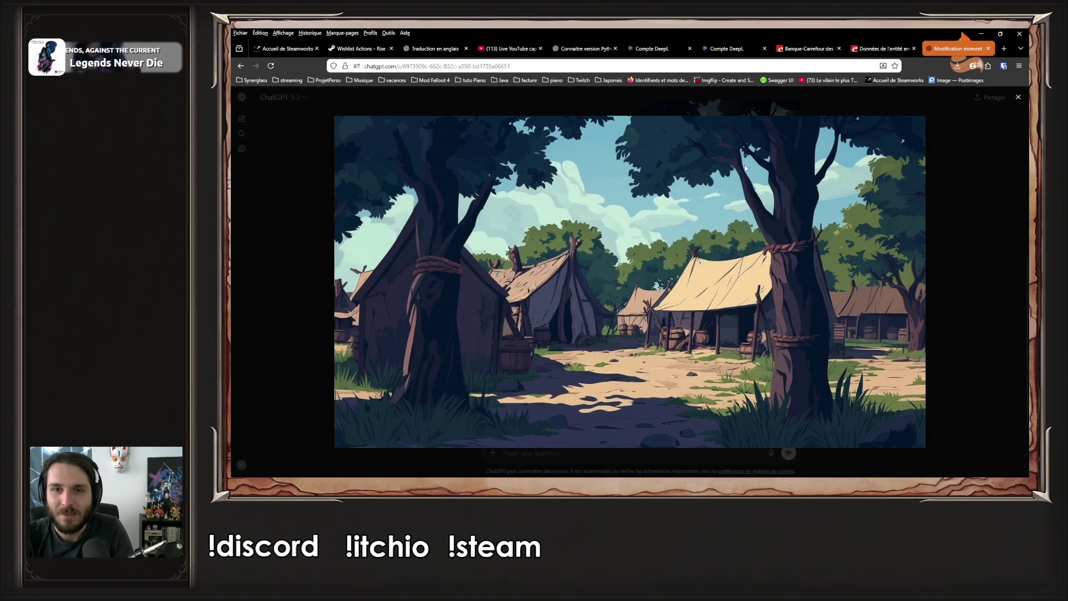
Save the daytime camp image as MercenaryCamp.png and return to the chat
right_click(864, 170)
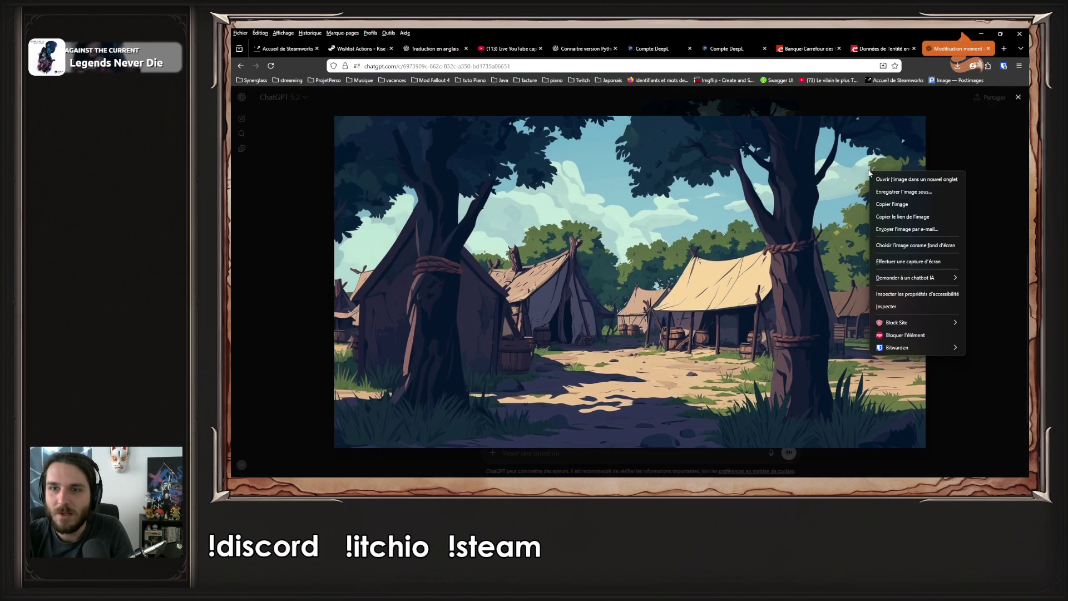
left_click(890, 188)
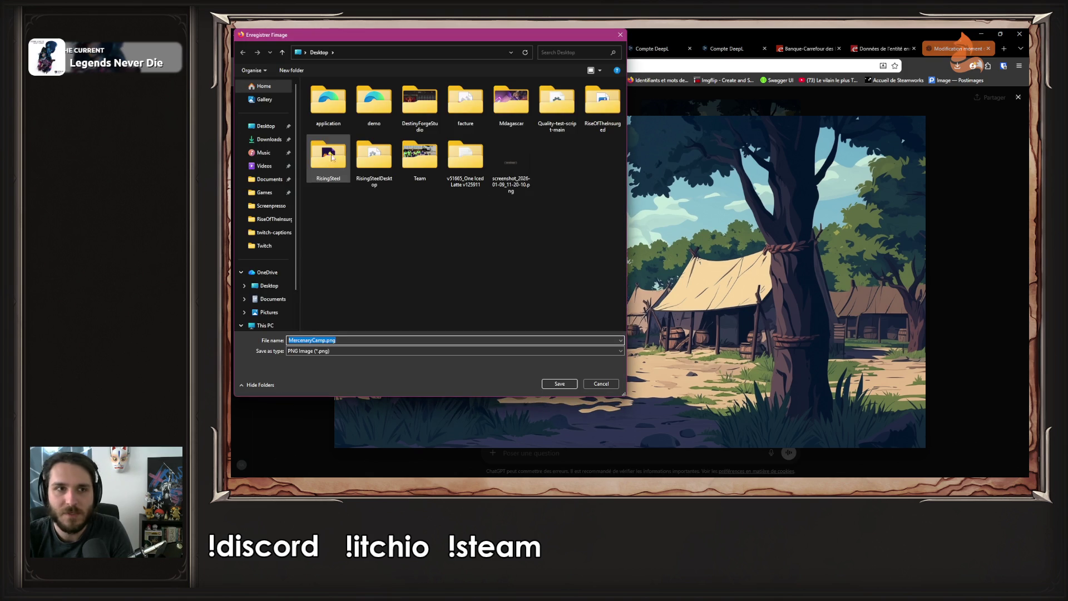
left_click(558, 387)
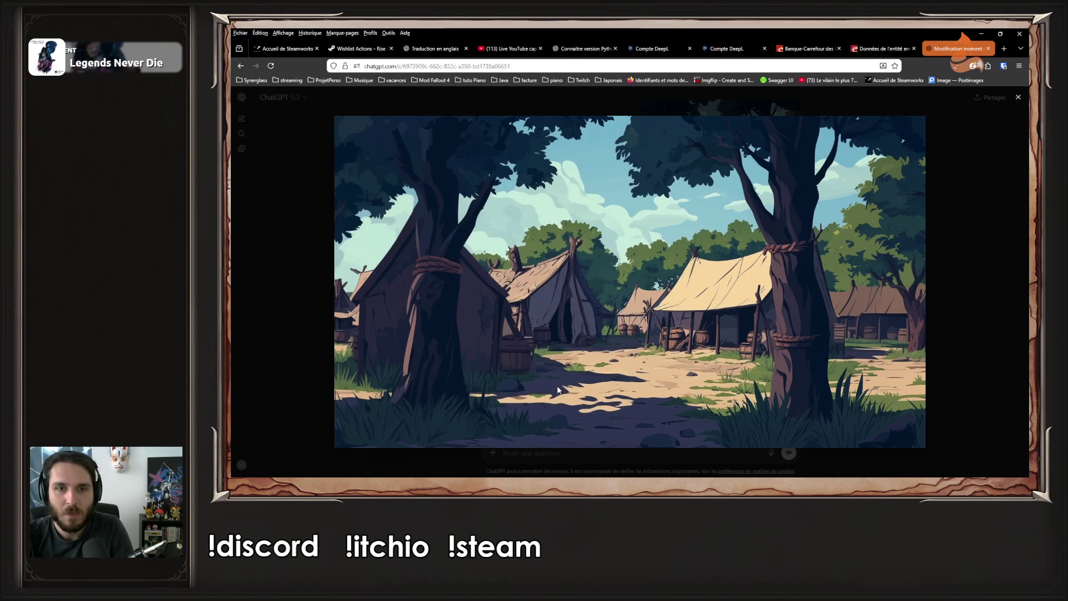
left_click(1012, 250)
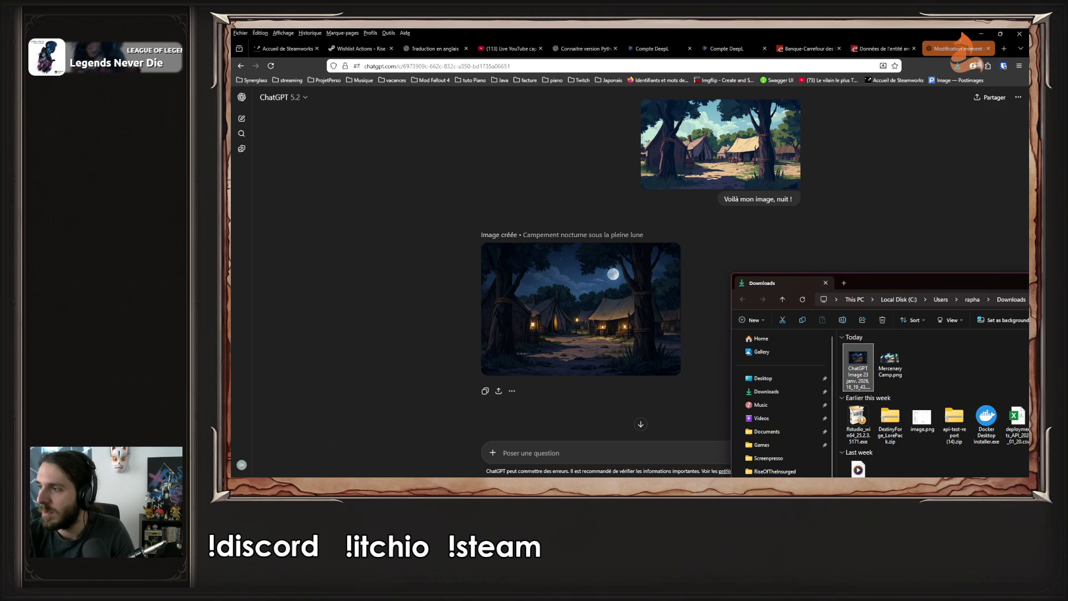
Snap the Downloads folder window to the top-right quarter and preview the downloaded night image
mouse_move(790, 283)
left_mouse_down()
mouse_move(734, 221)
mouse_move(983, 29)
left_mouse_up()
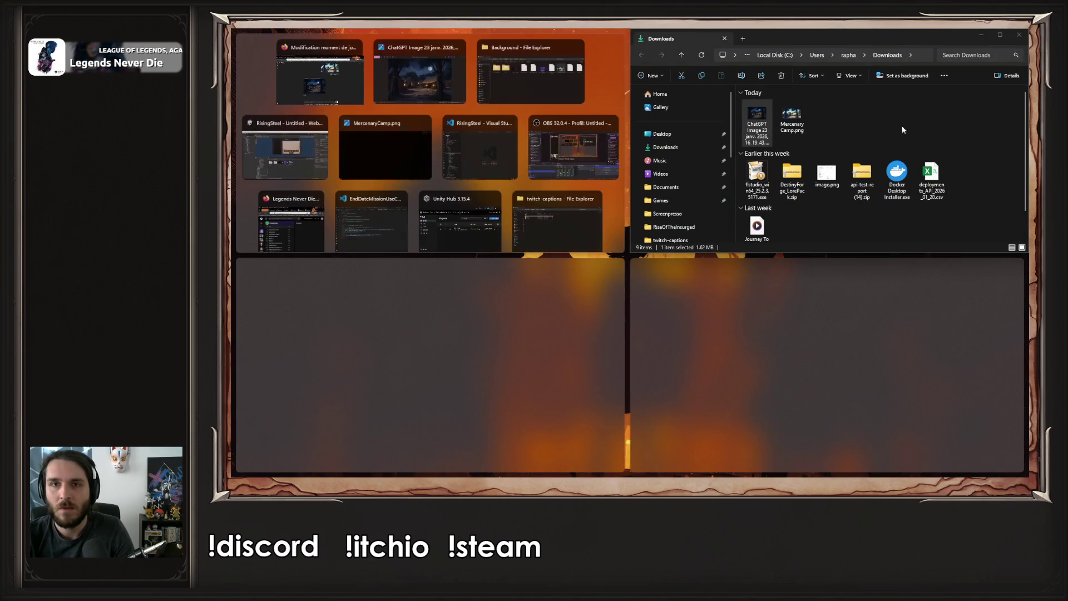
left_click(902, 130)
double_click(756, 119)
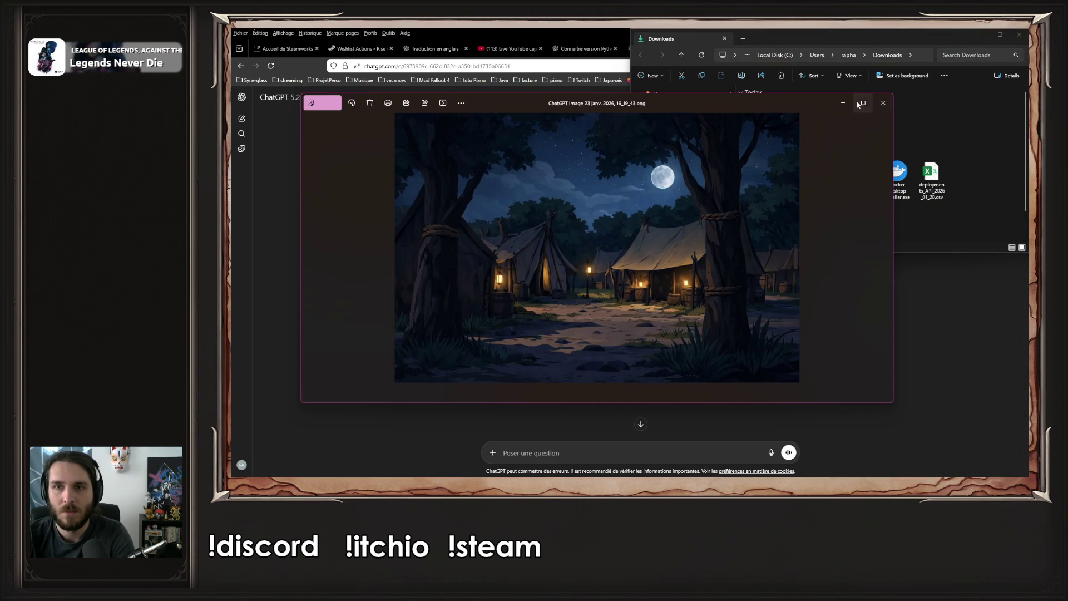
left_click(883, 102)
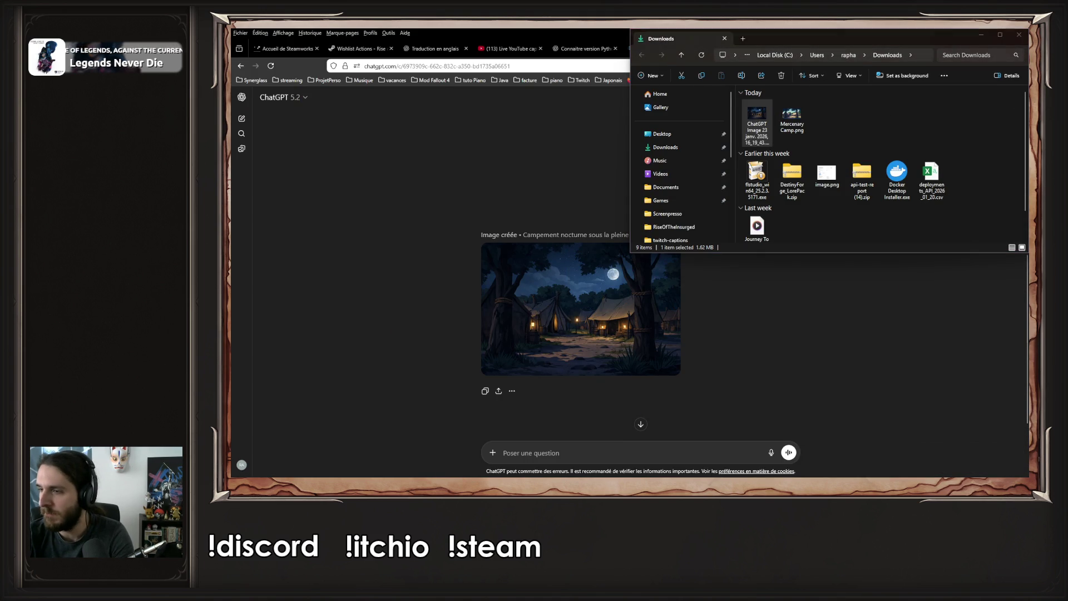
key("Return")
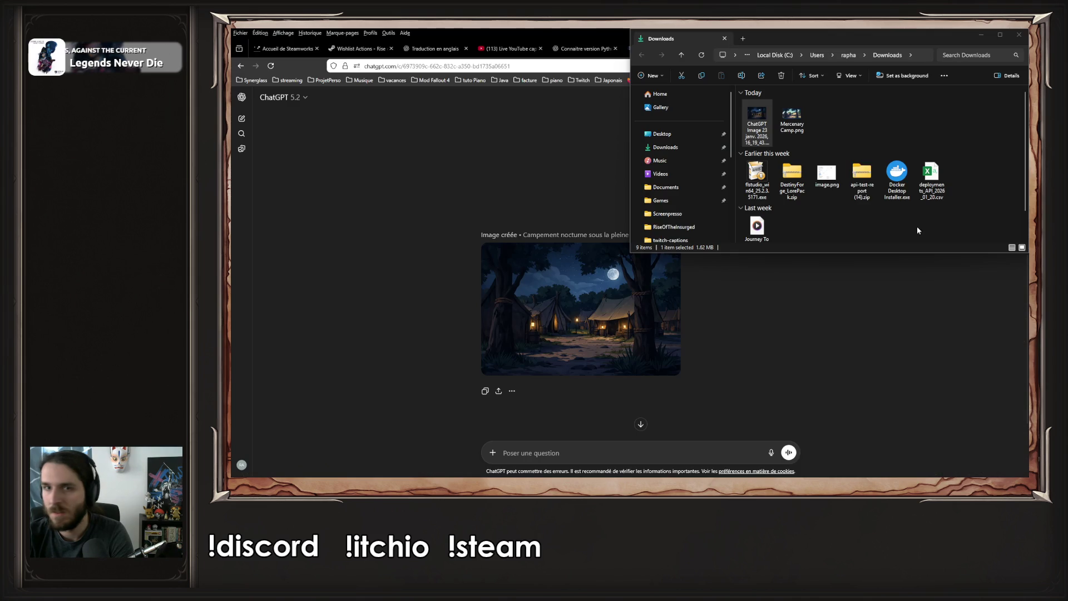
Open the night camp image in Photos, flip back and forth against MercenaryCamp.png, then close the viewer
left_click(756, 123)
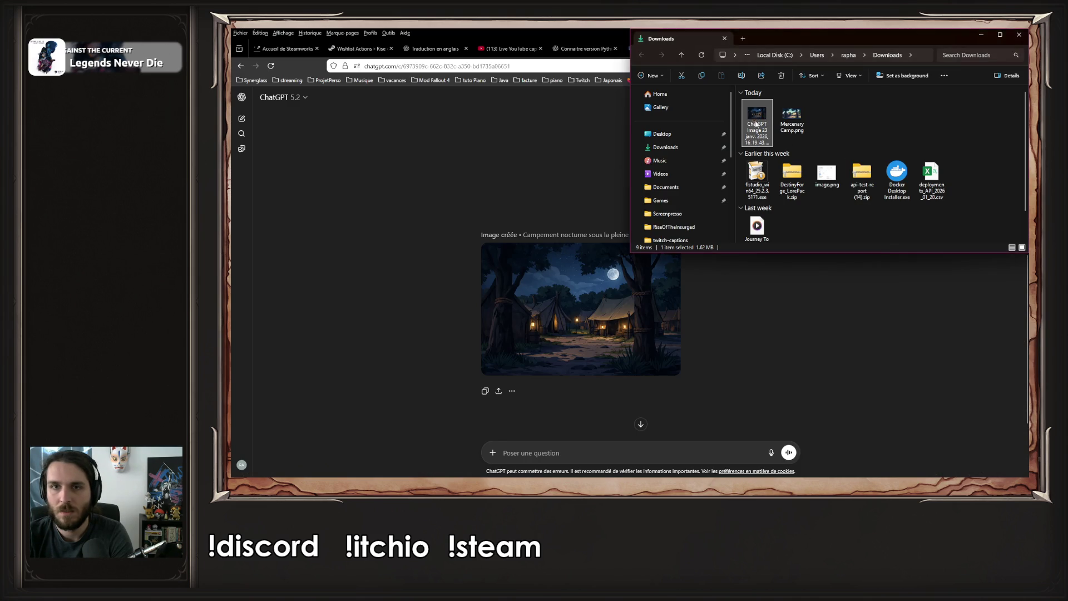
double_click(755, 124)
key("Right")
key("Left")
key("Left")
key("Right")
key("Left")
key("Right")
key("Left")
key("Right")
key("Left")
key("Right")
key("Left")
key("Right")
key("Left")
key("Right")
key("Left")
key("Right")
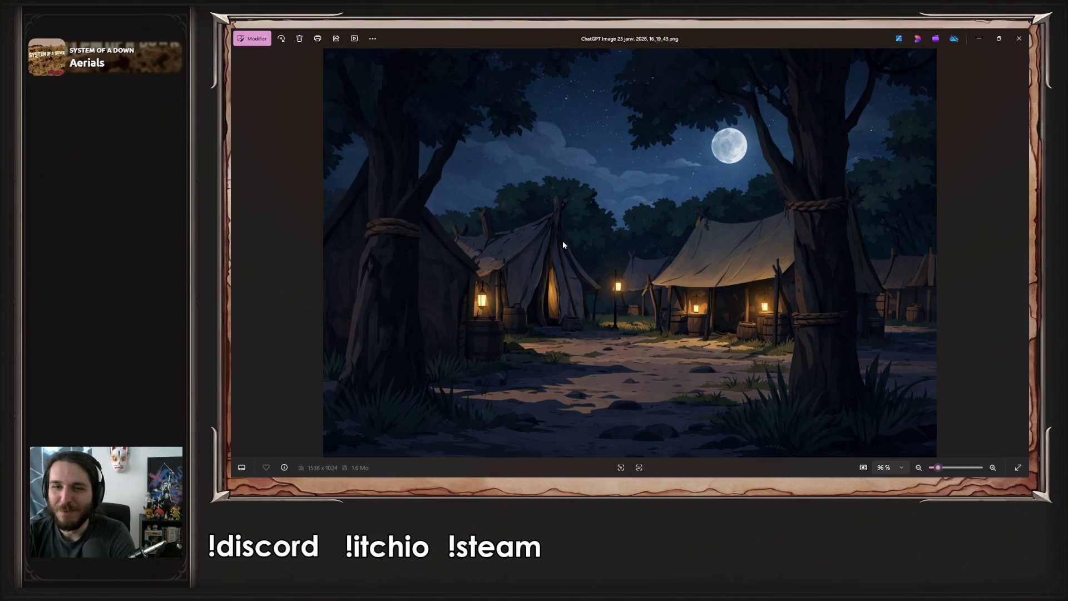
key("Left")
key("Right")
key("Left")
key("Right")
key("Left")
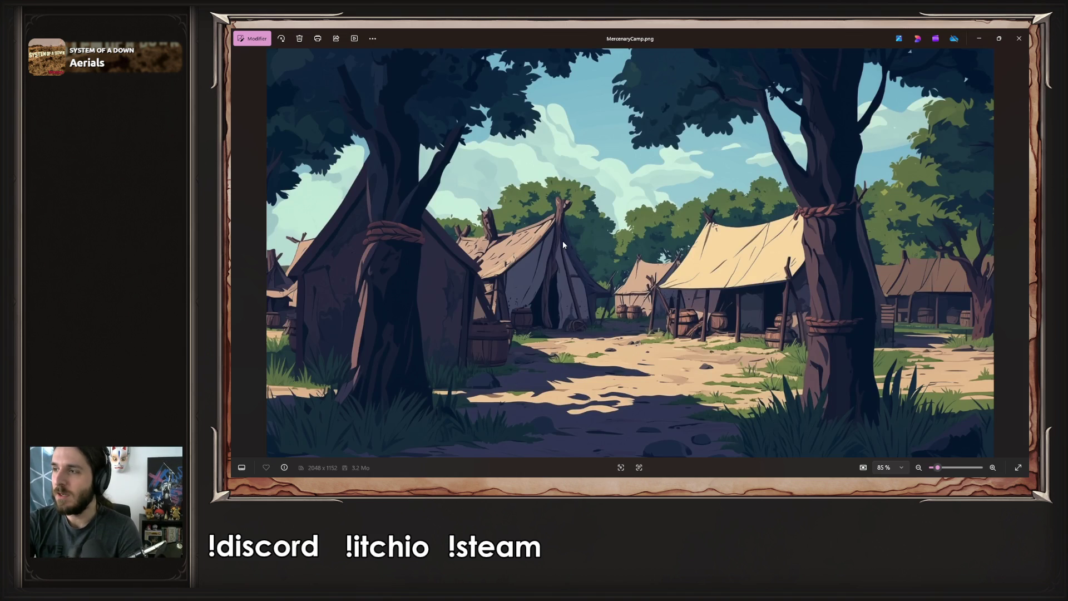
key("Right")
key("Left")
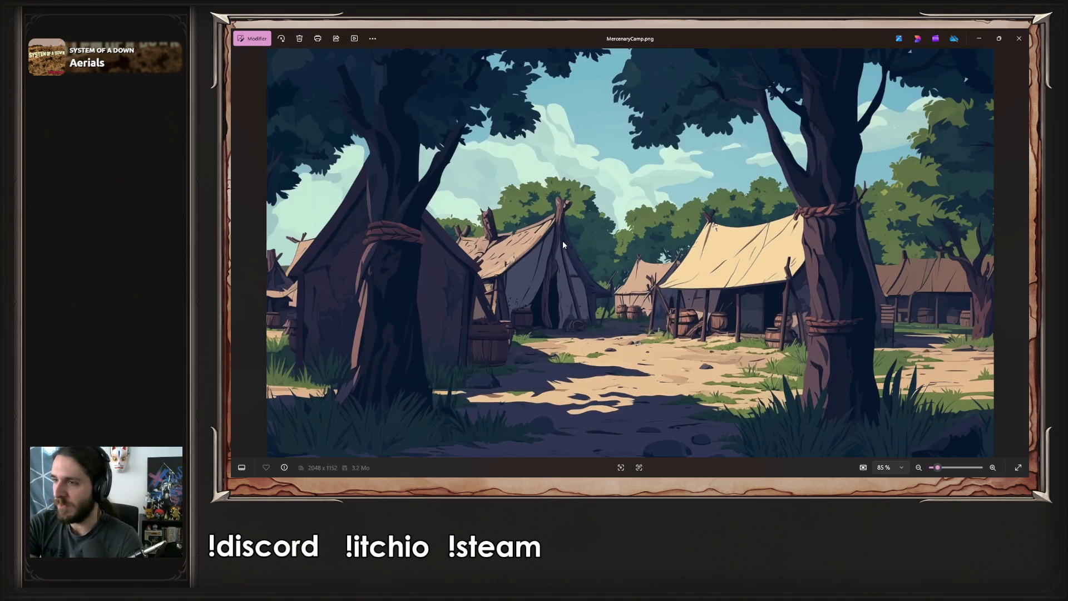
key("Right")
key("Left")
key("Right")
key("Left")
key("Right")
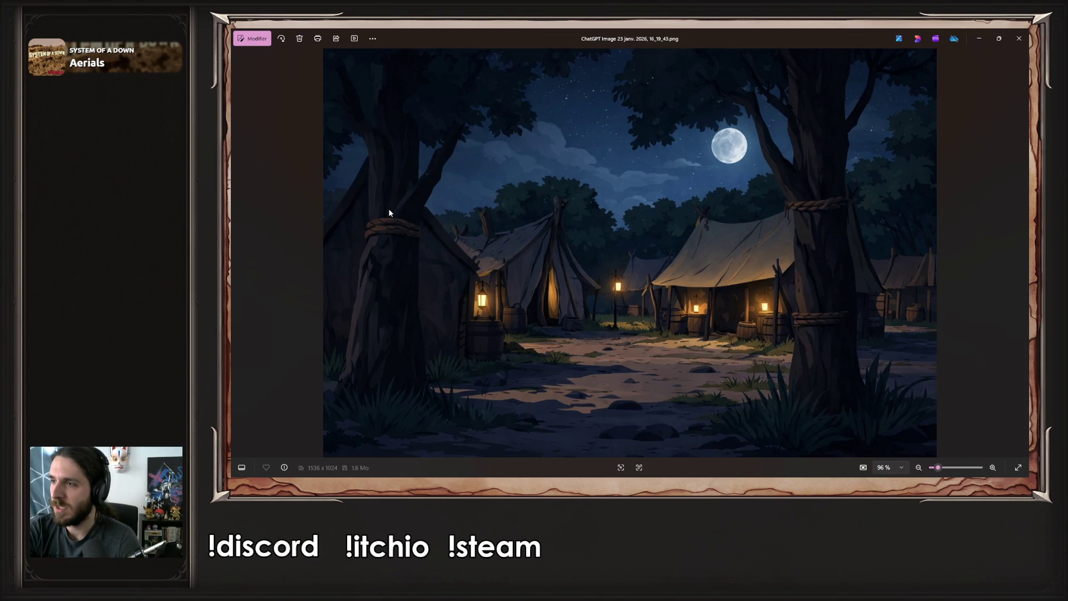
key("Left")
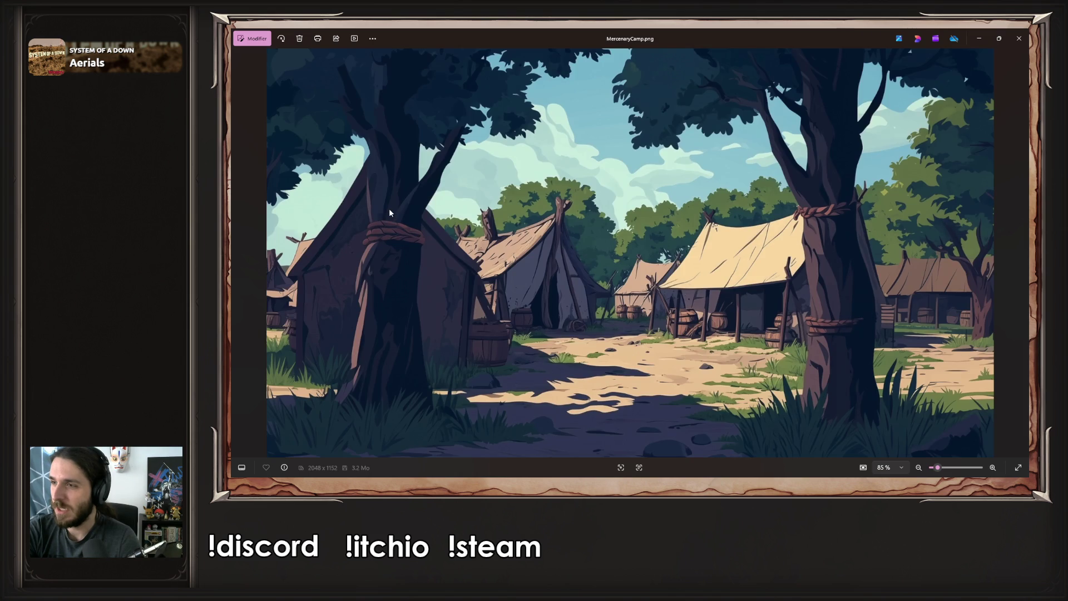
key("Right")
key("Left")
key("Right")
key("Left")
key("Right")
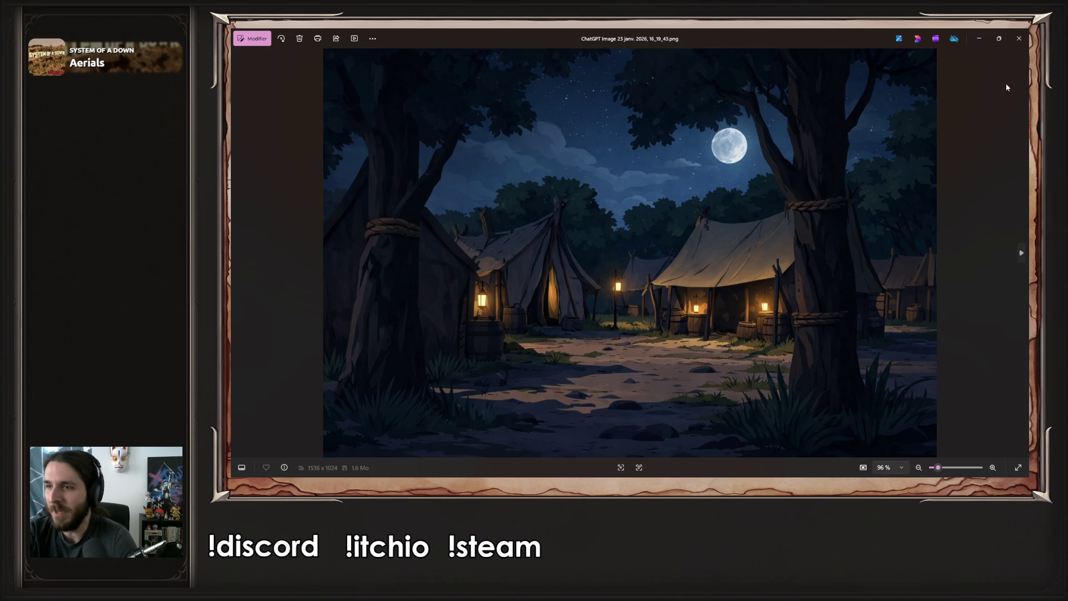
left_click(1018, 38)
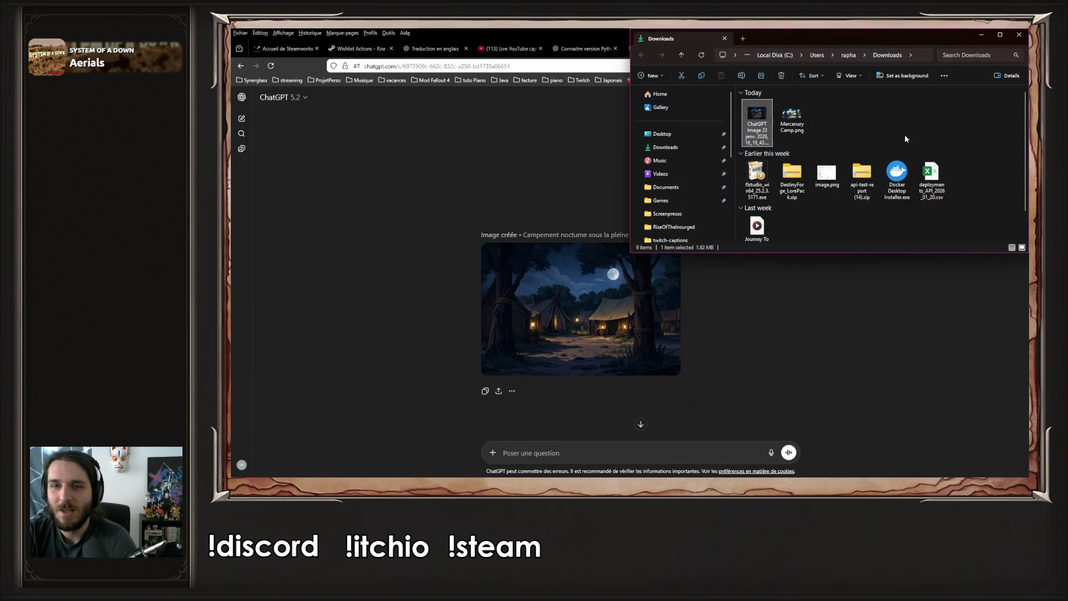
Read the night camp image's dimensions, 1536 x 1024, in its Properties Details
left_click(800, 294)
scroll(783, 293, "up", 1)
scroll(773, 306, "down", 1)
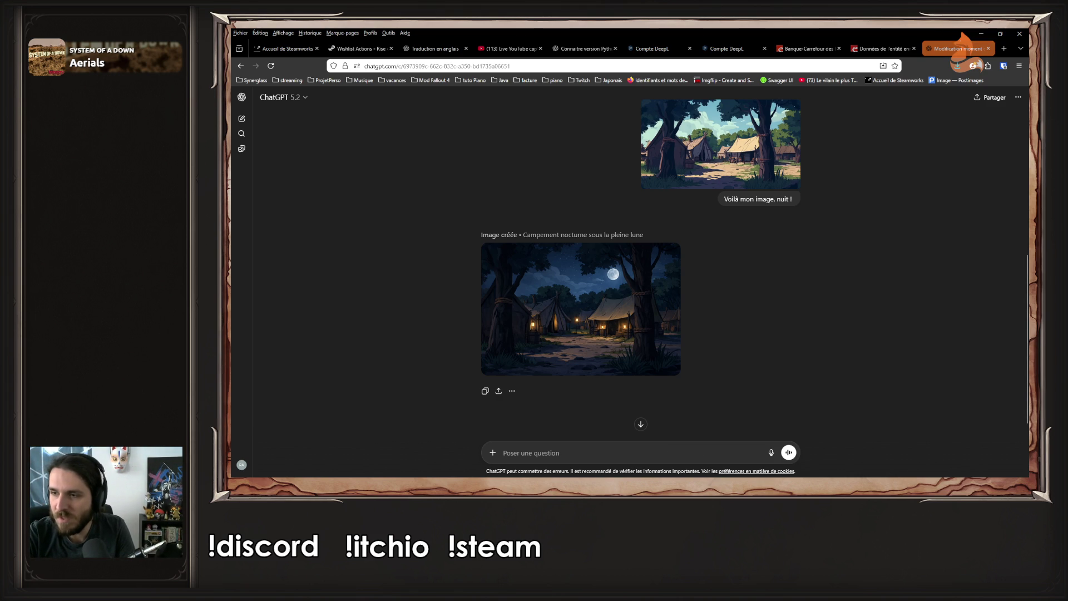
key("alt+Tab")
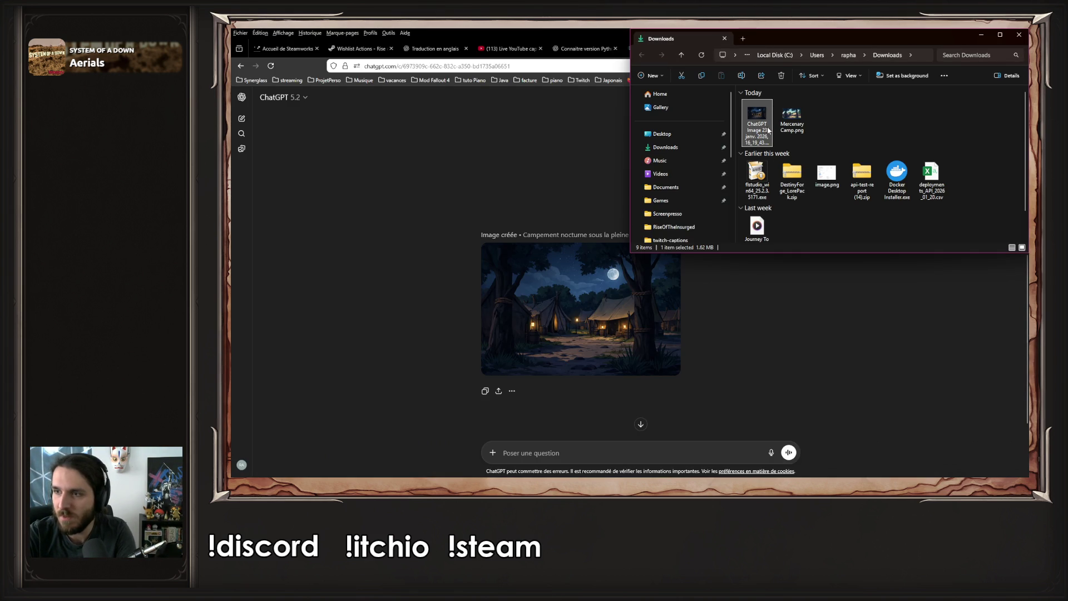
right_click(768, 131)
left_click(813, 279)
left_click(862, 147)
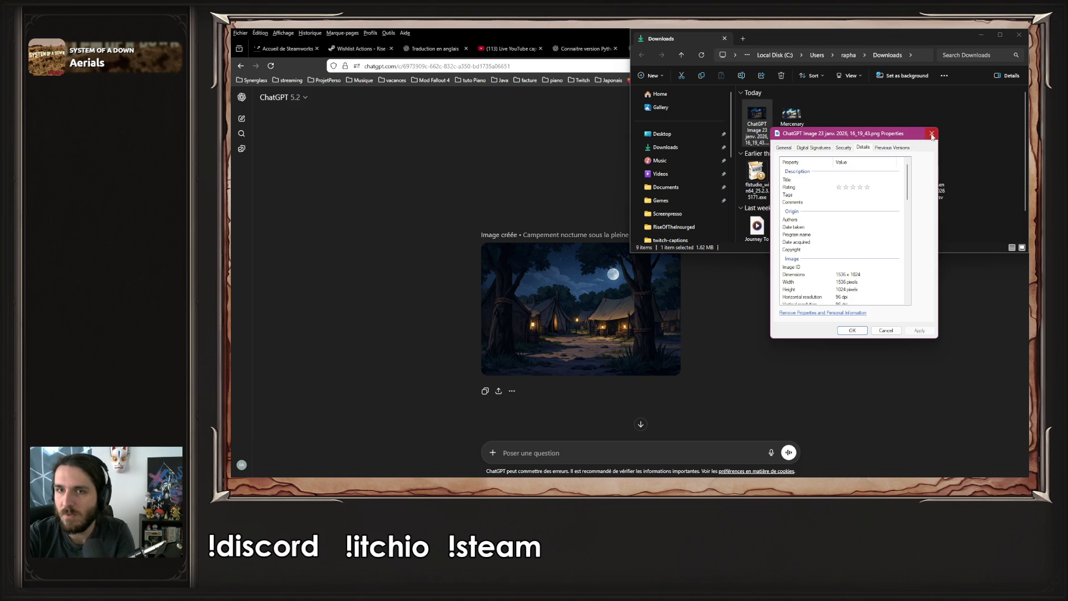
left_click(932, 133)
Confirm MercenaryCamp.png measures 2048 x 1152, then close the Downloads window
left_click(791, 114)
right_click(793, 117)
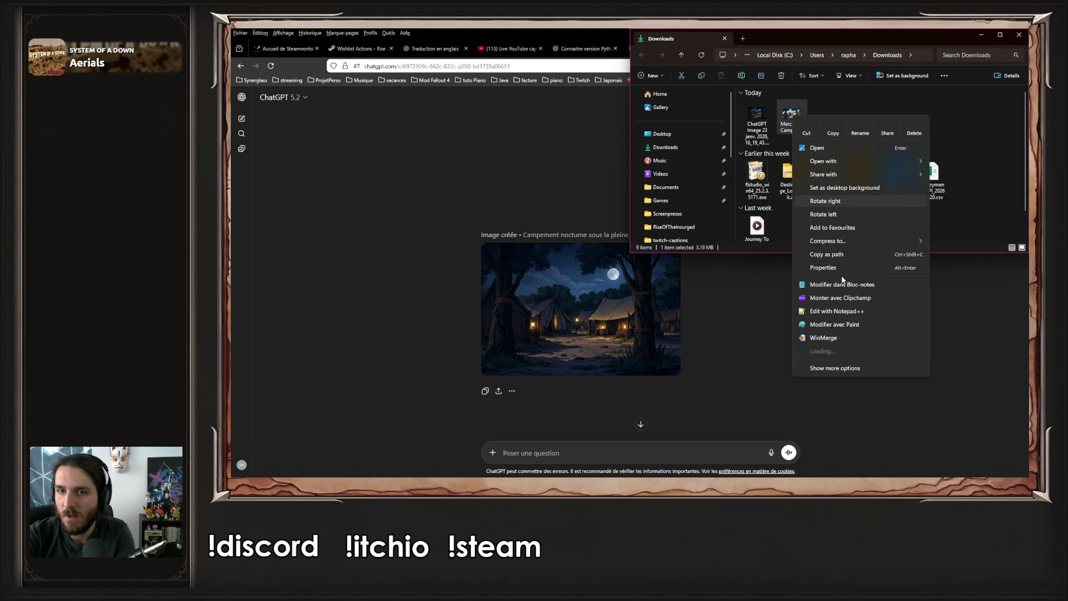
left_click(837, 263)
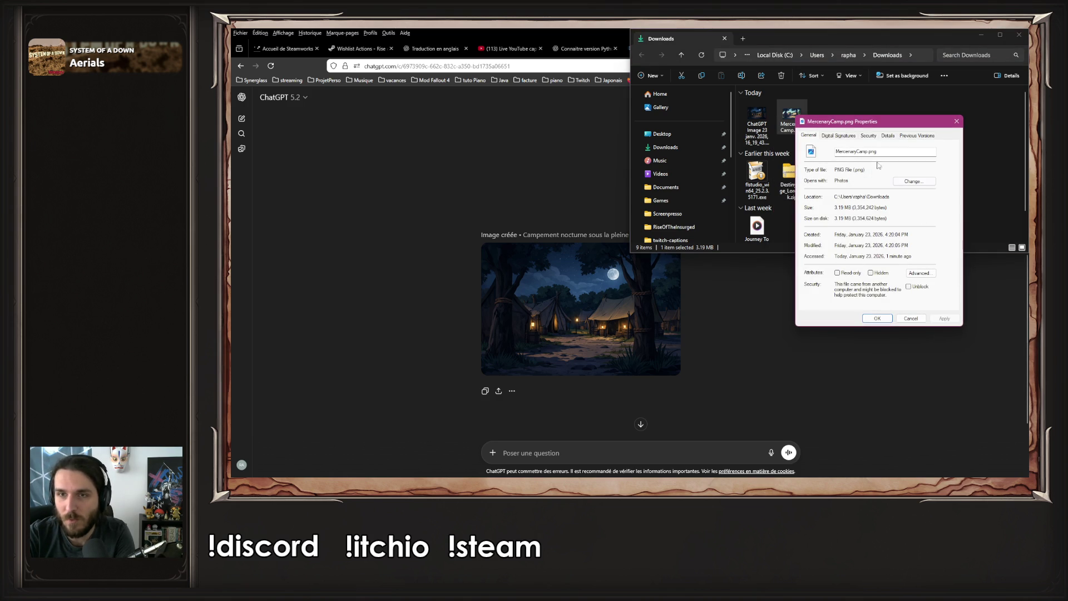
left_click(888, 136)
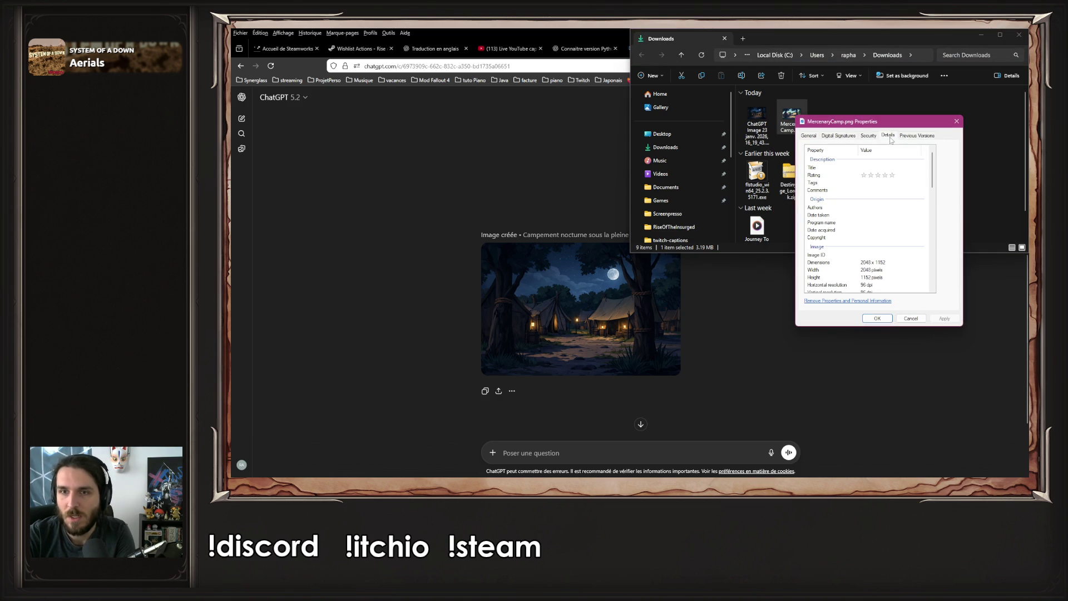
left_click(884, 264)
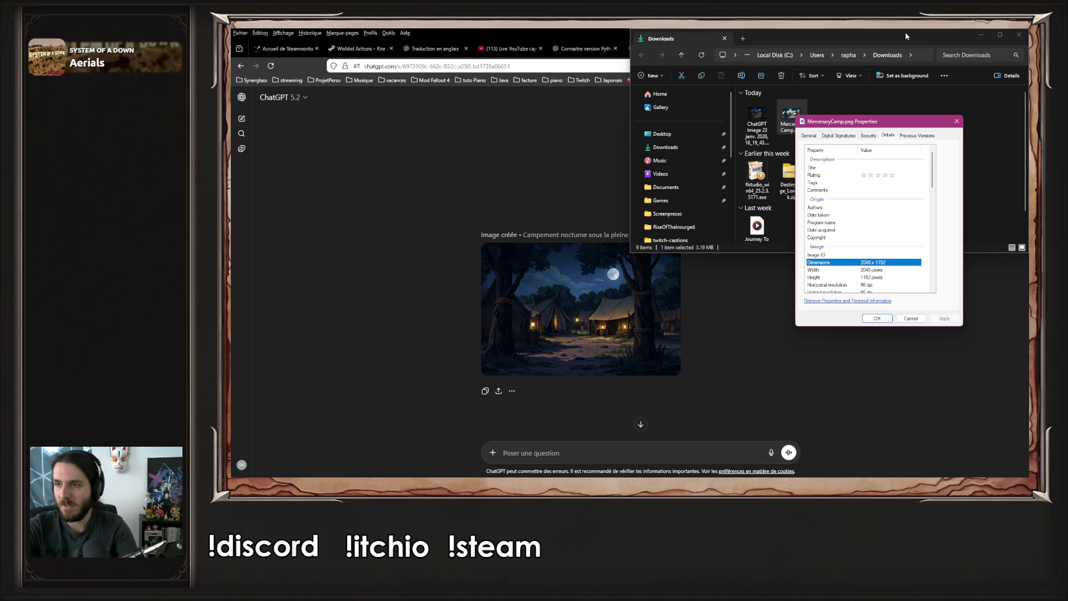
left_click(1015, 41)
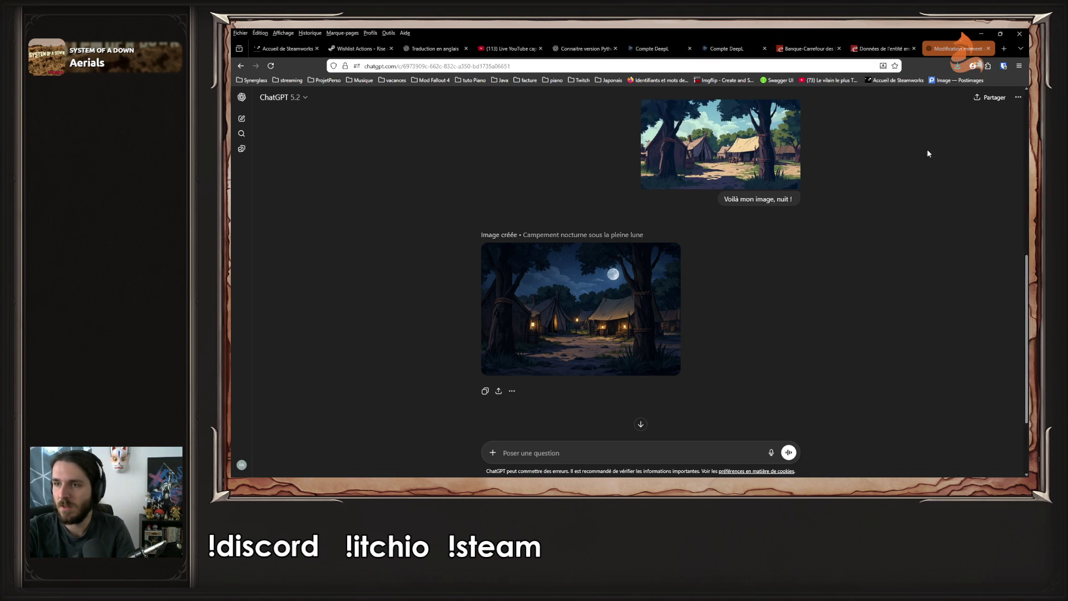
Attach the daytime MercenaryCamp.png image to the ChatGPT message
scroll(927, 149, "up", 1)
scroll(609, 456, "down", 3)
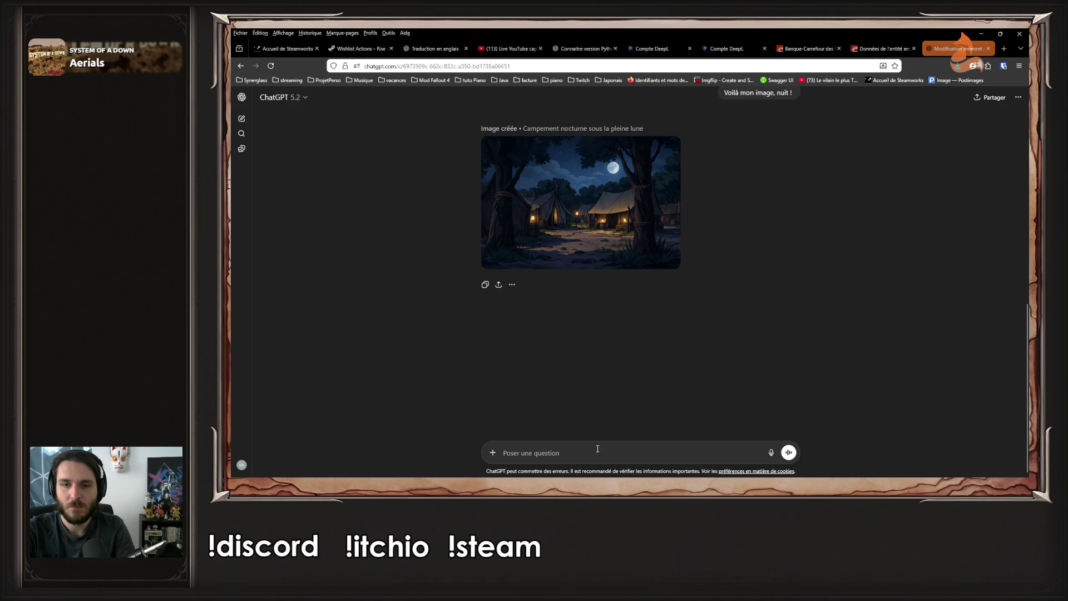
scroll(672, 352, "up", 4)
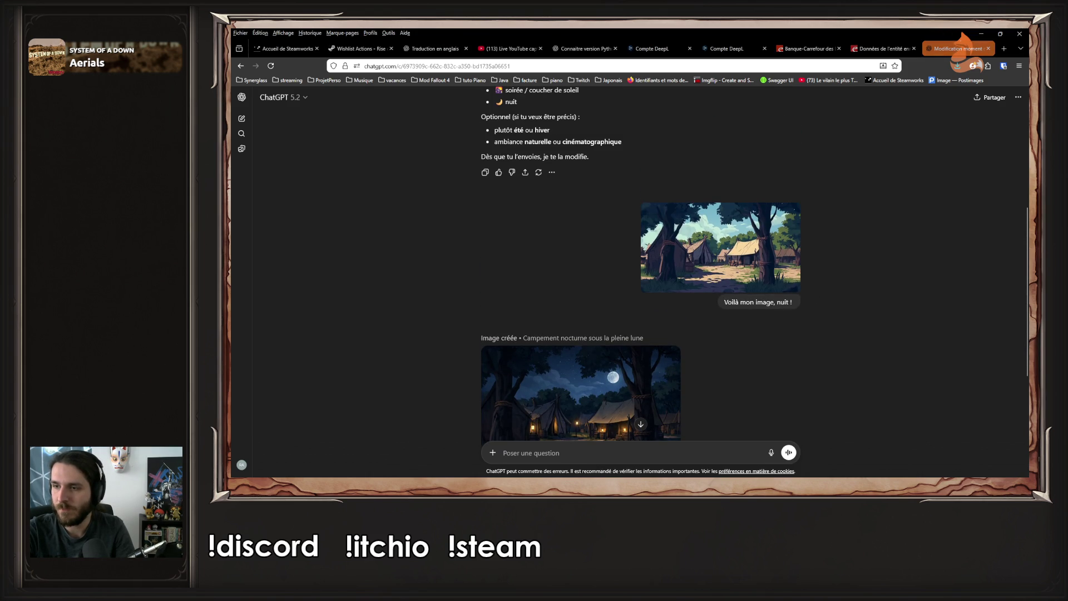
key("alt+Tab")
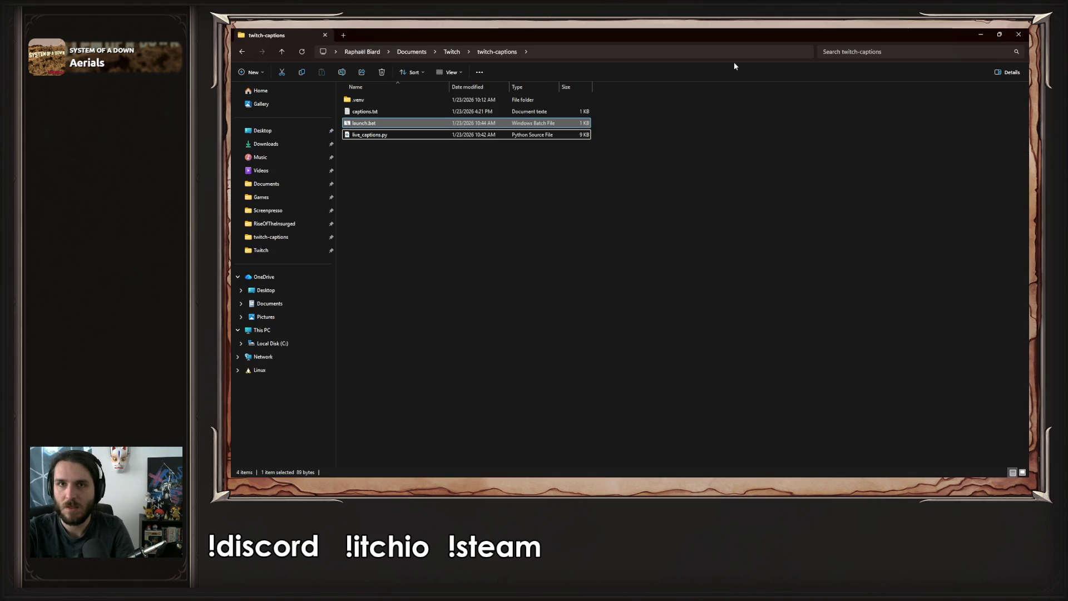
key("alt+Tab")
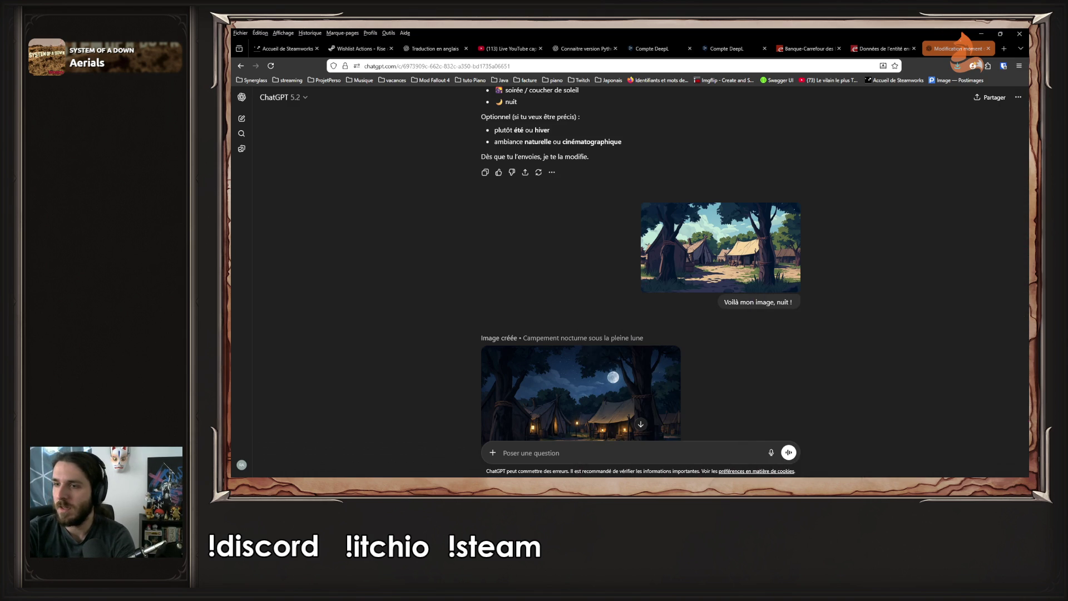
left_click_drag(1026, 279, 719, 299)
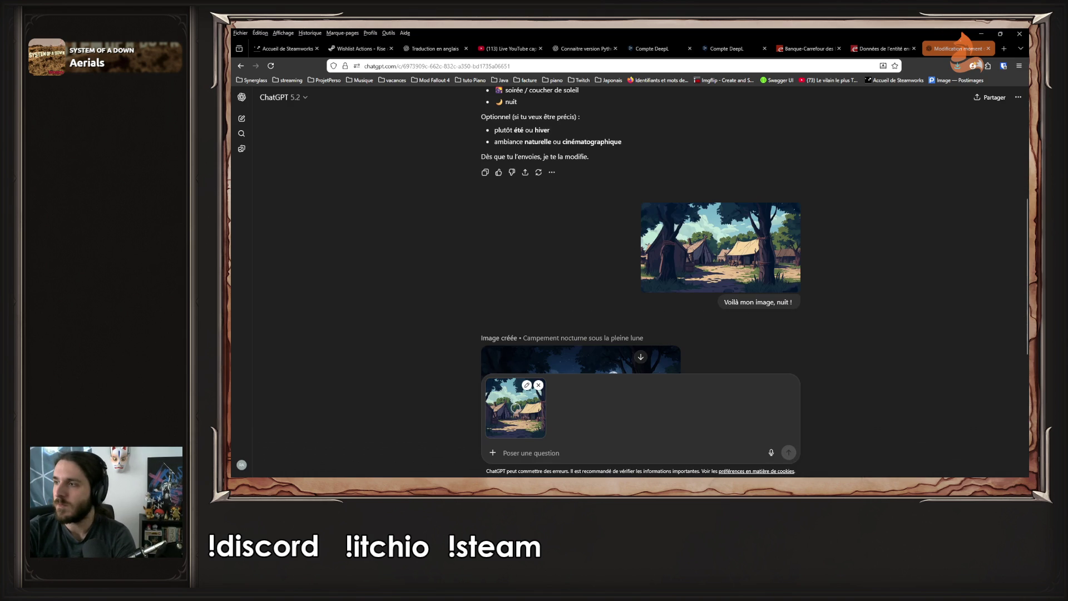
Send the French request to make the image night, same style, 2048x1152
scroll(720, 324, "down", 5)
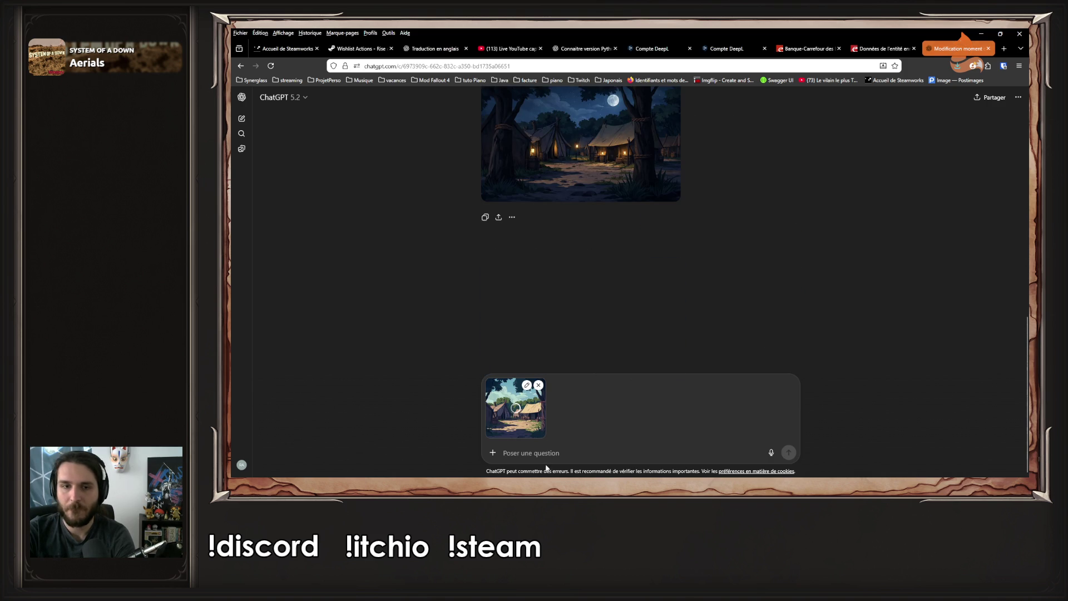
type("En gar")
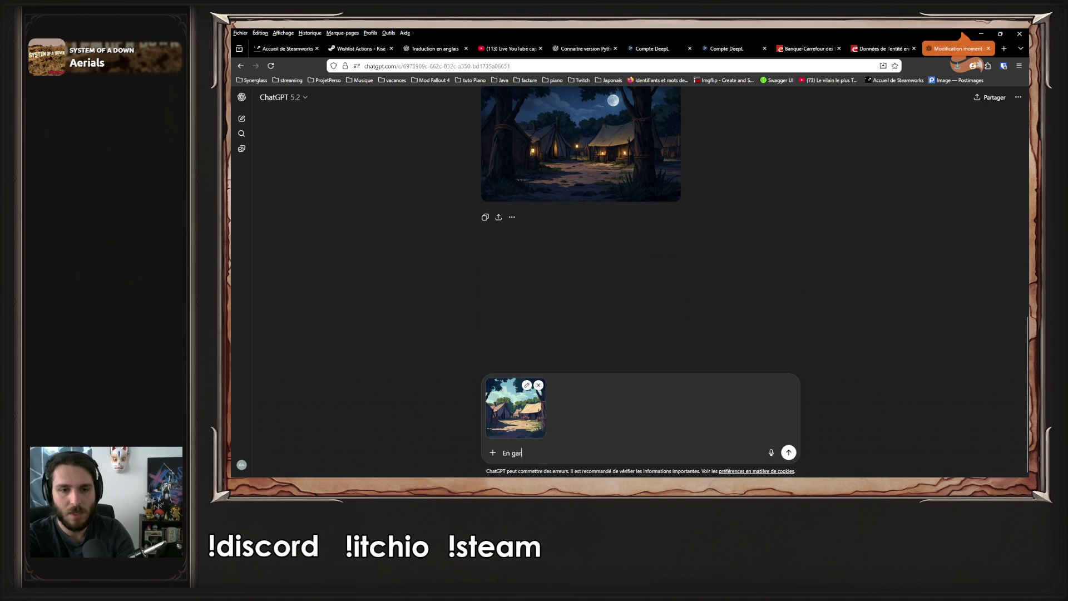
type("dant le même style,")
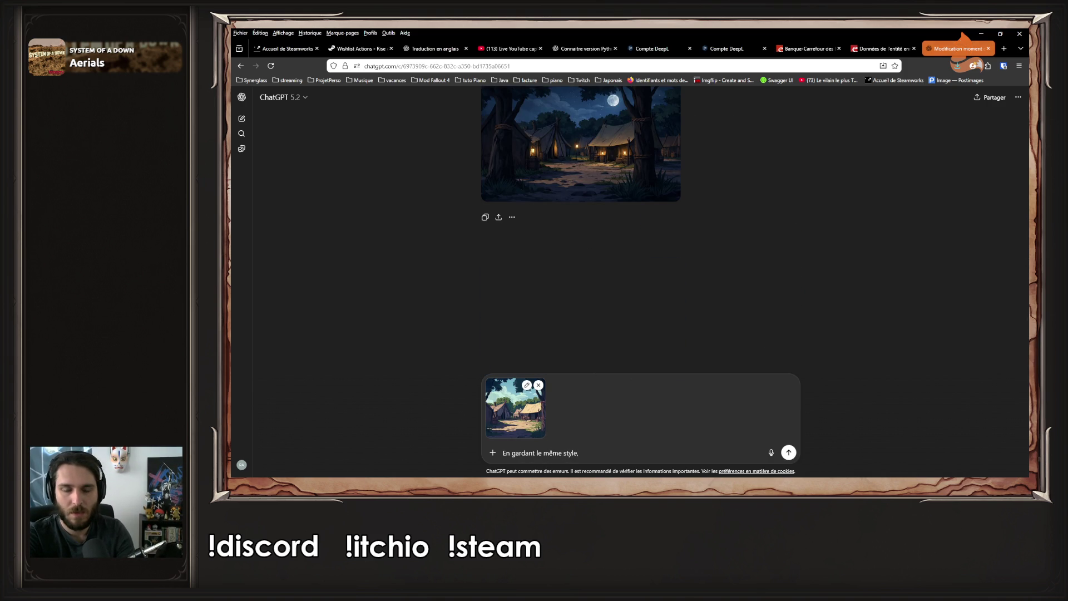
type(" et les même do")
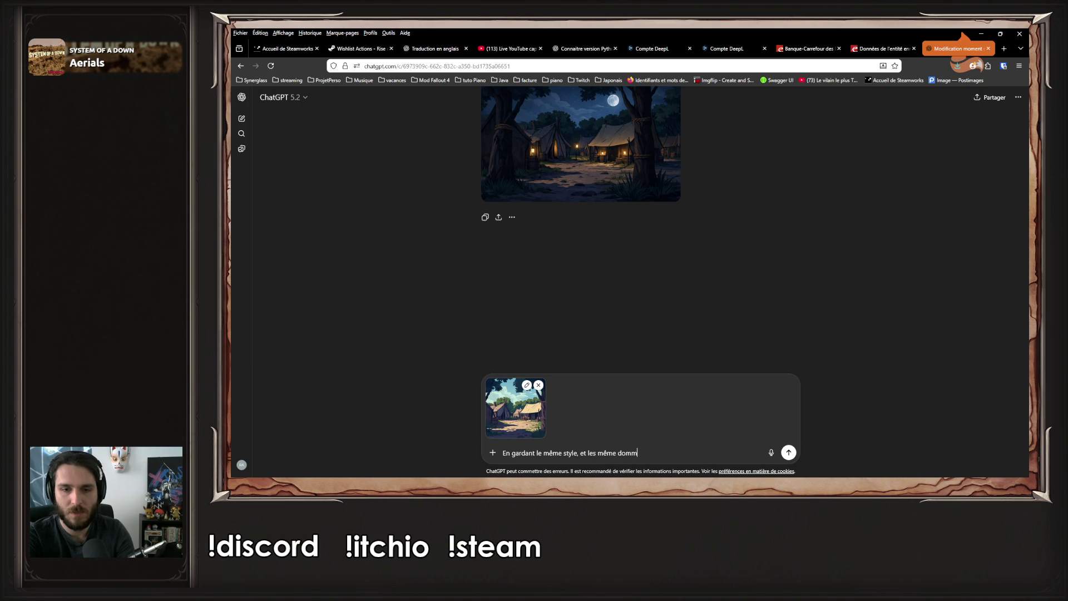
key("BackSpace")
type("immension (")
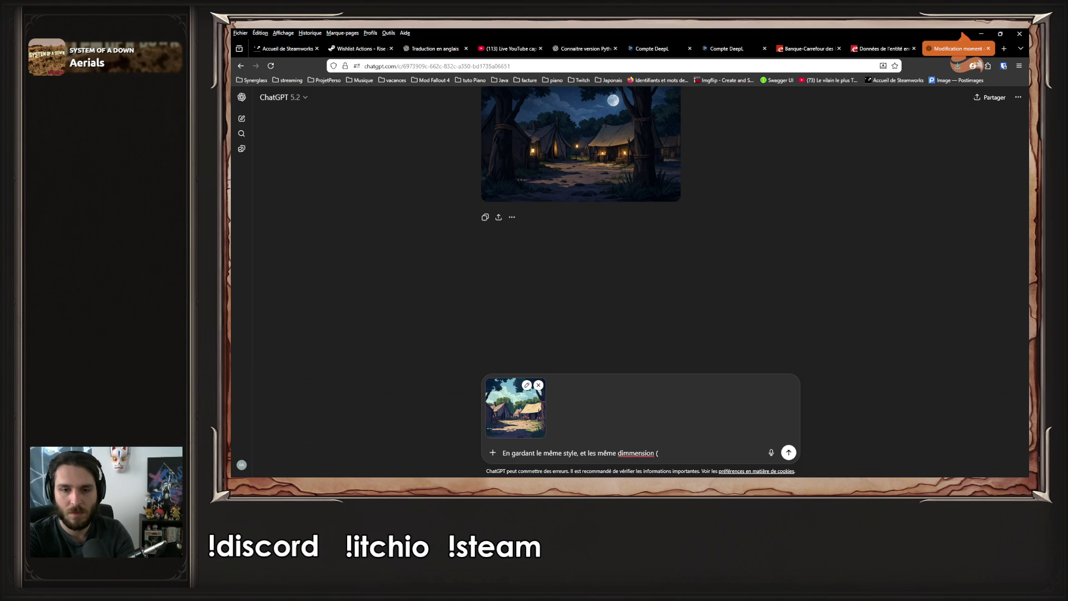
type("très impoa")
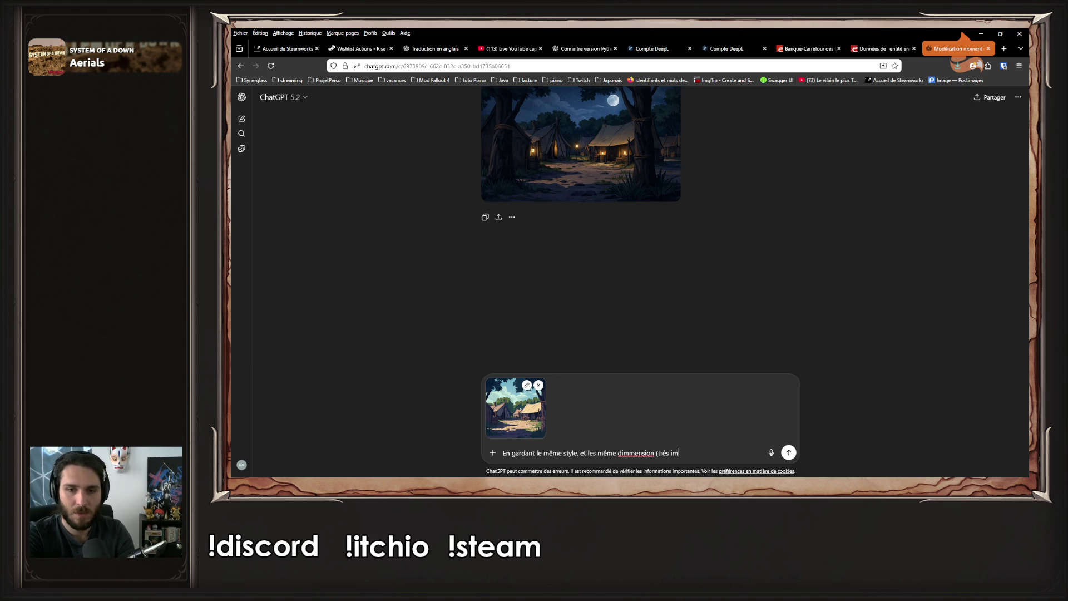
key("BackSpace")
type("rtant ")
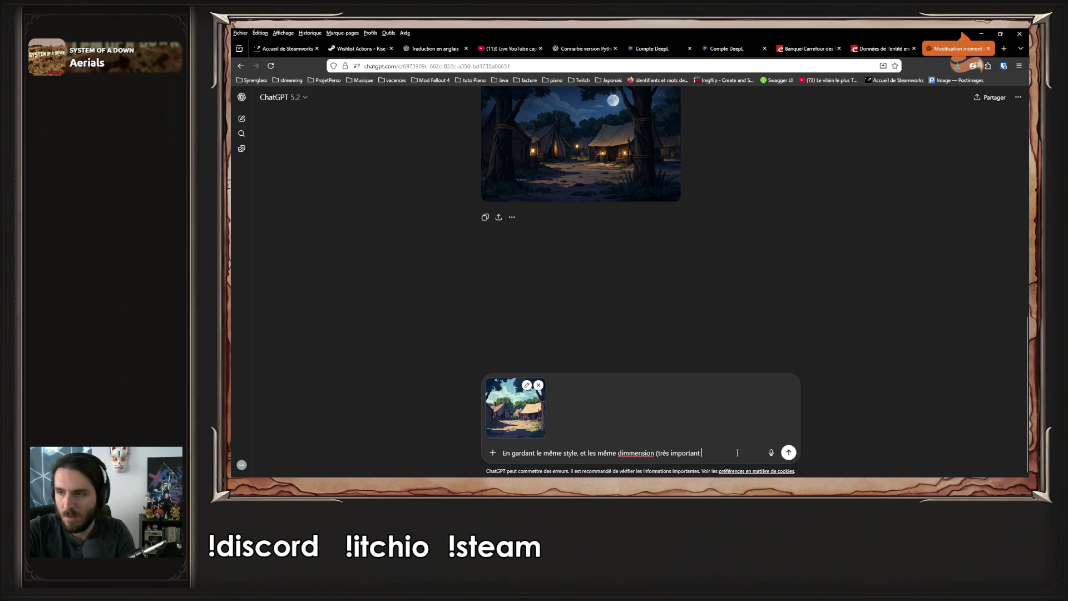
type("2048x1152)")
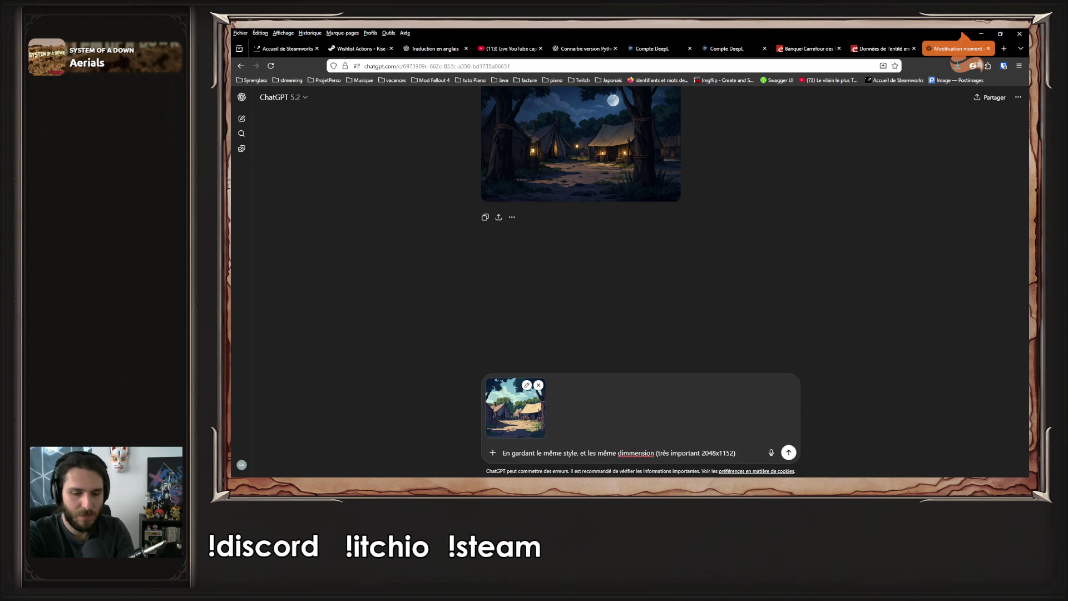
type(" met cette image d")
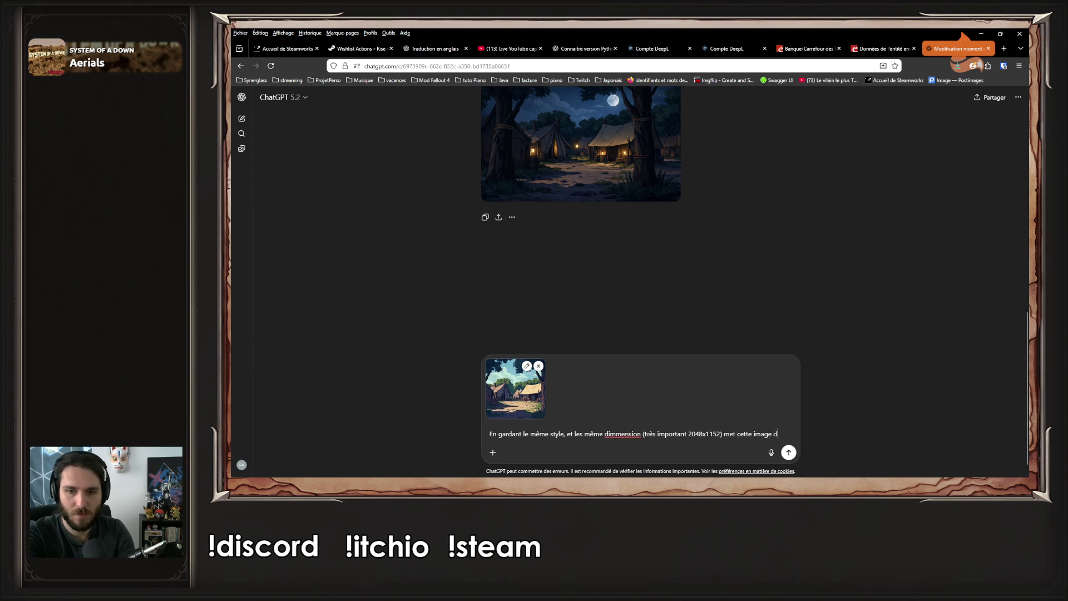
type("e nuit")
key("Return")
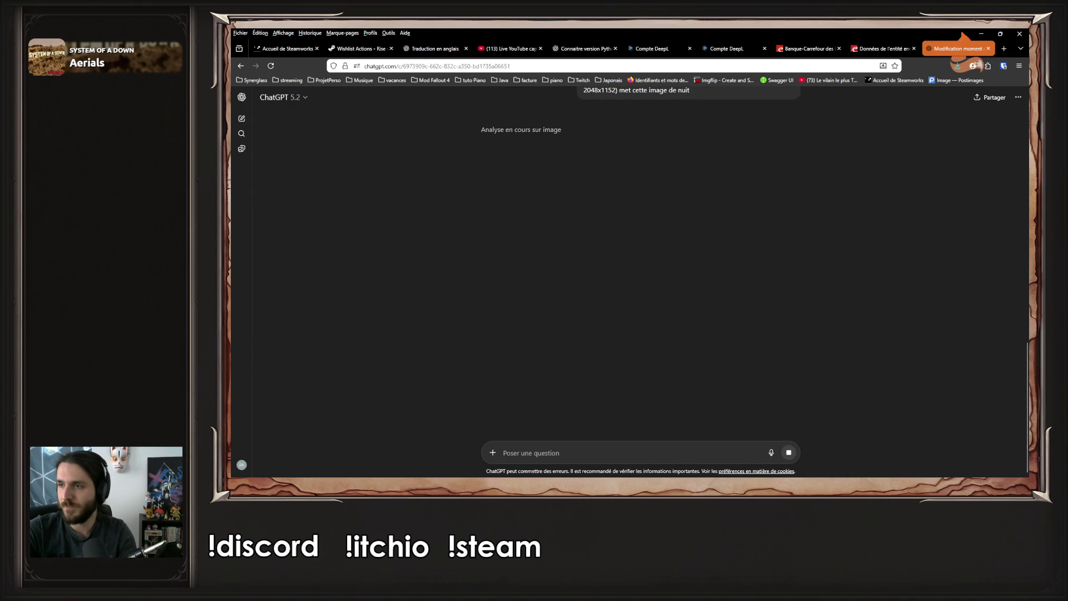
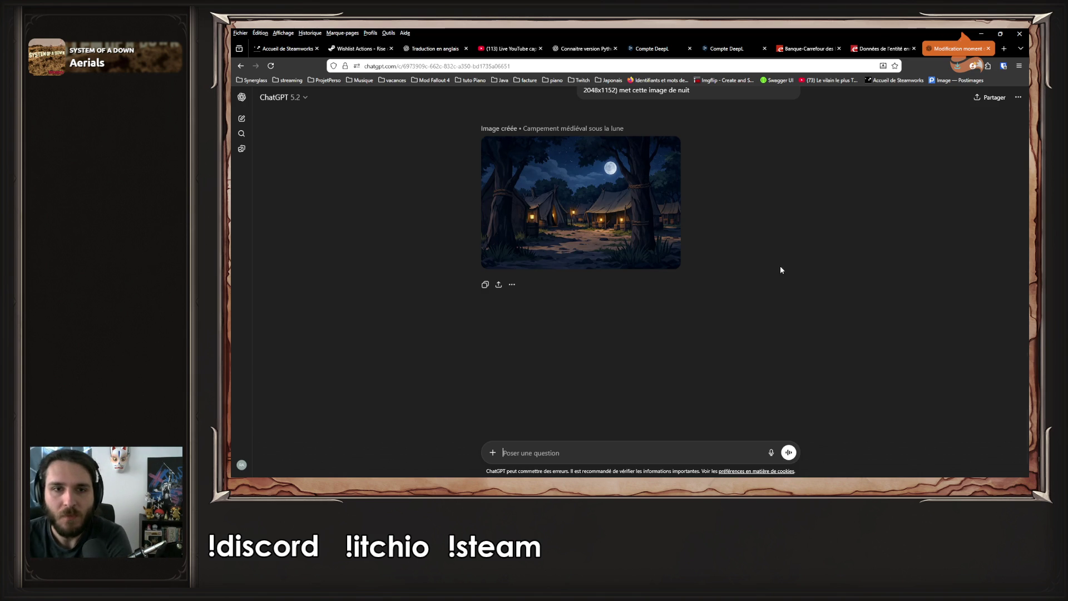
Download the night camp image and show it in its Downloads folder
left_click(534, 207)
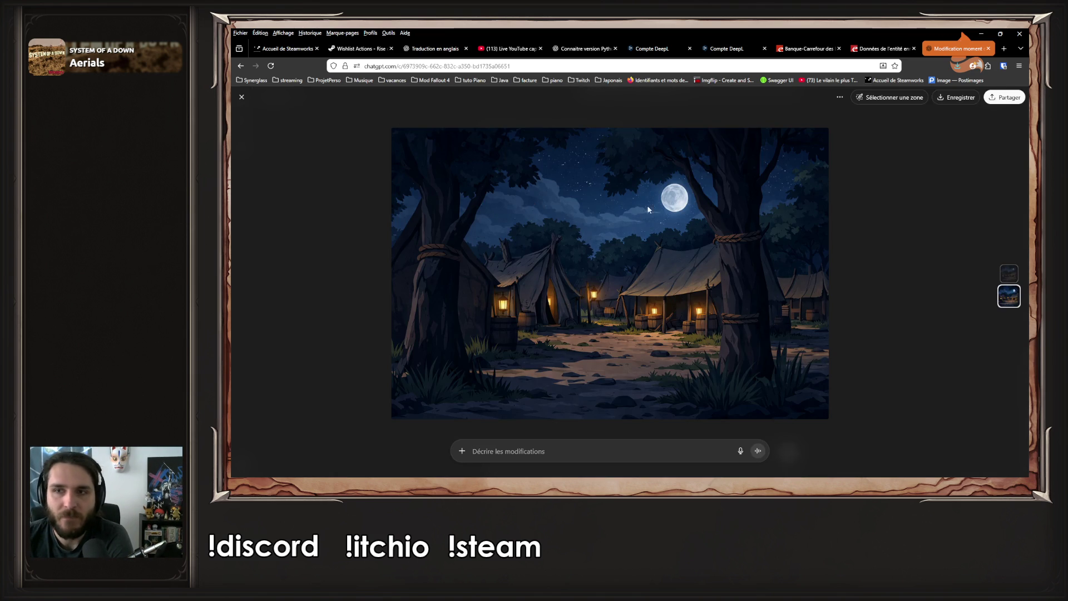
left_click(957, 97)
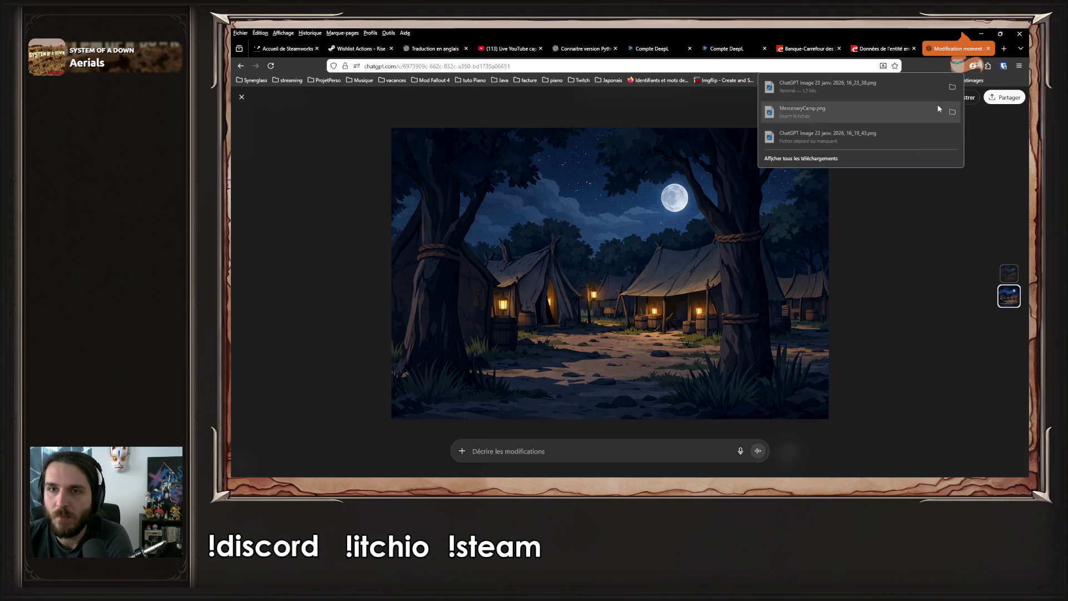
left_click(953, 87)
Compare the night image with MercenaryCamp.png in Photos, then close Photos
double_click(393, 186)
key("Left")
key("Right")
key("Left")
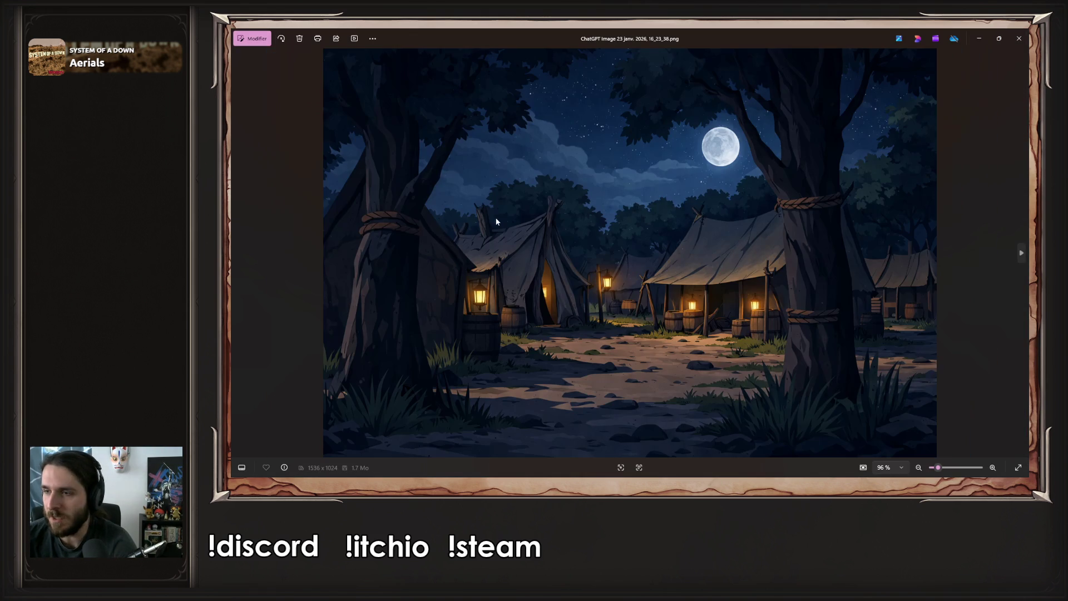
left_click(1019, 38)
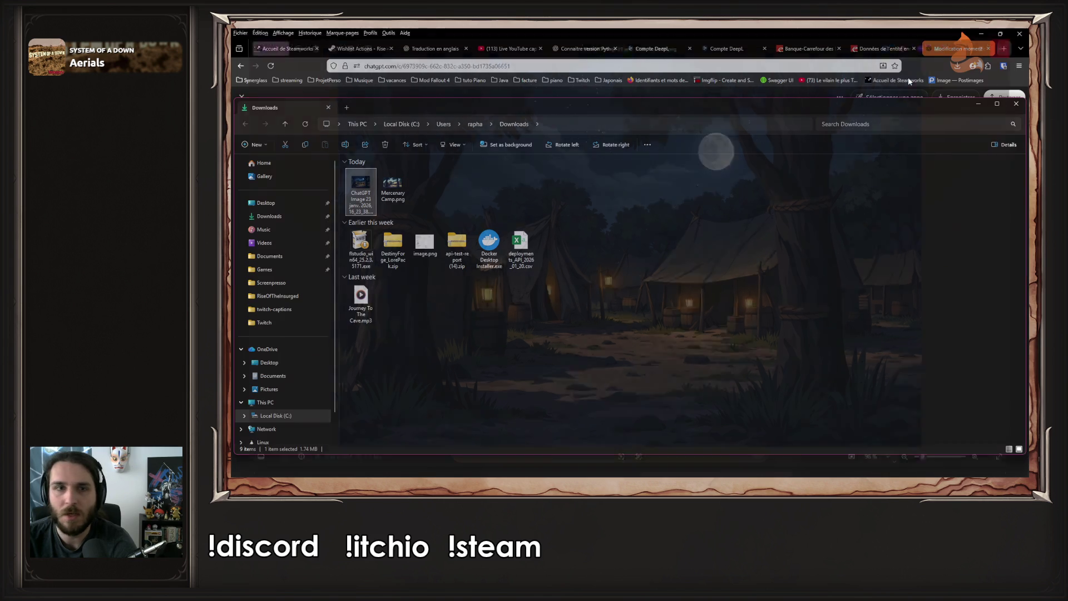
Confirm in Properties > Details that the night image is 1536 x 1024, then return to the chat
right_click(367, 181)
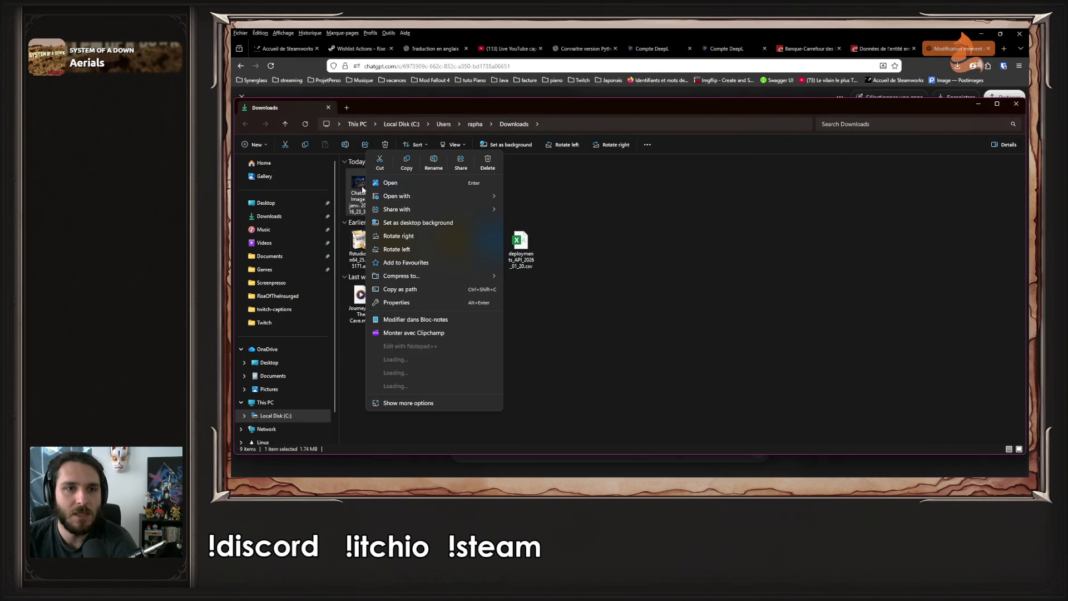
left_click(414, 300)
left_click(441, 199)
left_click(461, 198)
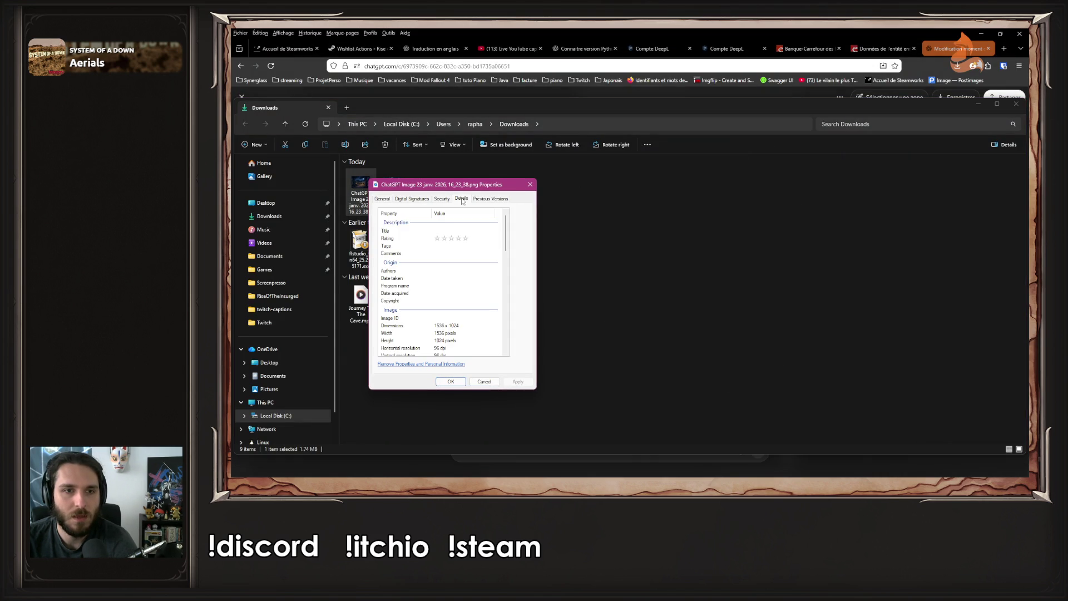
left_click(529, 184)
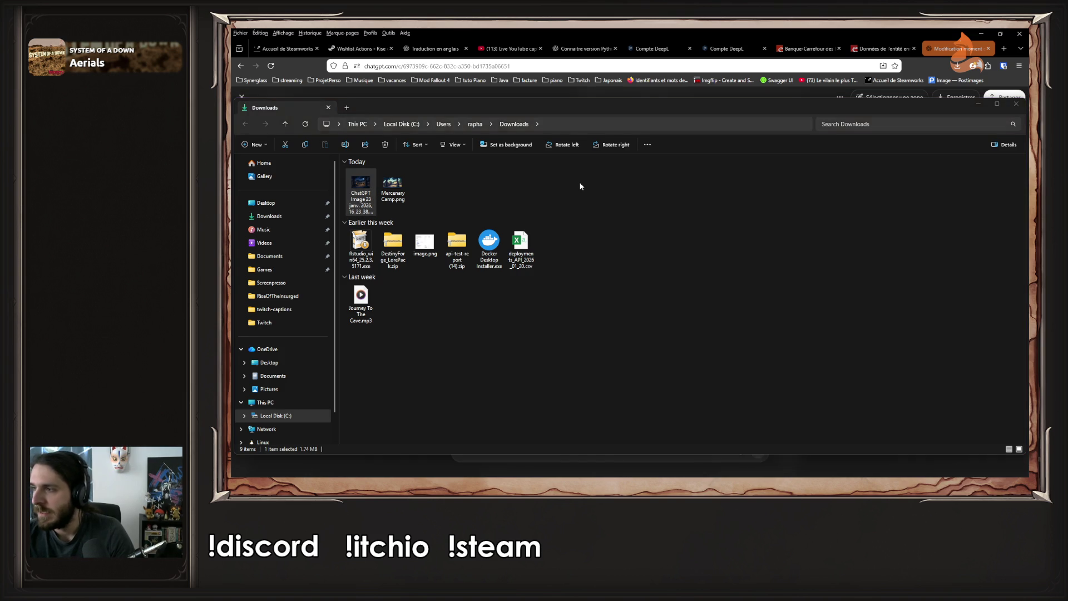
key("alt+Tab")
key("Escape")
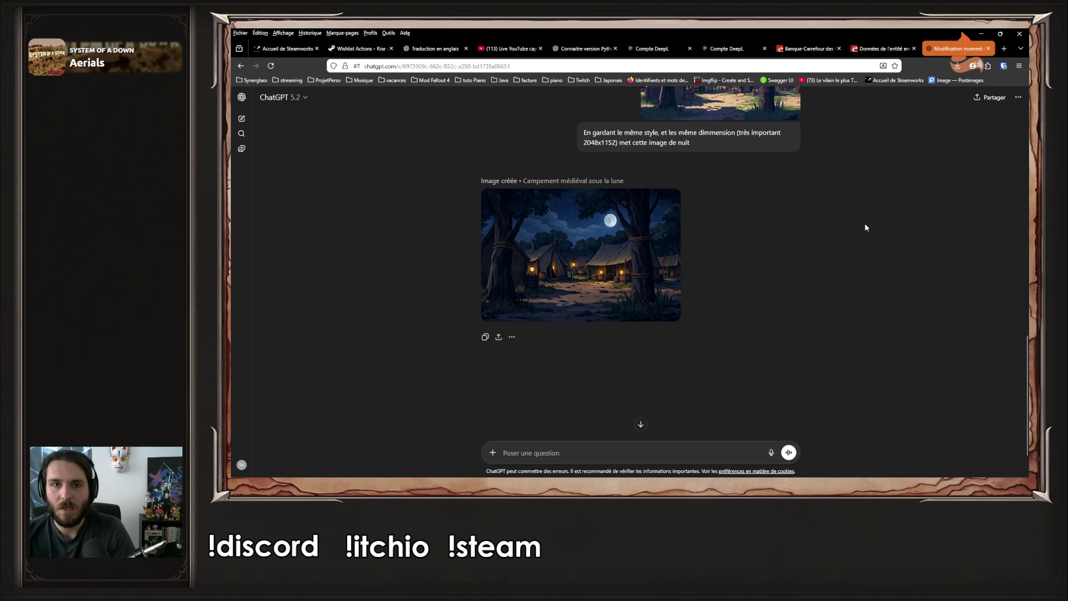
Review the day and night images in the chat and move the Downloads window to the right
scroll(779, 238, "up", 3)
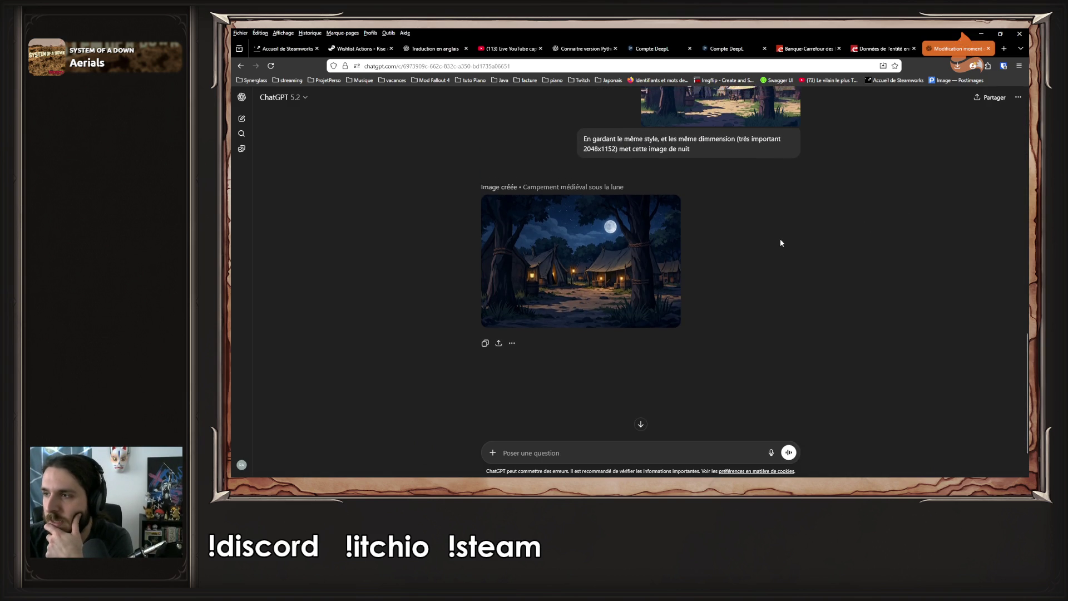
scroll(780, 239, "down", 3)
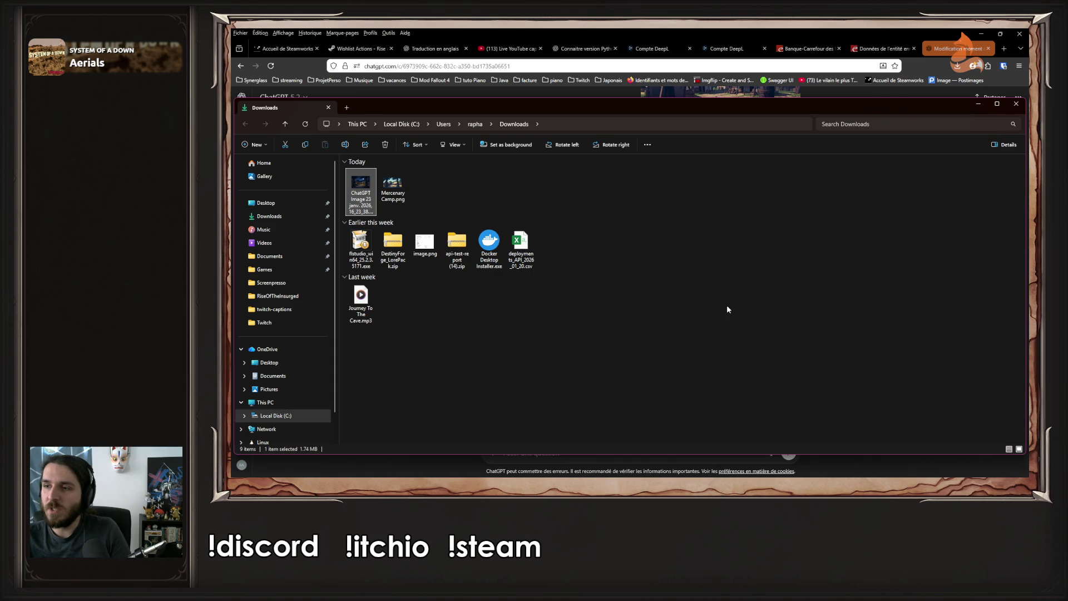
mouse_move(603, 102)
left_mouse_down()
mouse_move(779, 183)
mouse_move(1065, 261)
left_mouse_up()
Send the night camp image with the message 'Voilà mon image, Jour !'
mouse_move(1065, 334)
left_mouse_down()
mouse_move(743, 345)
mouse_move(683, 334)
mouse_move(566, 435)
left_mouse_up()
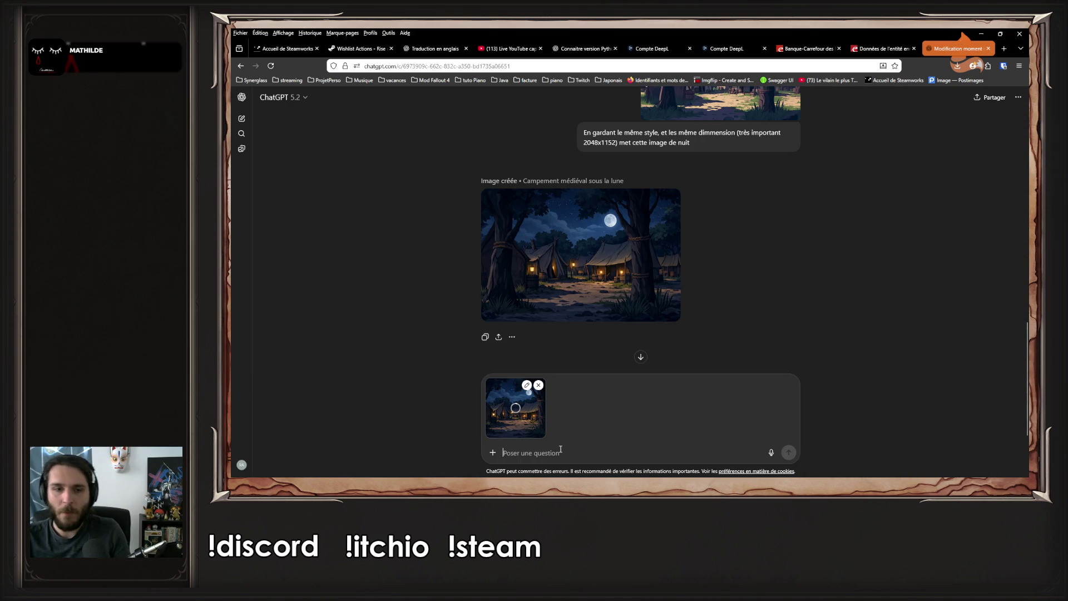
left_click(560, 449)
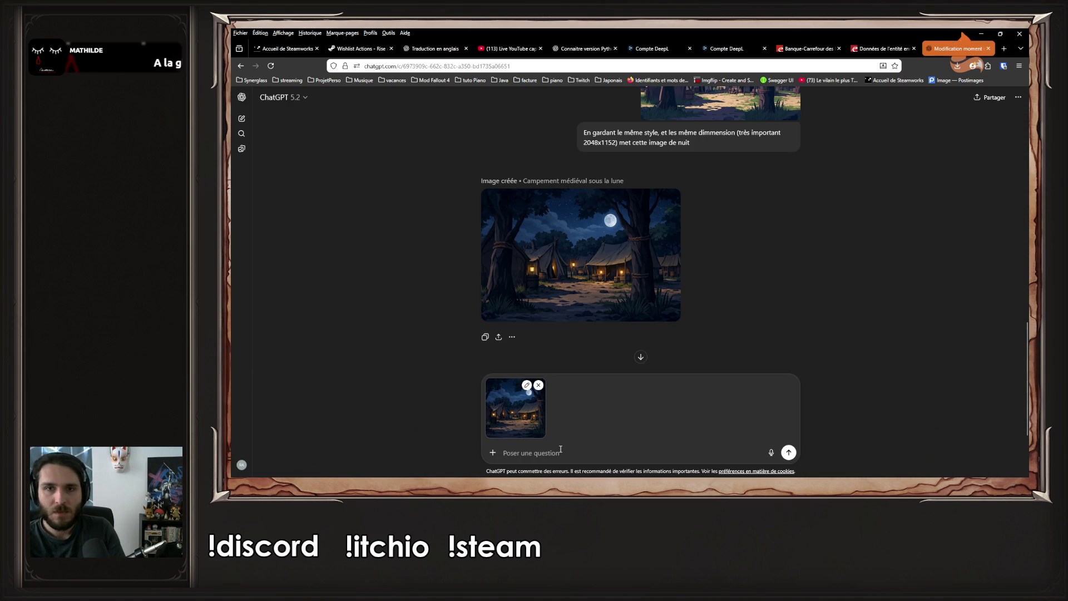
scroll(706, 167, "up", 10)
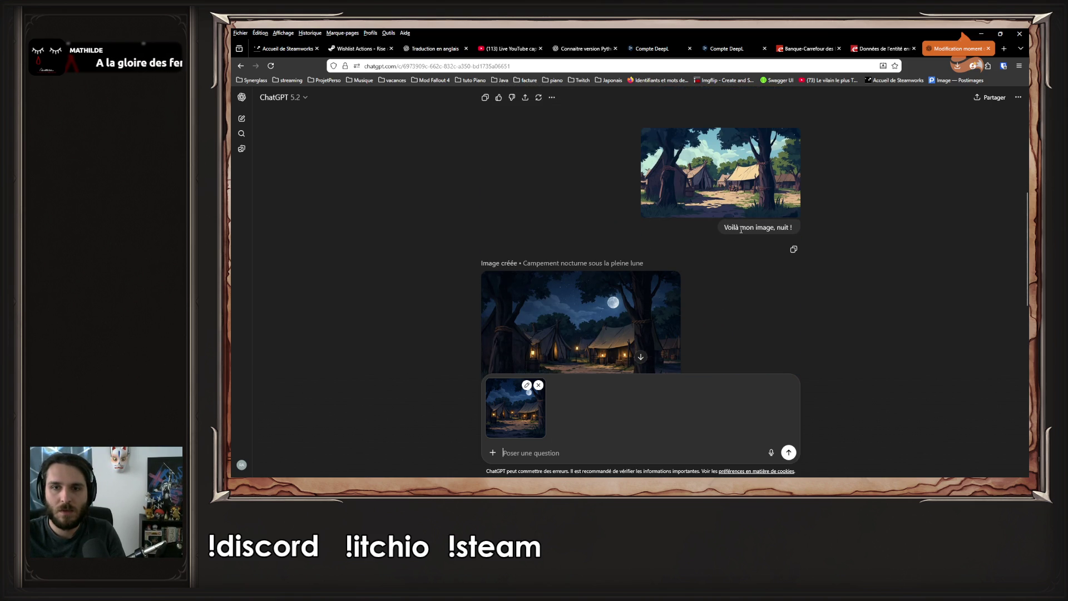
type("Voilà mon image, nuit !")
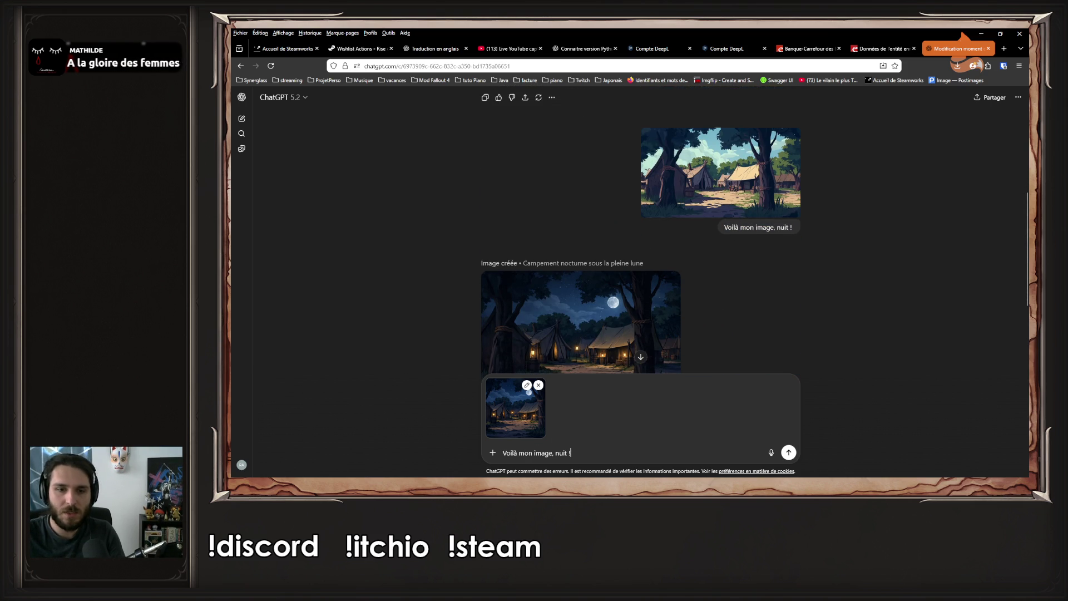
double_click(561, 453)
type("Jour")
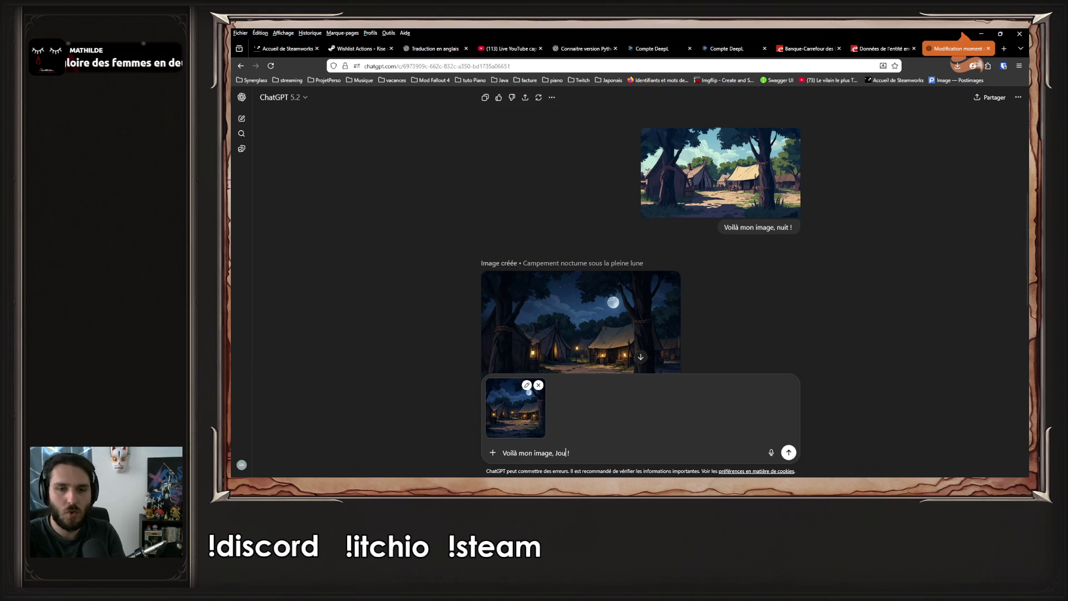
key("Return")
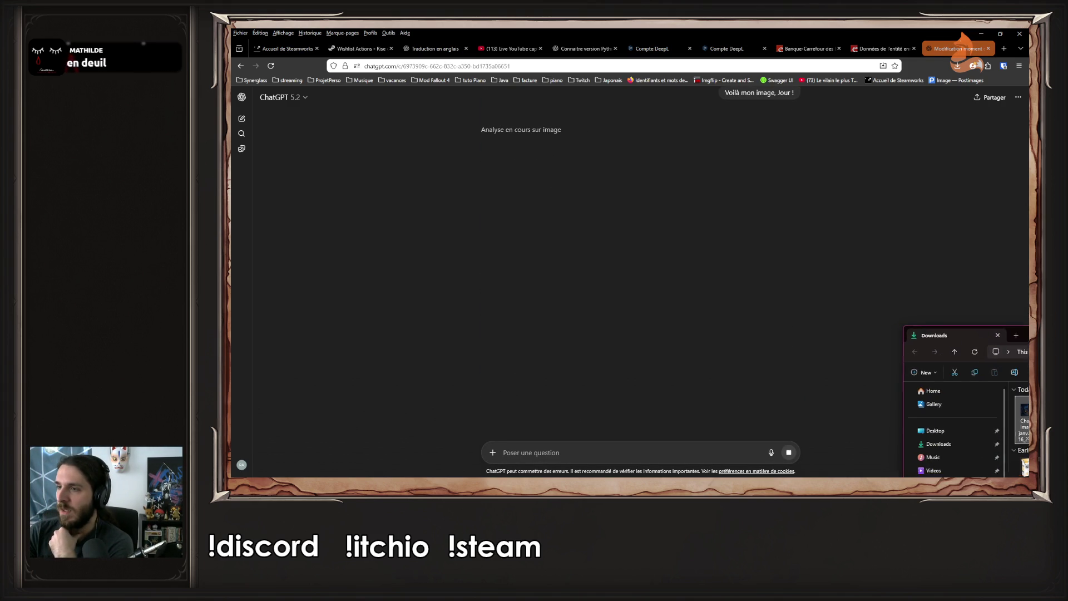
left_click(987, 305)
scroll(956, 314, "up", 3)
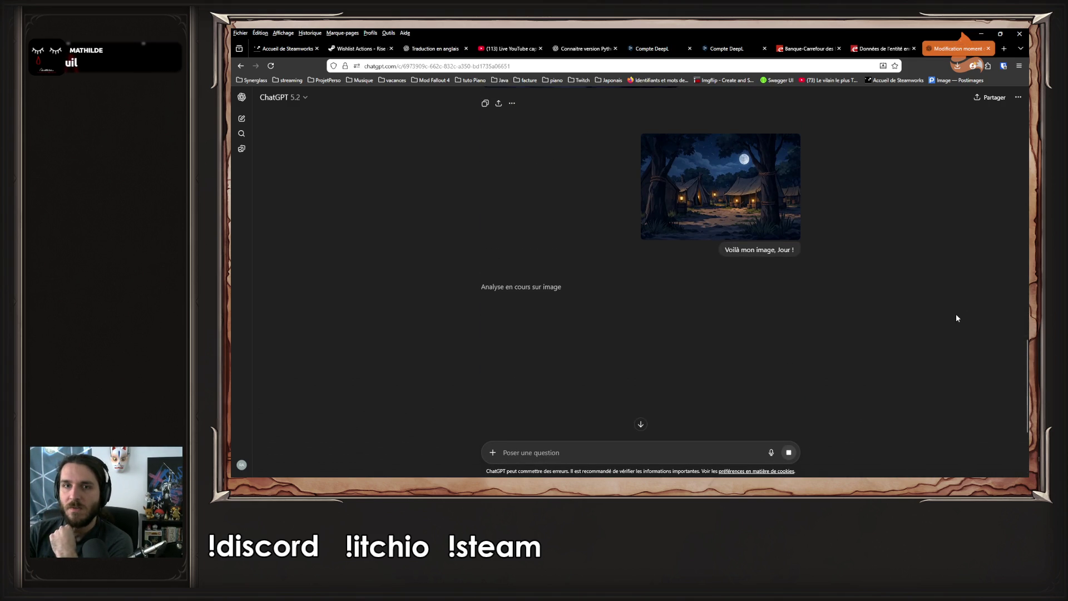
View the uploaded night image full size while 'Campement dans un village rustique' generates
scroll(809, 219, "down", 2)
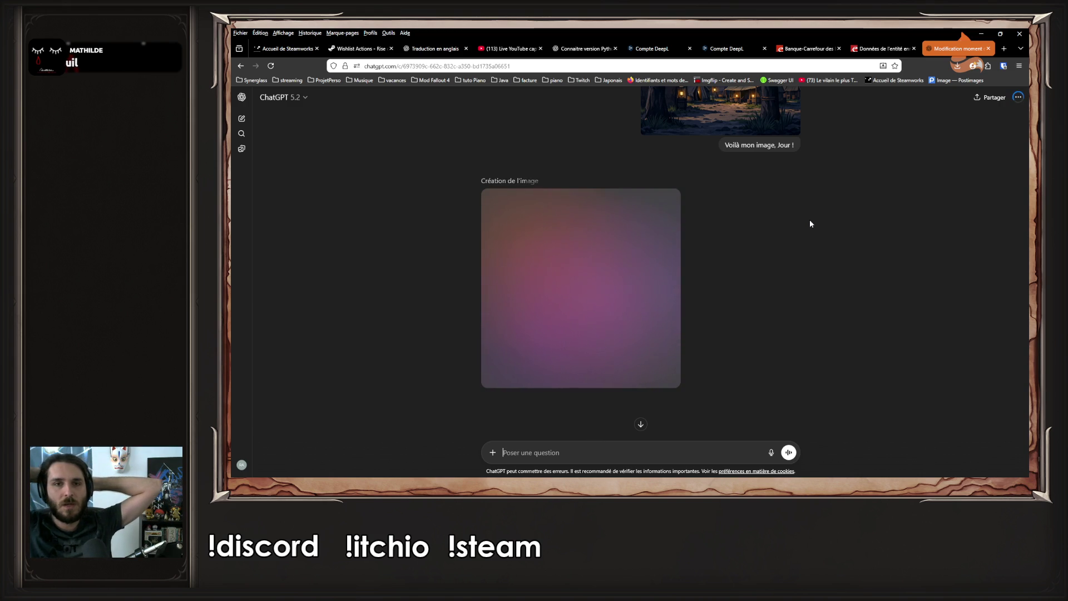
scroll(809, 223, "up", 3)
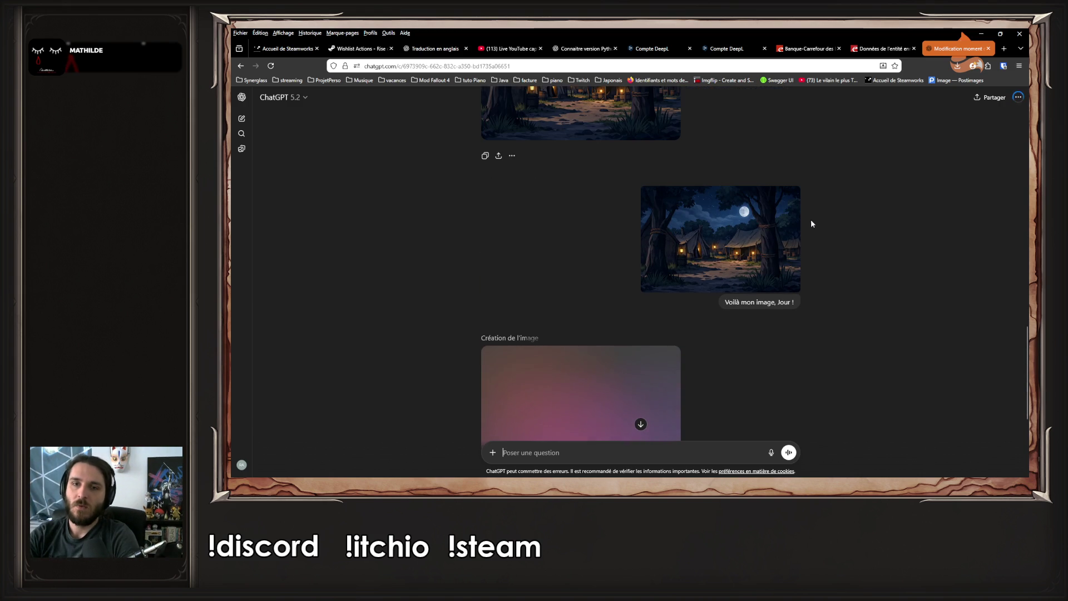
scroll(742, 241, "down", 2)
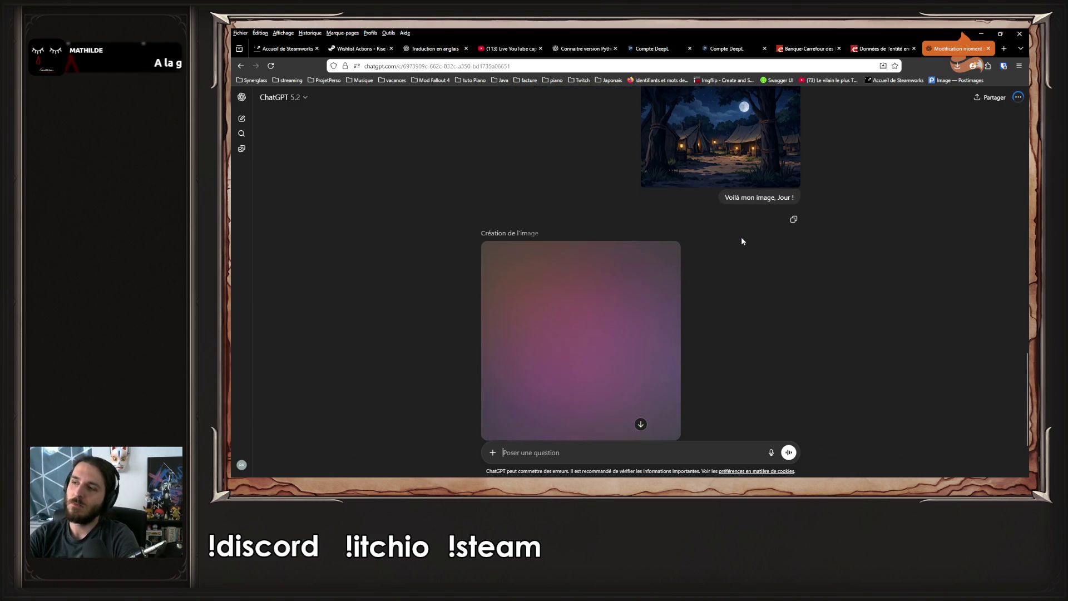
left_click(739, 164)
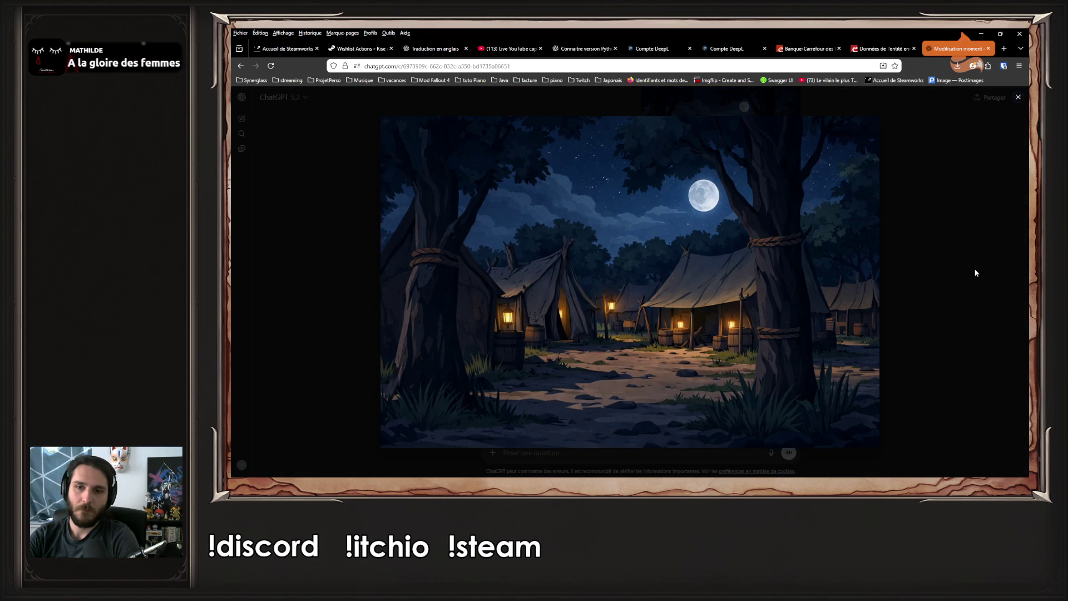
left_click(938, 264)
scroll(938, 263, "down", 2)
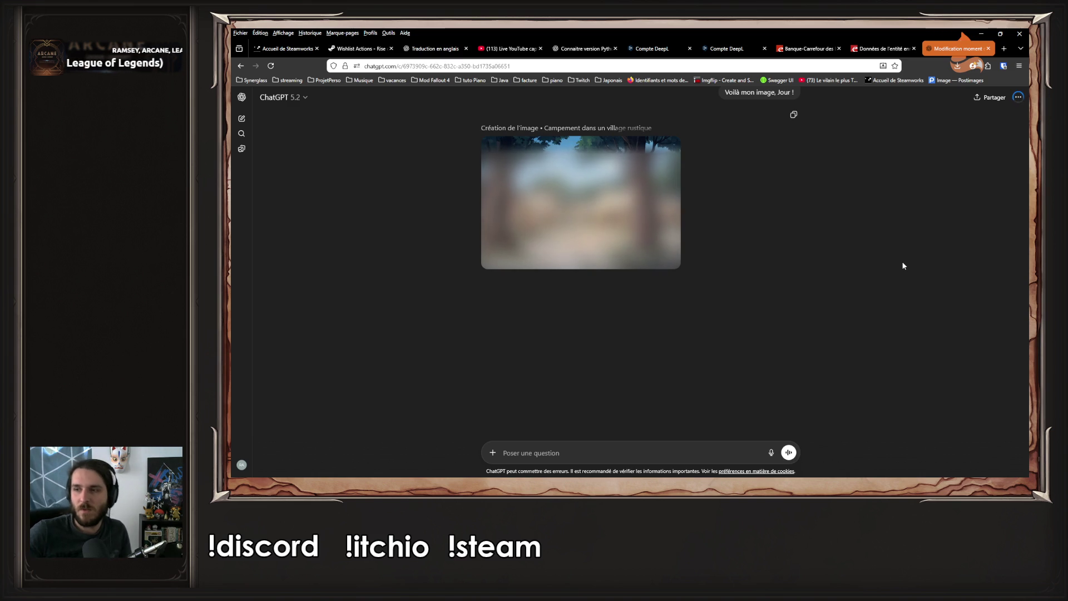
scroll(903, 266, "up", 3)
scroll(902, 261, "up", 1)
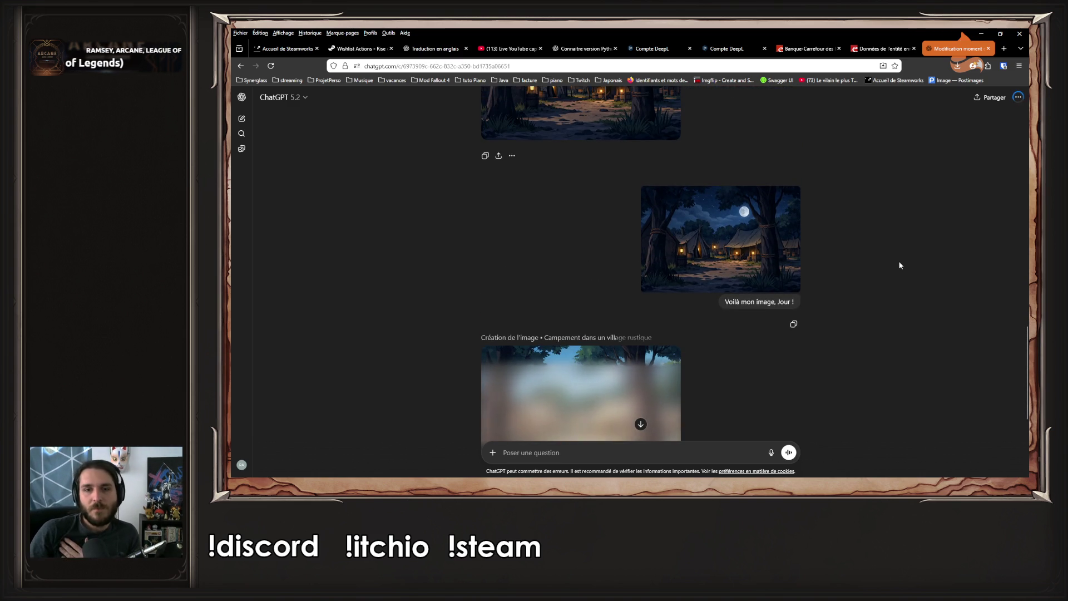
scroll(896, 262, "down", 1)
scroll(894, 267, "down", 2)
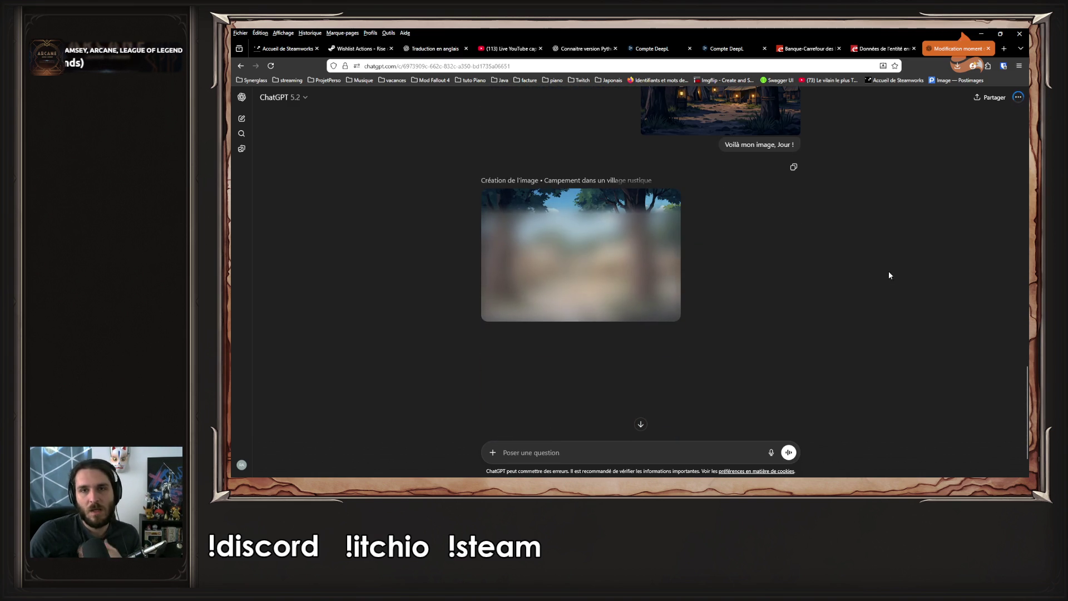
scroll(881, 277, "up", 2)
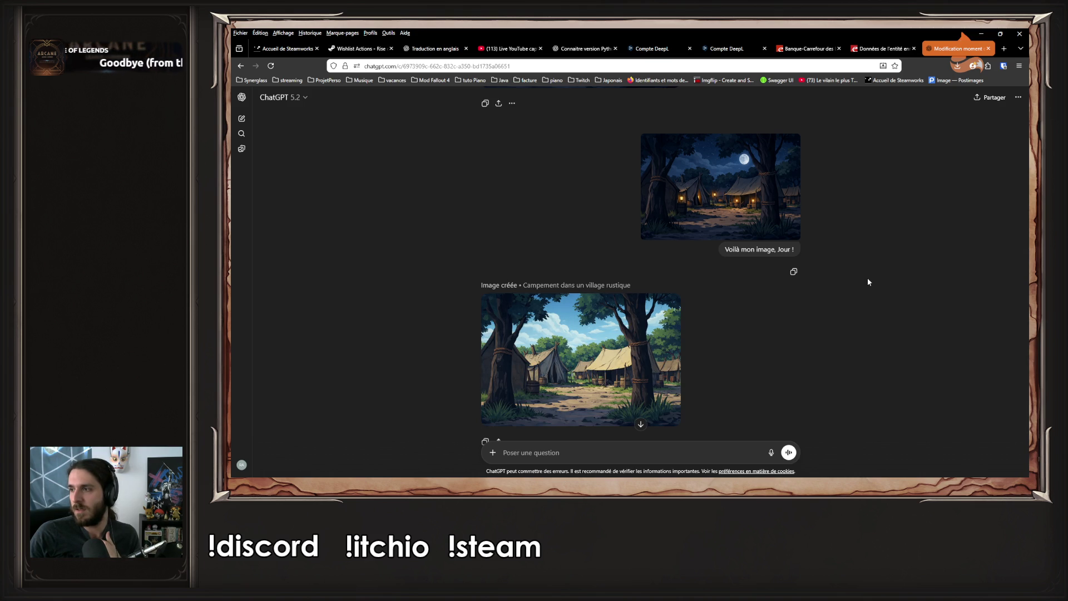
Save the new daytime camp image as a PNG in Downloads
scroll(867, 282, "down", 1)
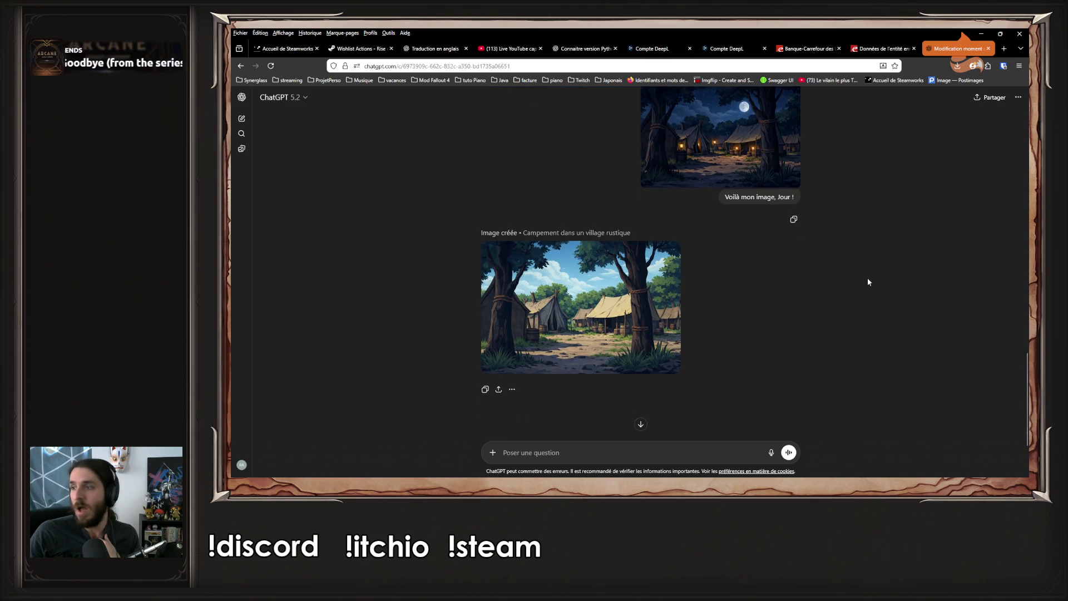
mouse_move(635, 296)
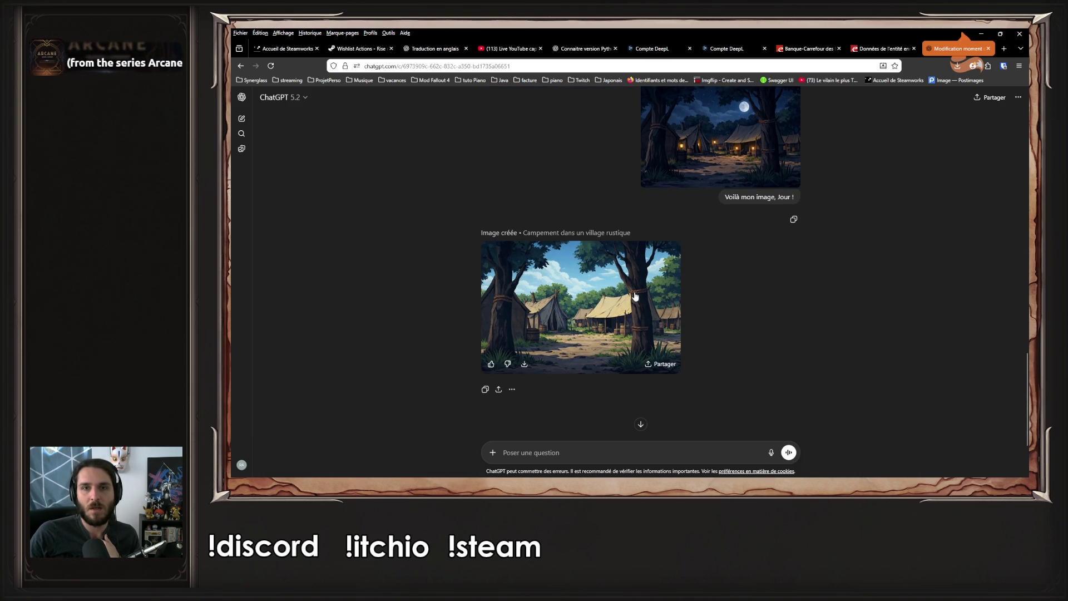
left_click(635, 296)
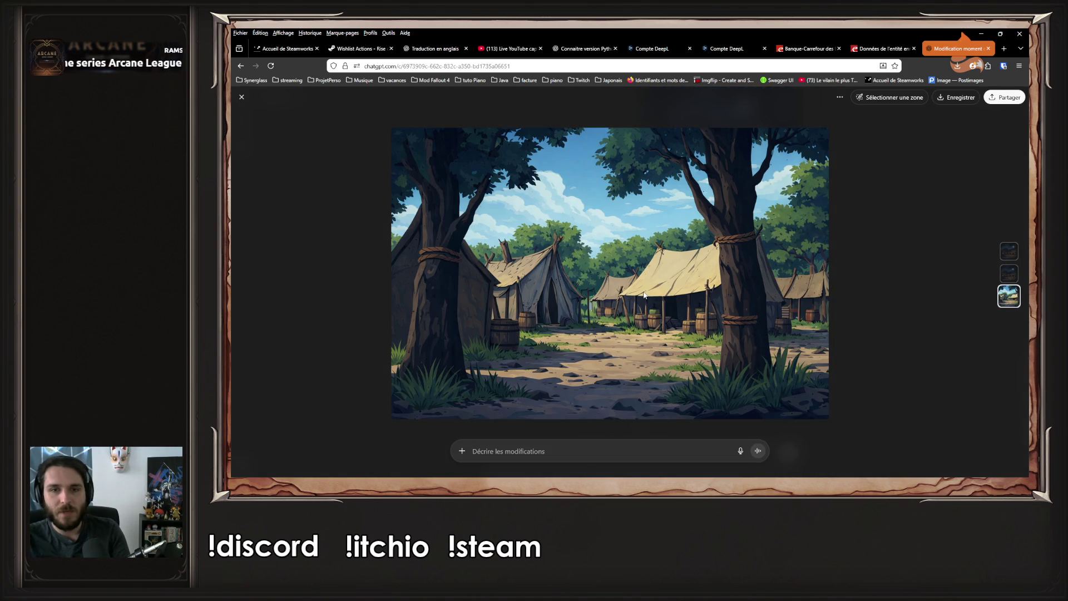
right_click(644, 294)
left_click(648, 314)
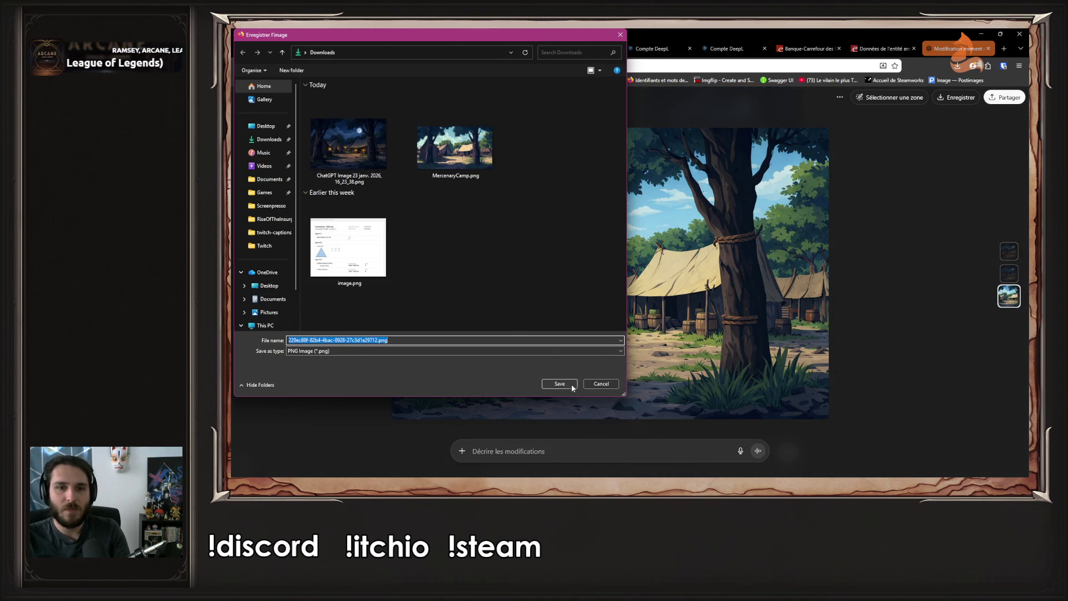
left_click(559, 384)
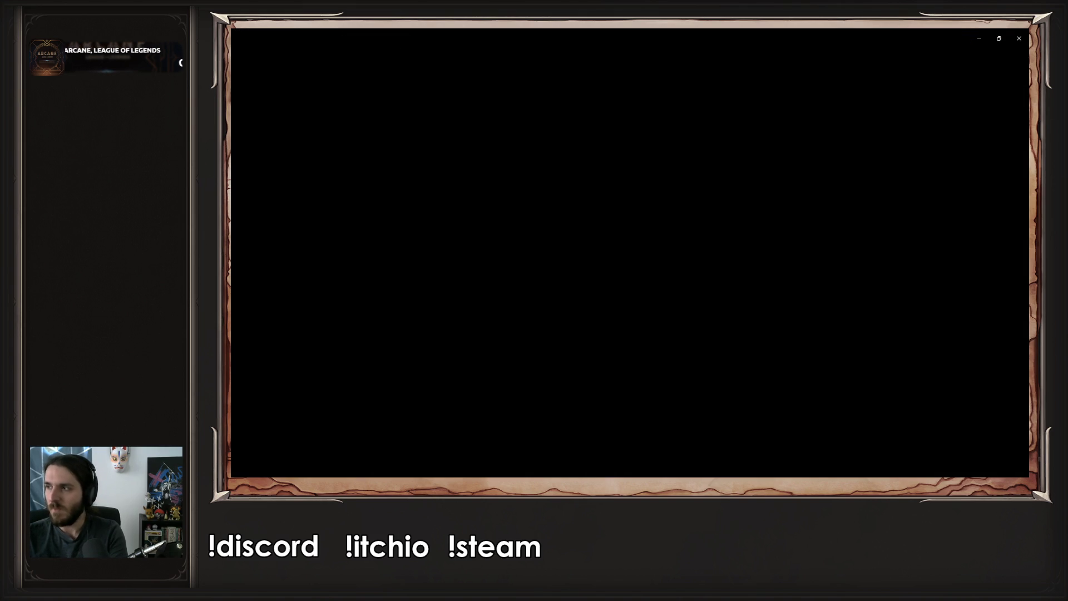
Flip between the day, night and MercenaryCamp.png images in Photos to compare them
key("Right")
key("Left")
key("Right")
key("Left")
key("Right")
key("Left")
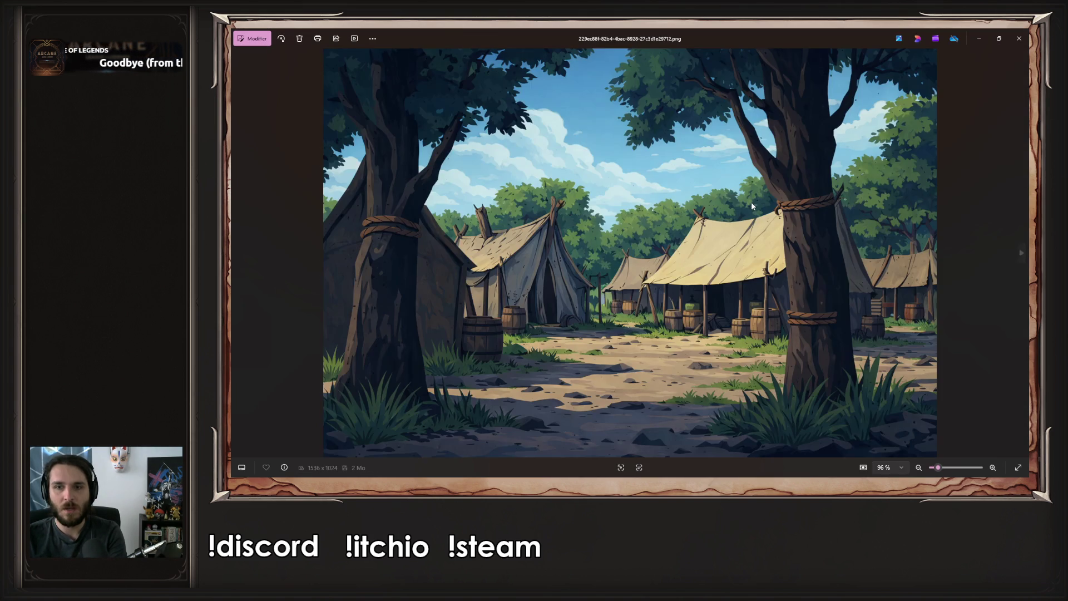
key("Right")
key("Right")
key("Left")
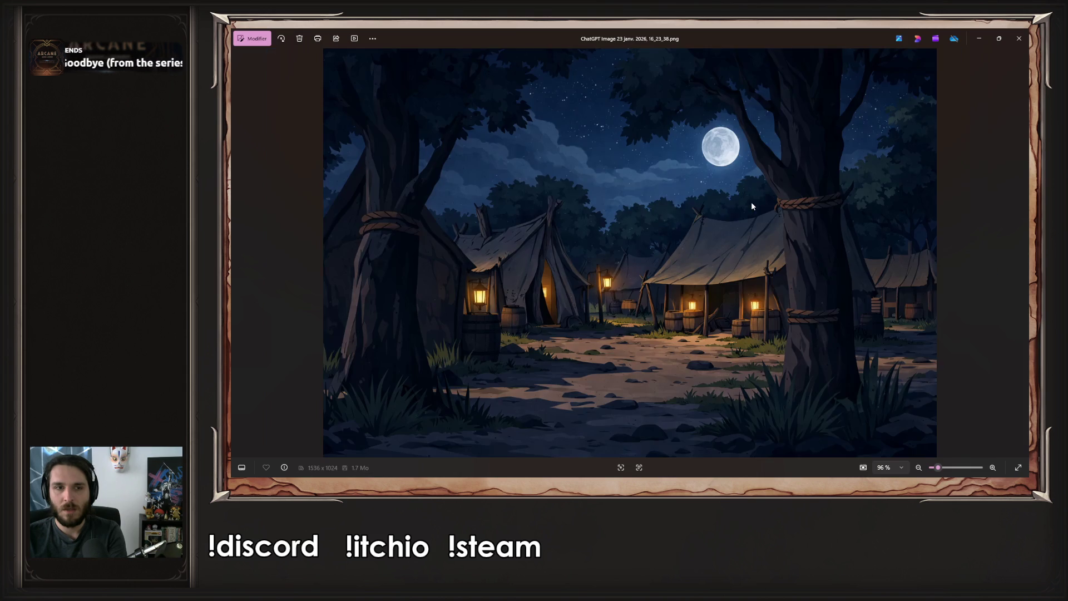
key("Left")
key("Right")
key("Left")
key("Right")
key("Left")
key("Right")
key("Right")
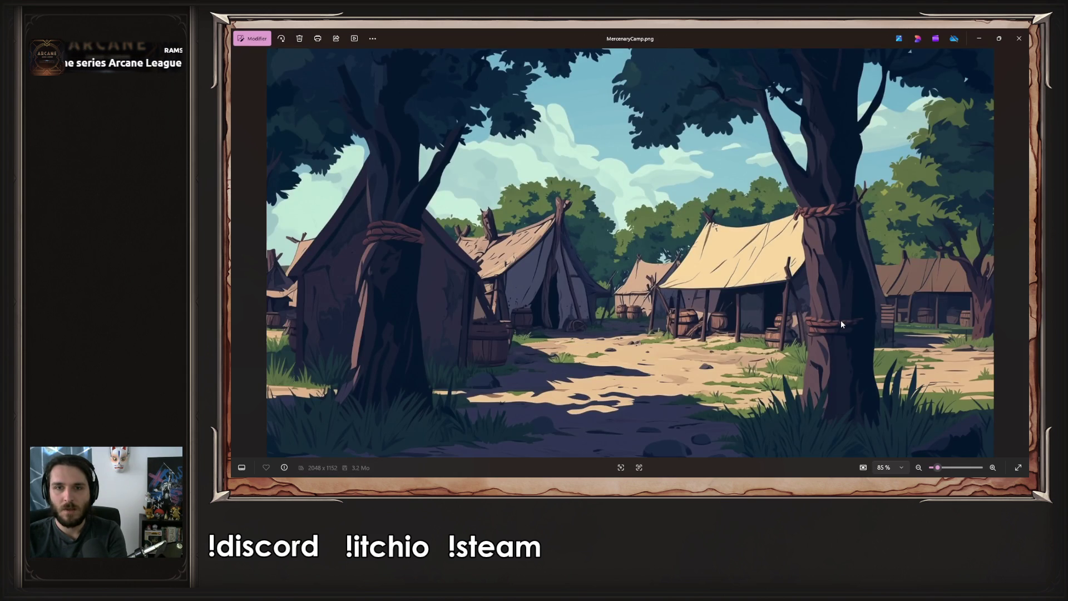
key("Left")
key("Left")
key("Right")
key("Left")
key("Right")
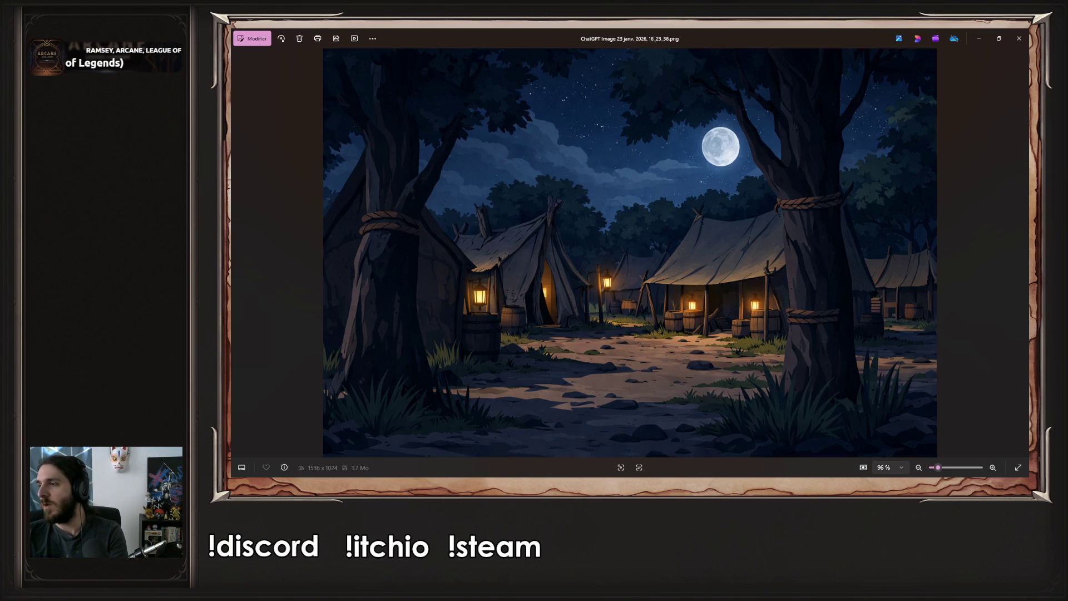
key("Left")
key("Right")
key("Left")
key("Right")
key("Left")
key("Right")
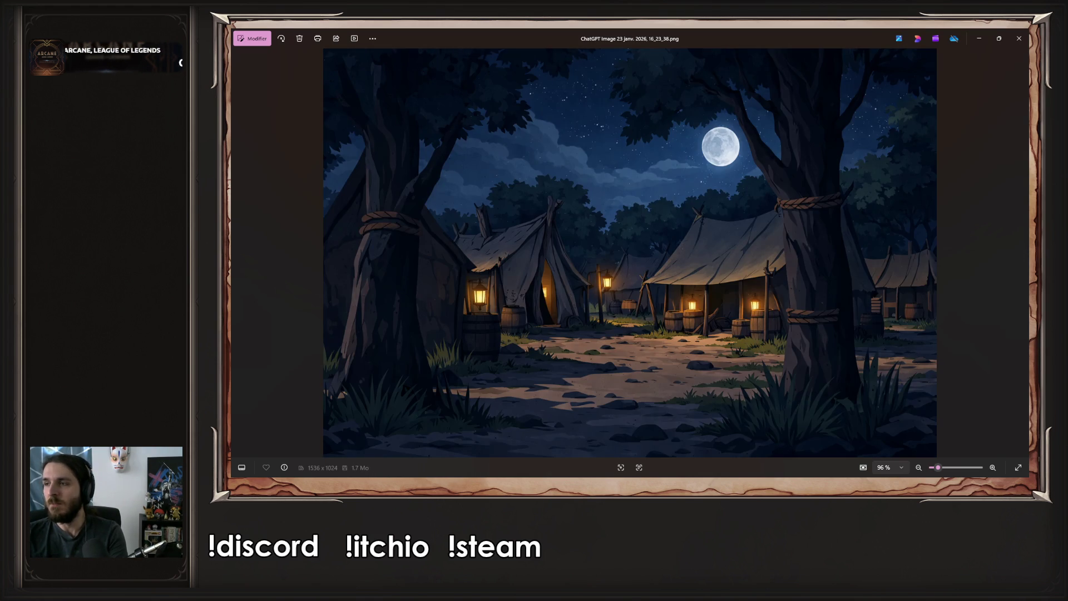
key("Left")
key("Right")
key("Left")
key("Right")
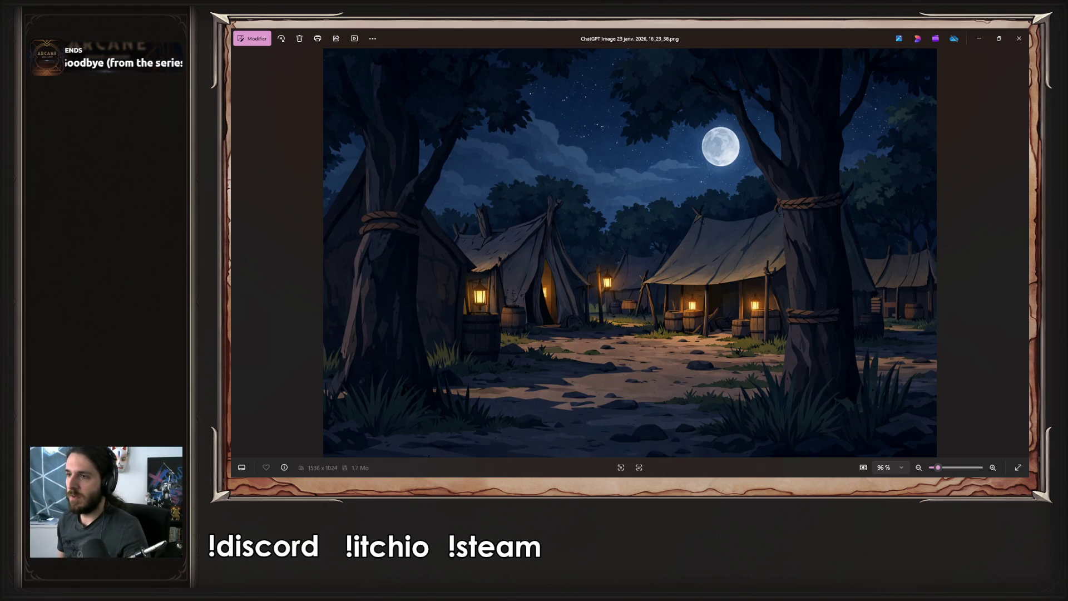
key("Left")
key("Right")
key("Left")
key("Right")
key("Left")
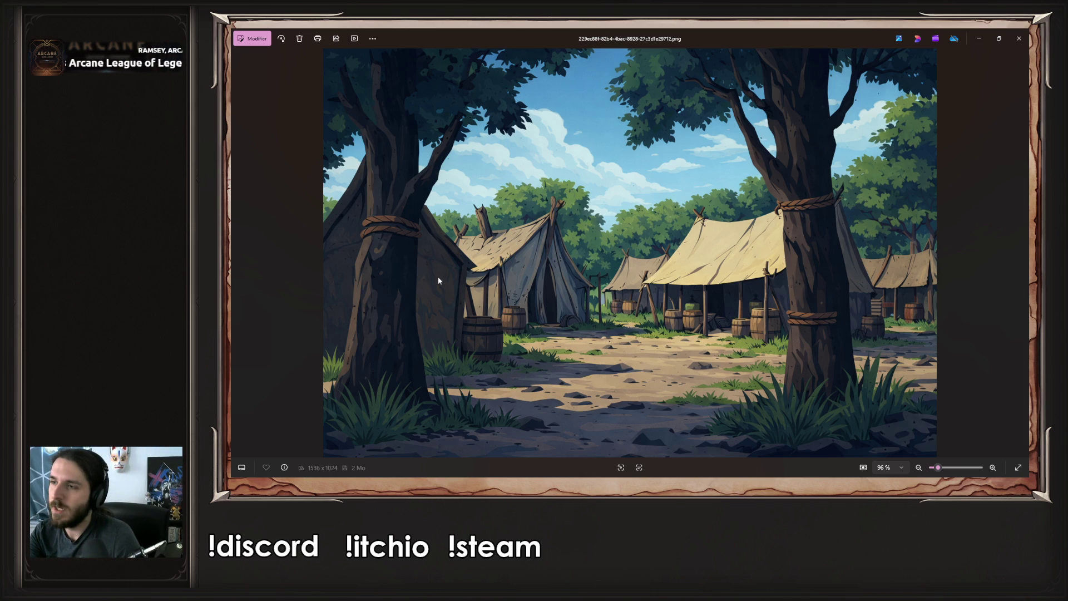
key("Right")
key("Left")
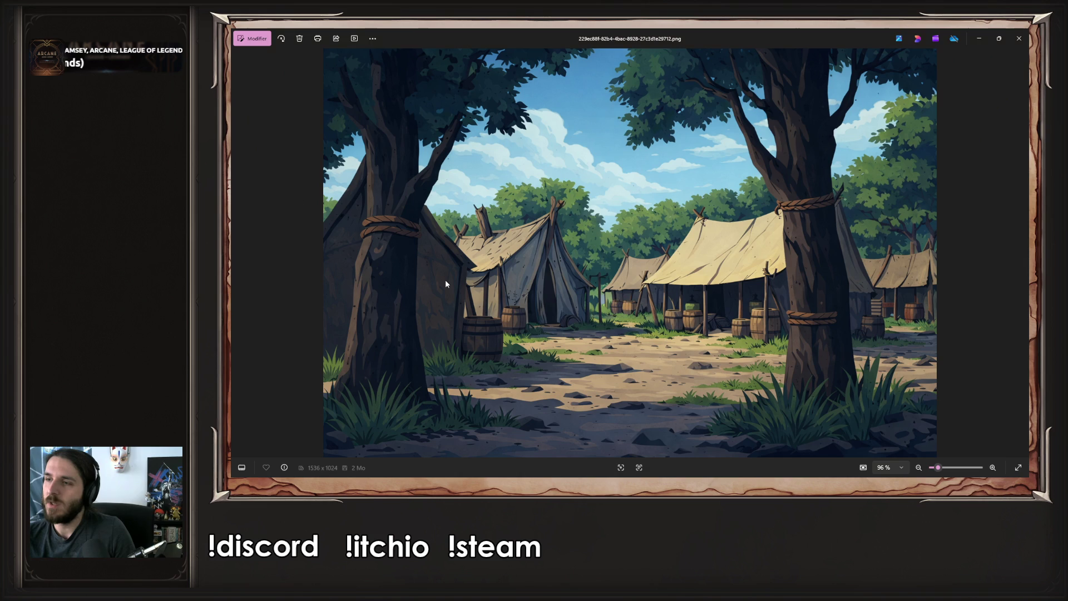
Close ChatGPT's full-size image view, then compare the saved camp images again in Photos
key("alt+Tab")
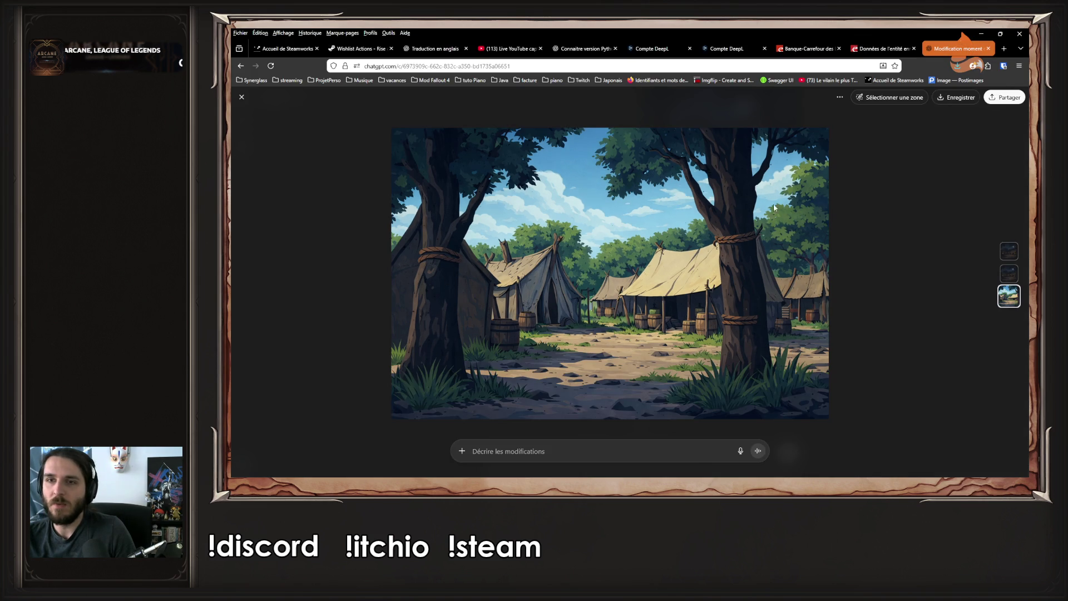
key("Escape")
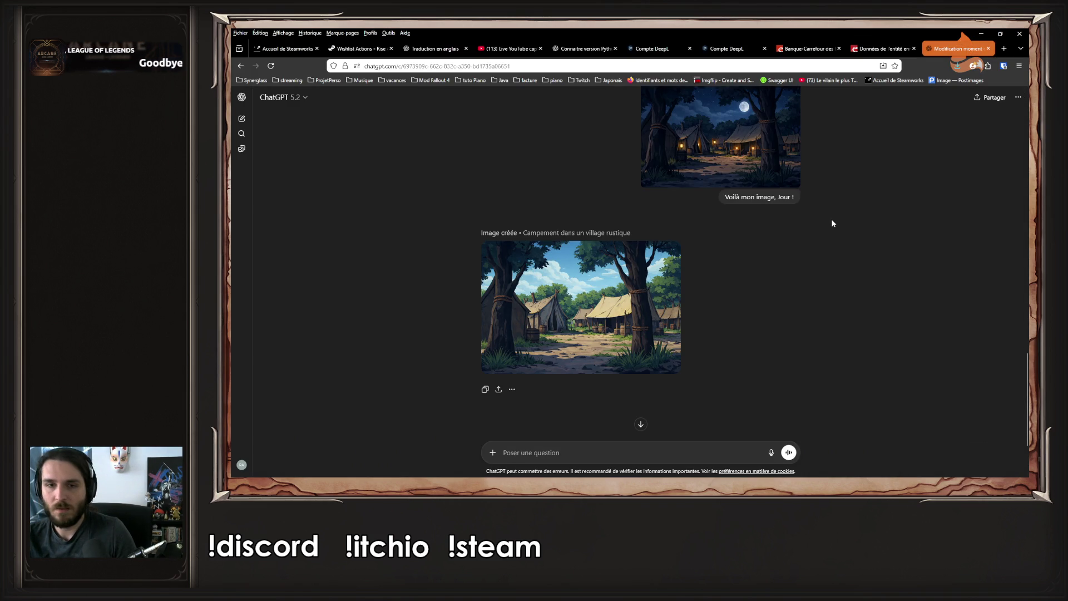
key("alt+Tab")
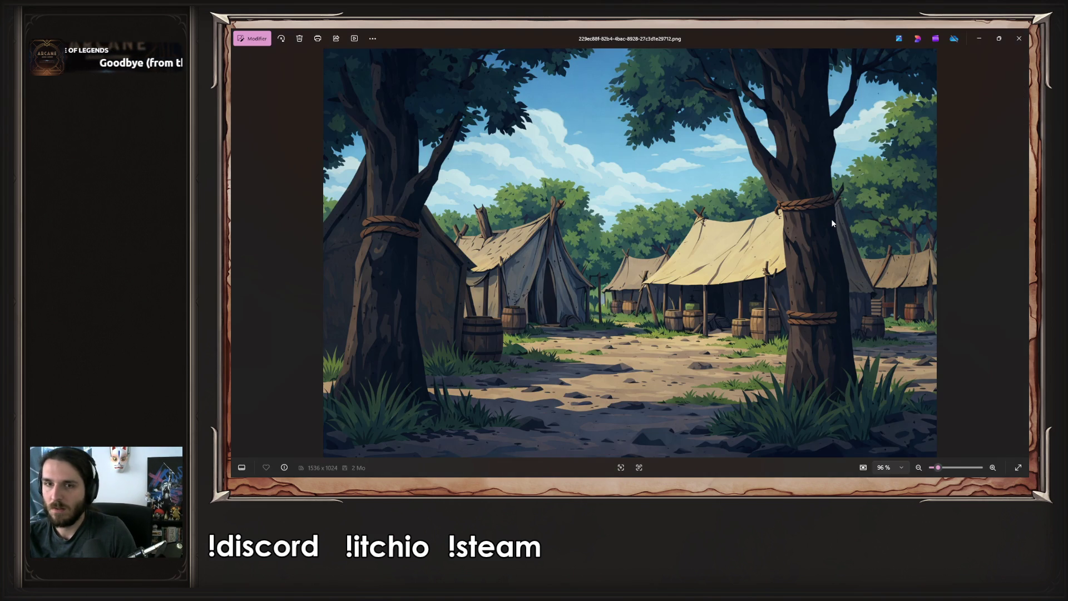
key("Right")
key("Right")
key("Right")
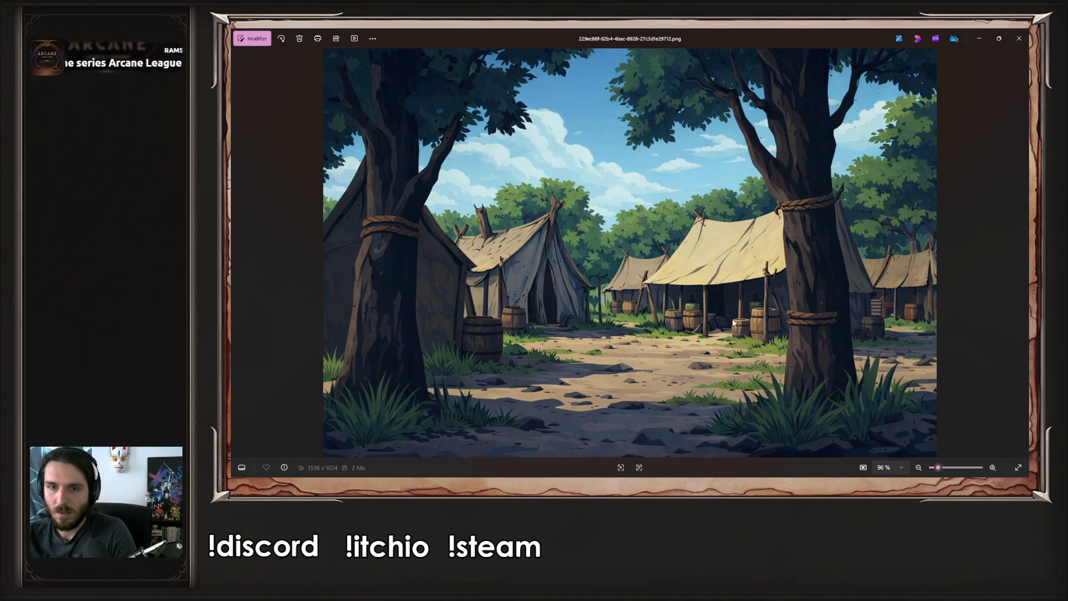
key("Right")
key("Left")
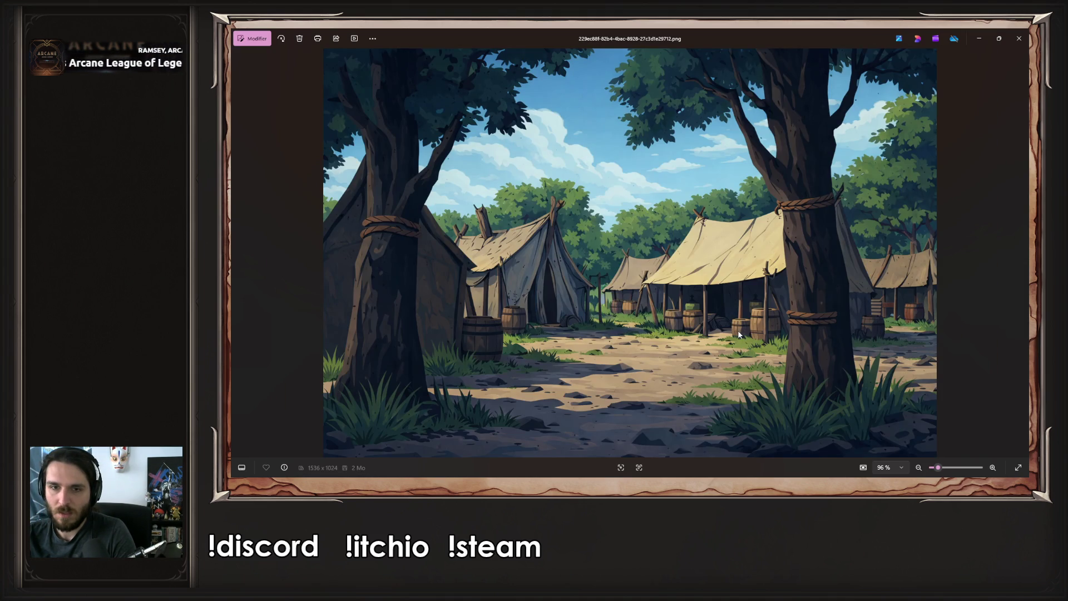
key("Right")
key("Right")
key("Right")
key("Left")
key("Right")
key("Left")
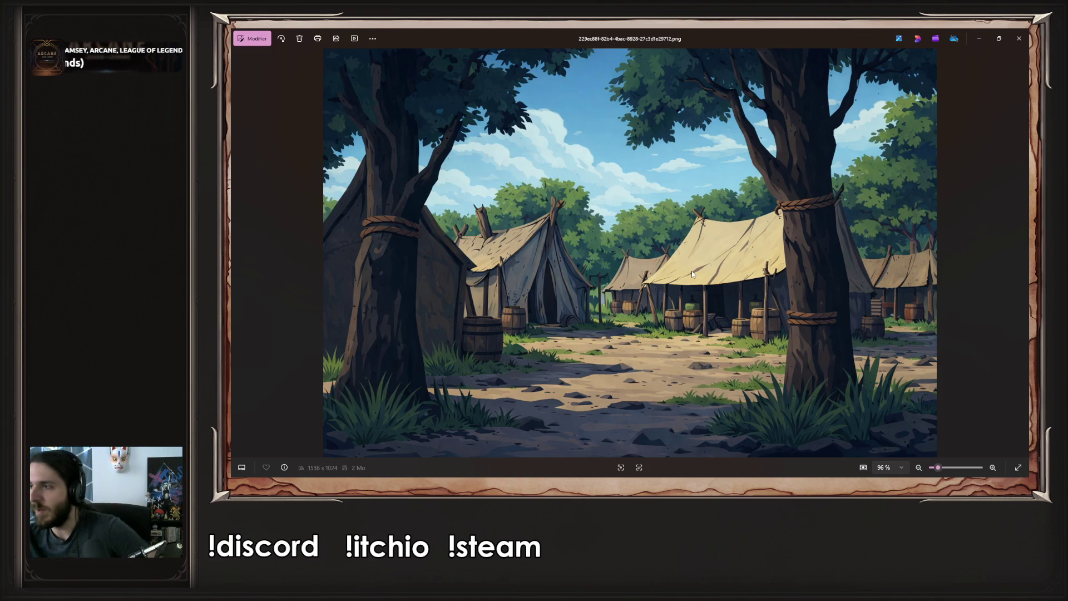
Recheck day versus night, close Photos, and attach the day camp image to the prompt
key("alt+Tab")
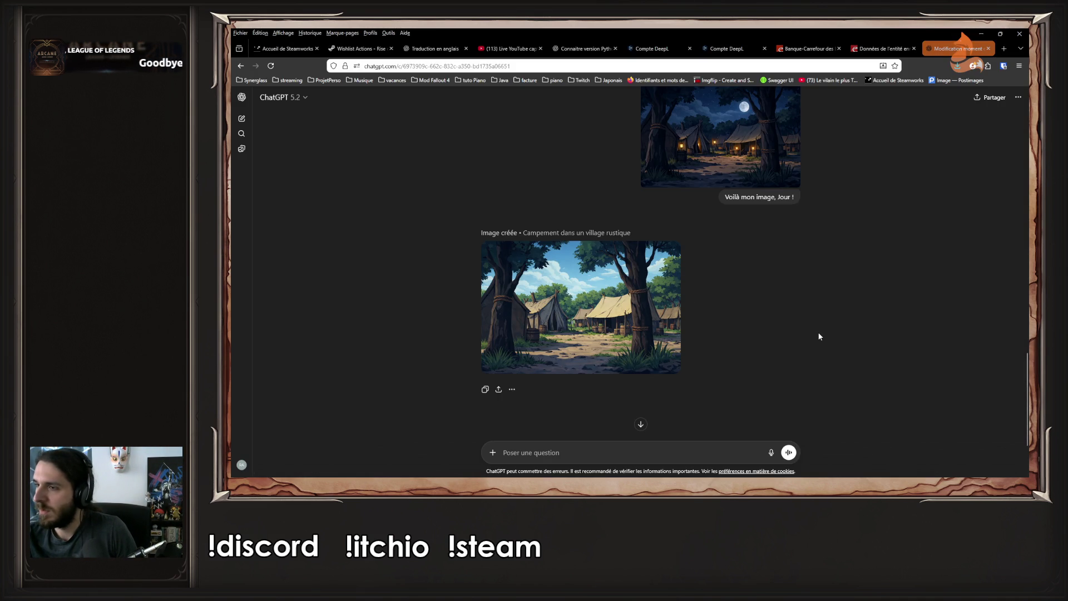
key("alt+Tab")
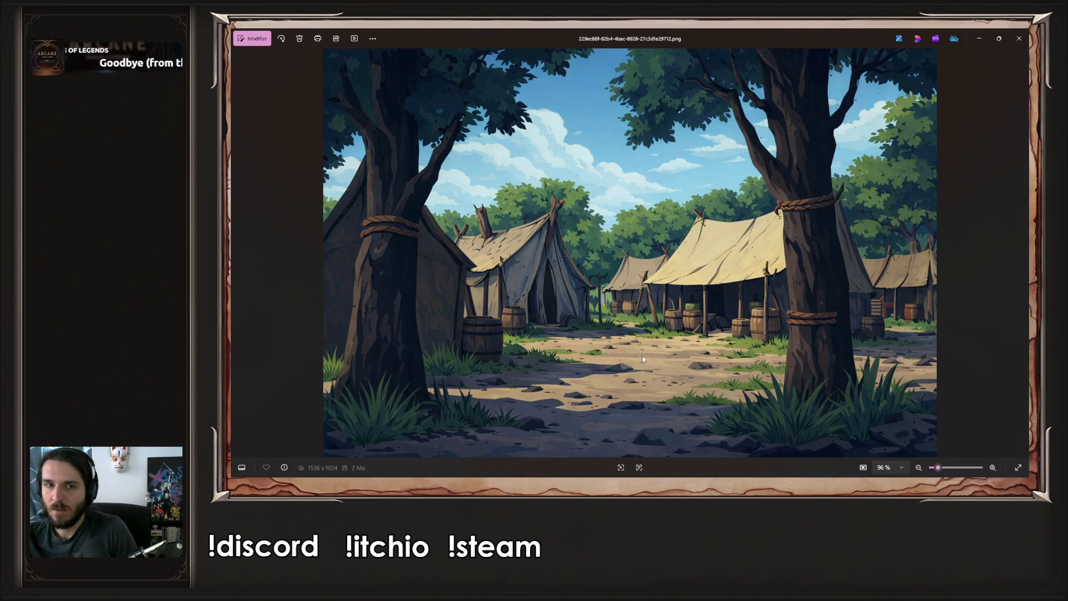
key("Right")
key("Left")
key("Right")
key("Left")
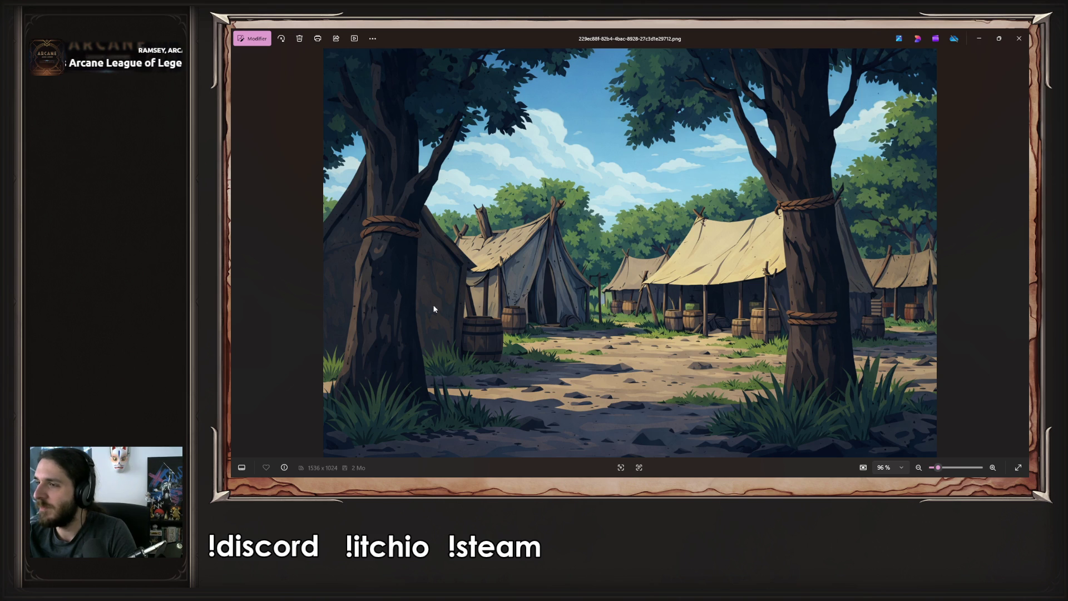
key("Right")
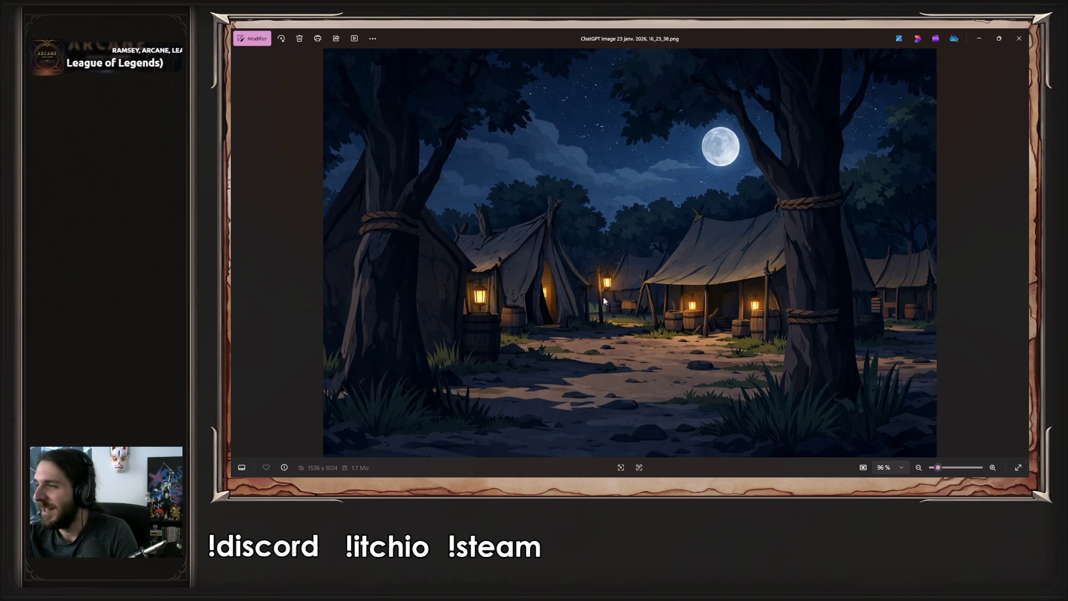
key("Left")
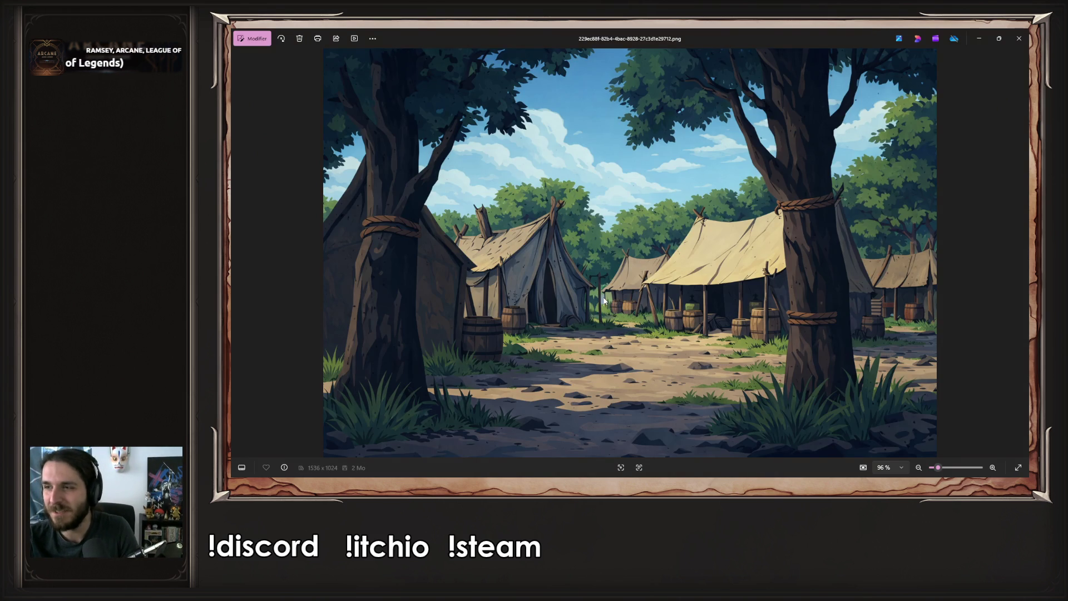
key("alt+F4")
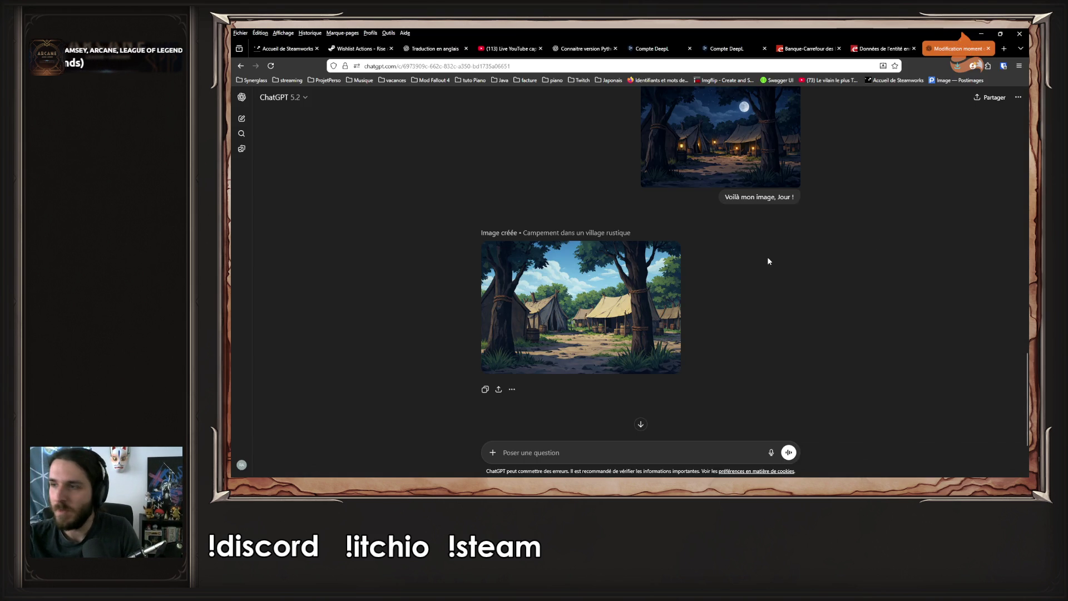
left_click_drag(1026, 250, 570, 309)
Reuse the earlier 'Voilà mon image, Jour !' text and send it with the day image
left_click_drag(726, 198, 798, 201)
key("ctrl+c")
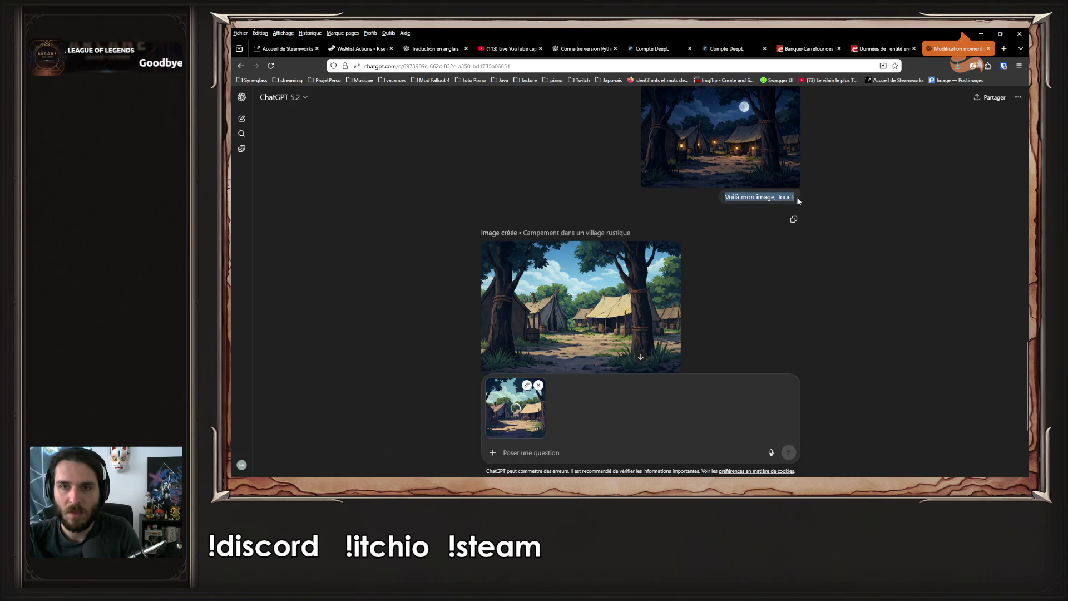
left_click(648, 424)
key("ctrl+v")
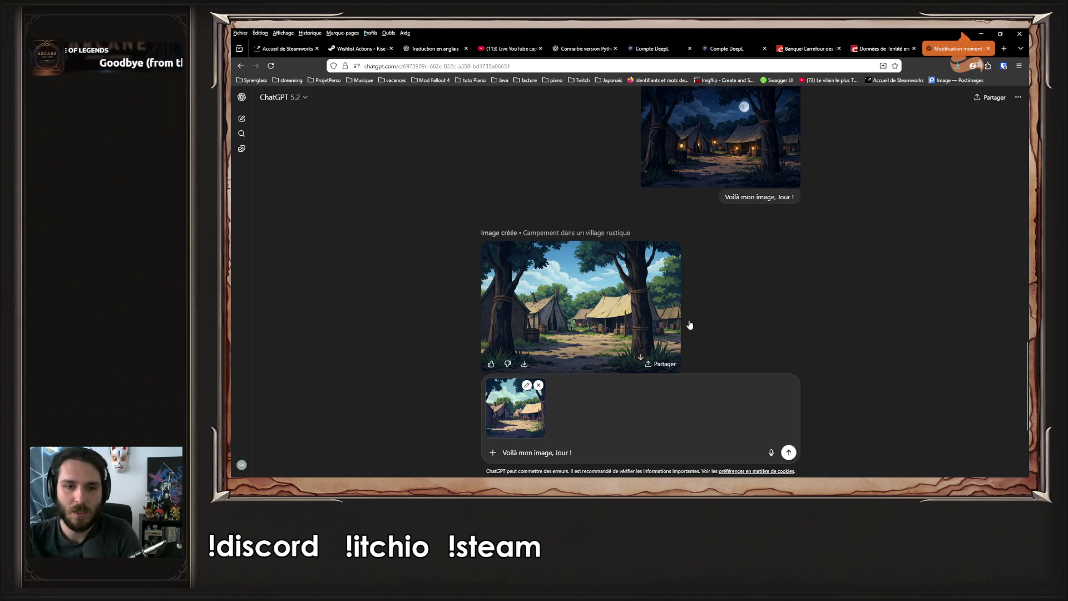
key("Return")
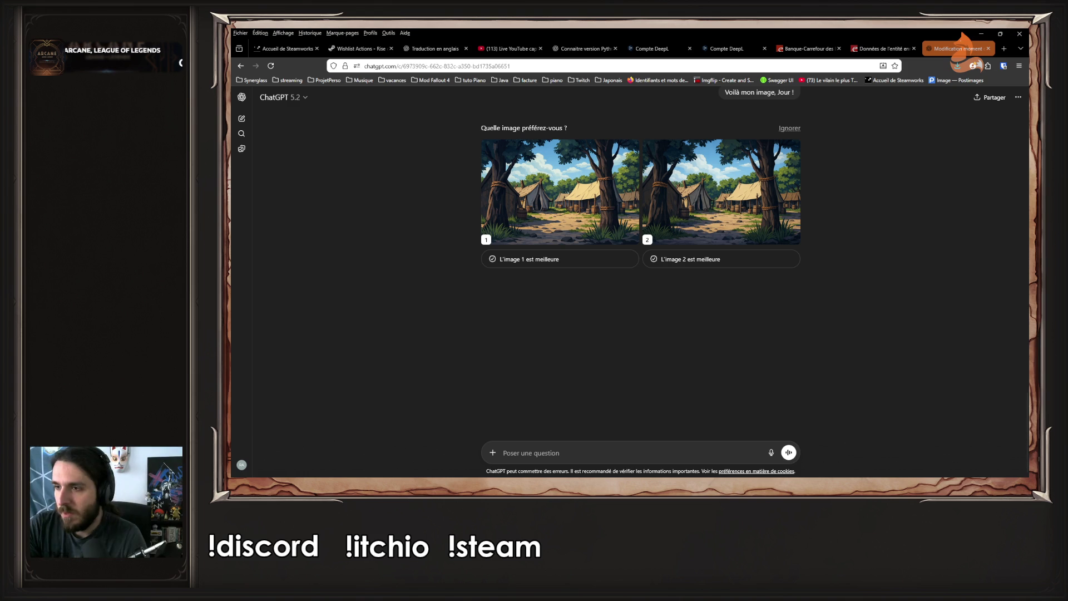
Inspect both proposed camp variants at full size
left_click(520, 175)
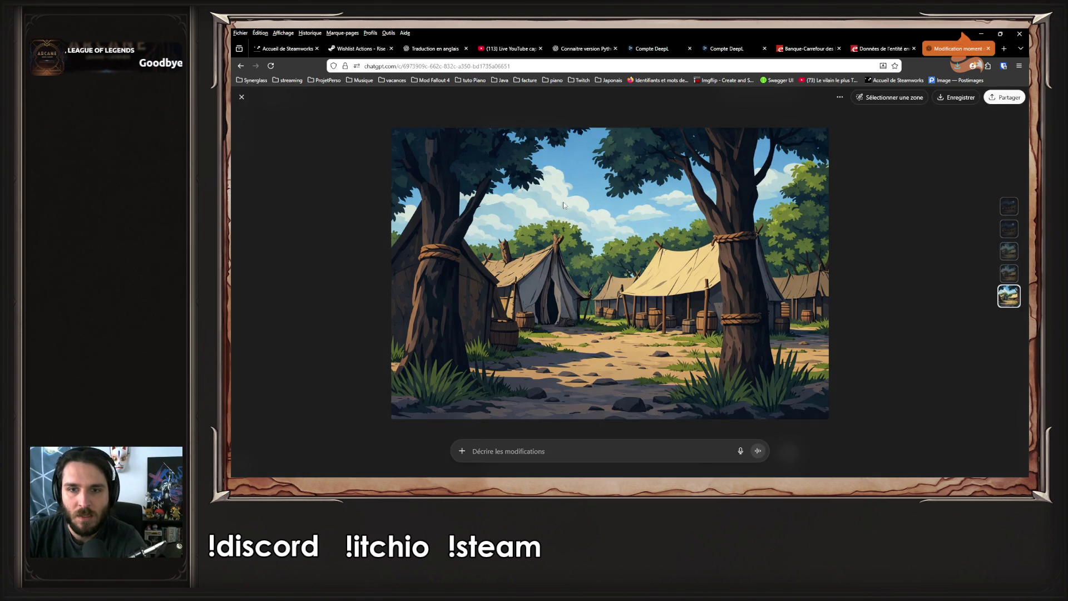
left_click(854, 201)
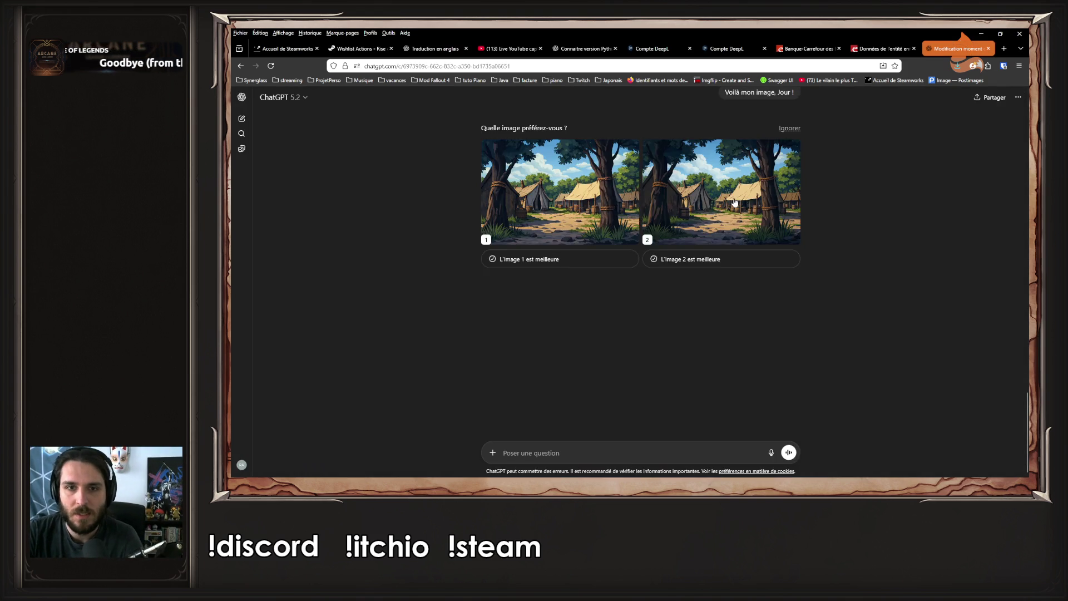
left_click(766, 228)
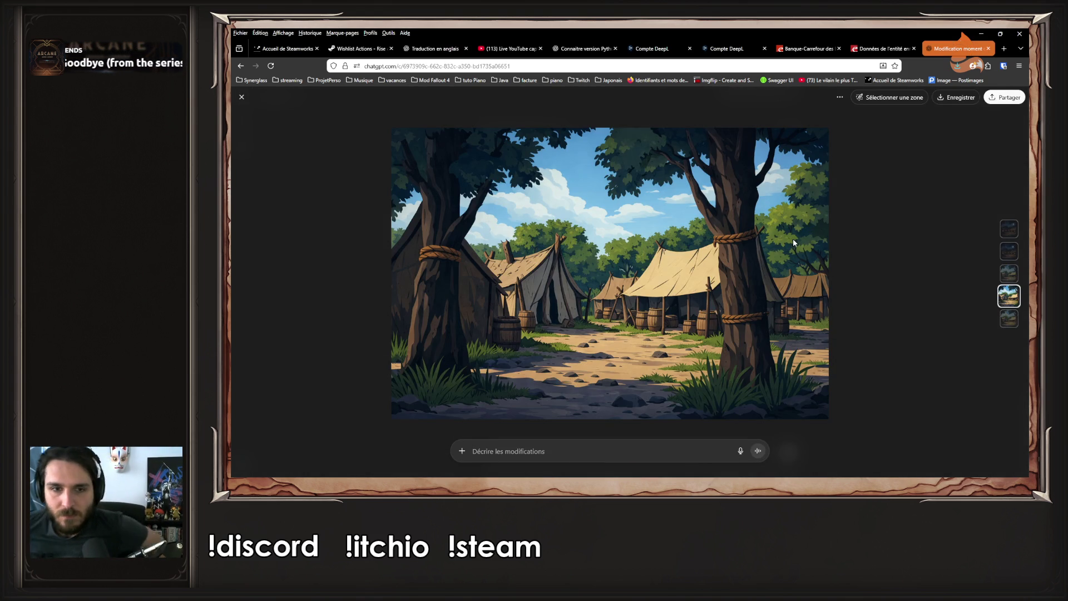
left_click(1009, 318)
left_click(1011, 280)
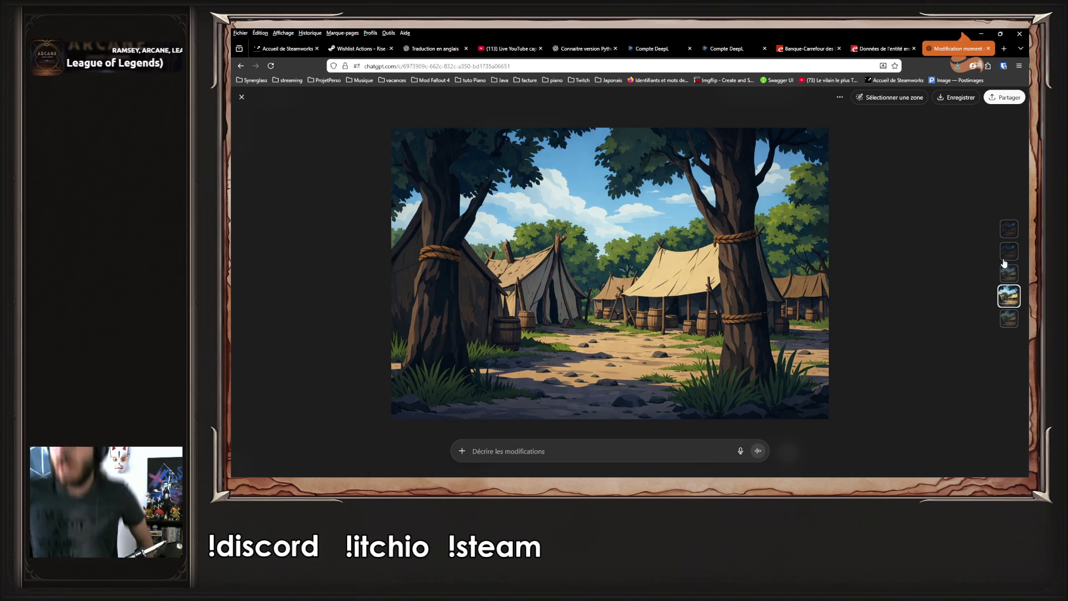
key("Escape")
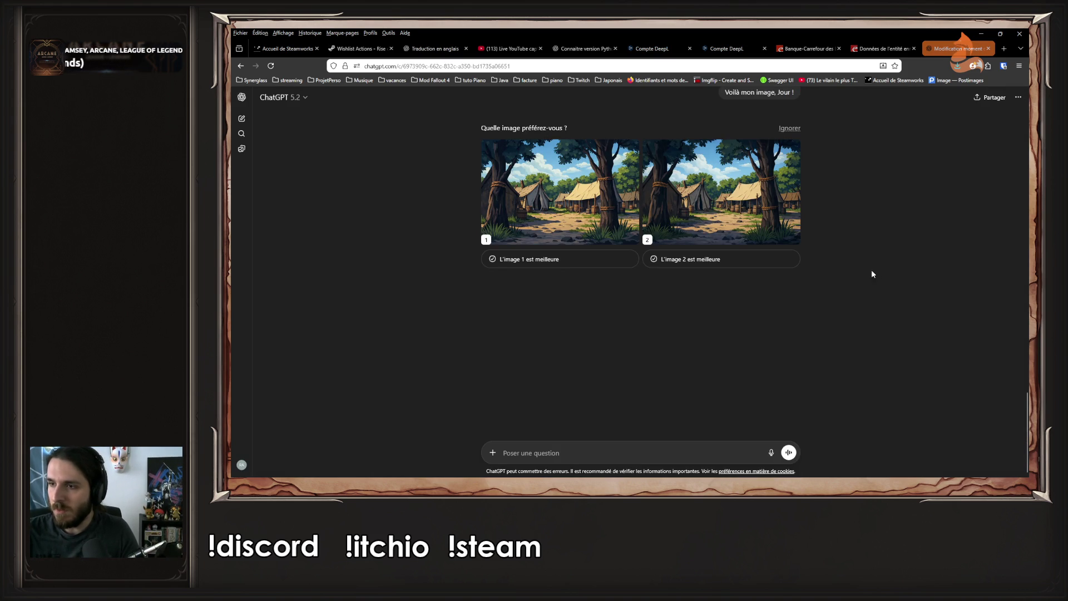
Download both day image versions as PNG files
left_click(585, 197)
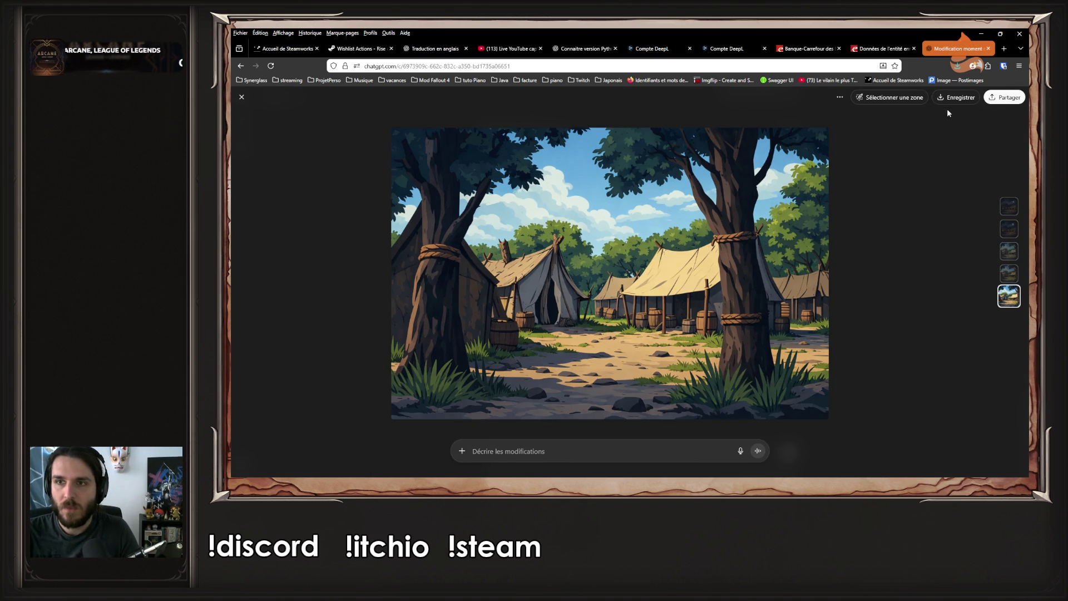
left_click(954, 98)
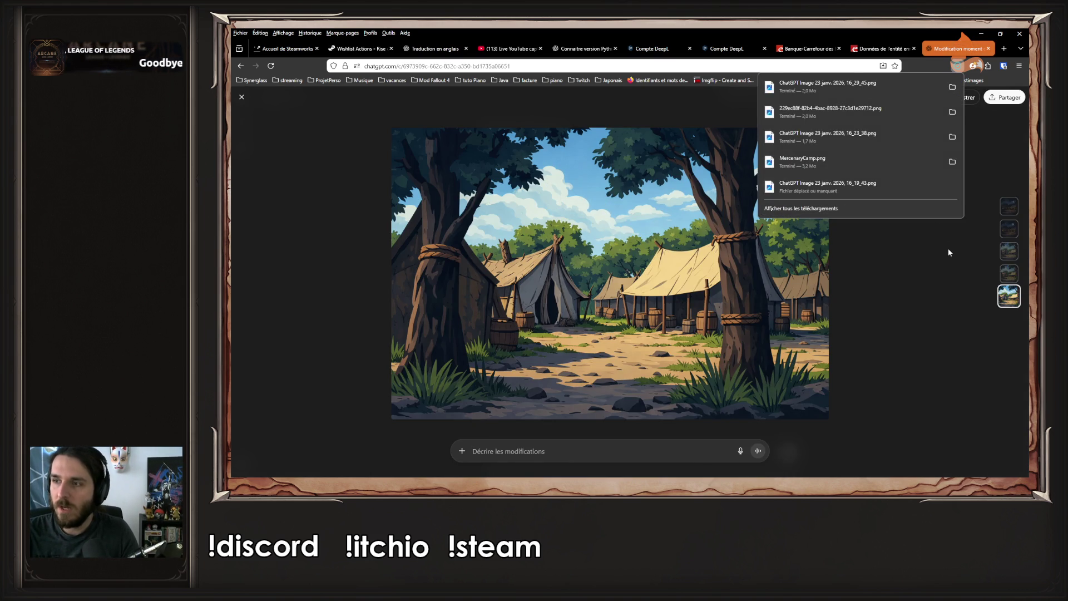
key("Escape")
key("Escape")
left_click(763, 200)
left_click(955, 98)
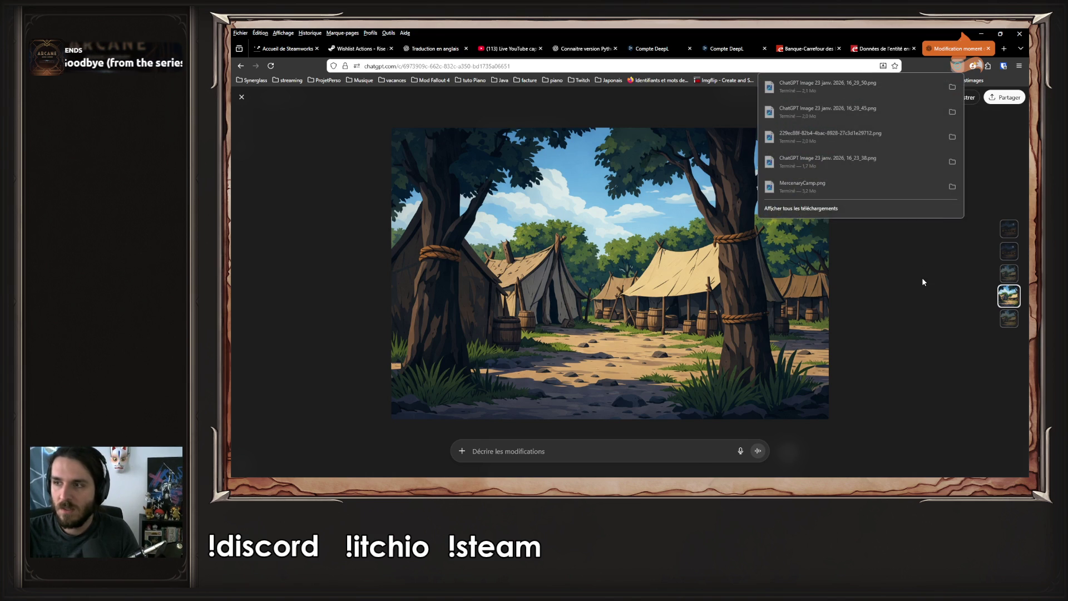
key("Escape")
key("Escape")
Open the Downloads folder and move its window to the other screen
key("super+e")
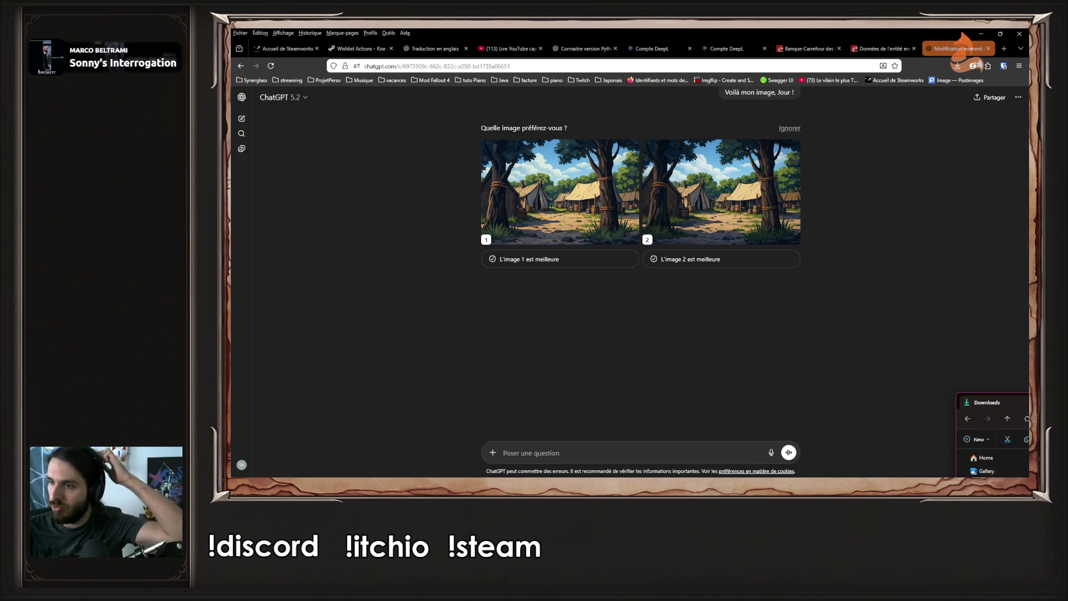
key("super+shift+Right")
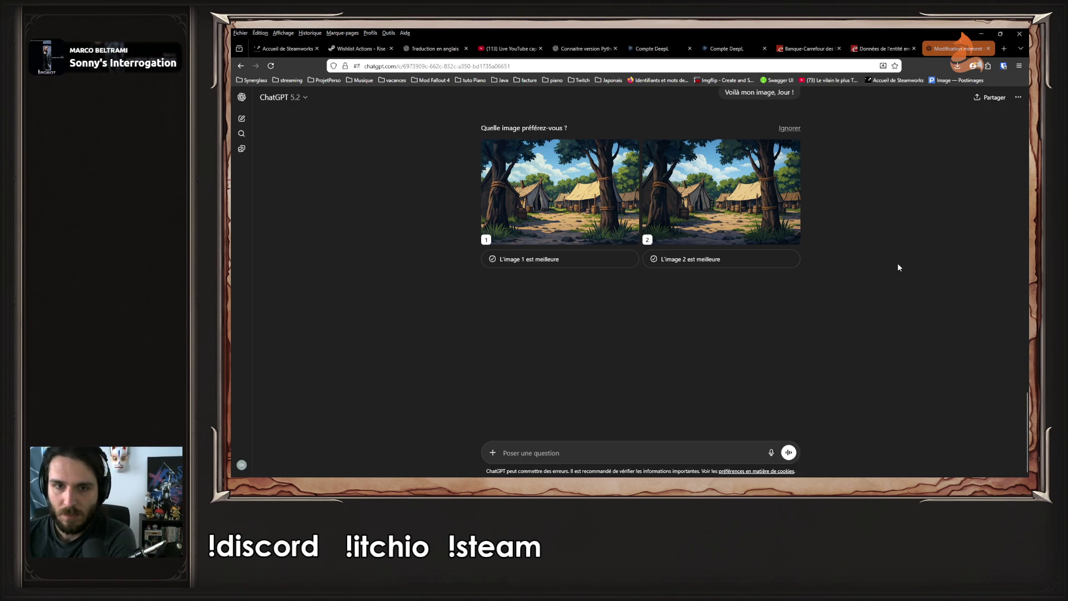
scroll(898, 267, "up", 2)
Copy the earlier 'Voilà mon image, Jour !' message into a new prompt
scroll(898, 267, "down", 2)
scroll(898, 267, "up", 5)
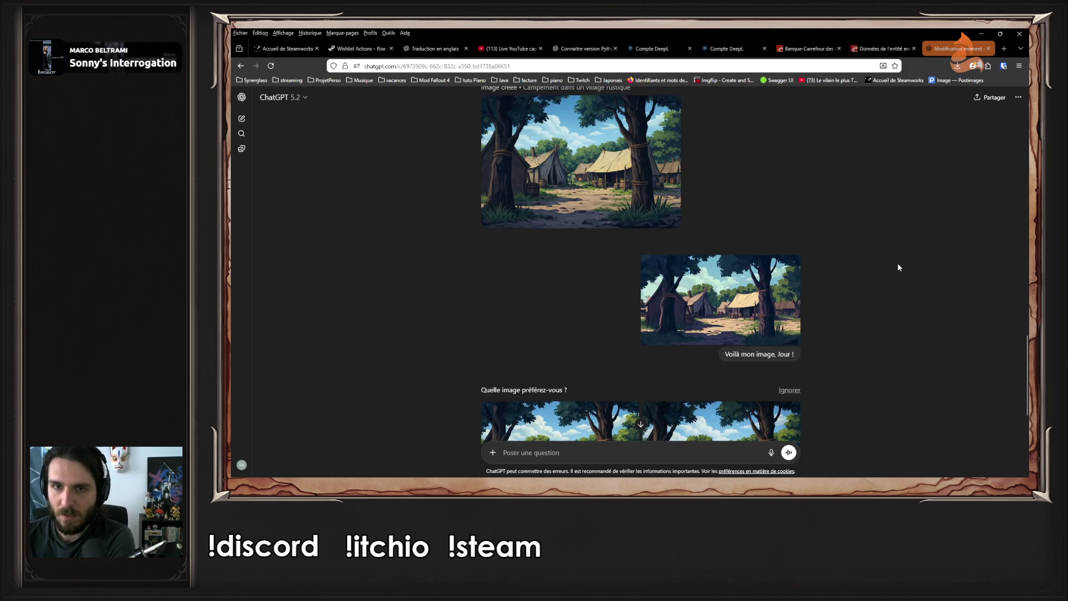
scroll(896, 269, "up", 4)
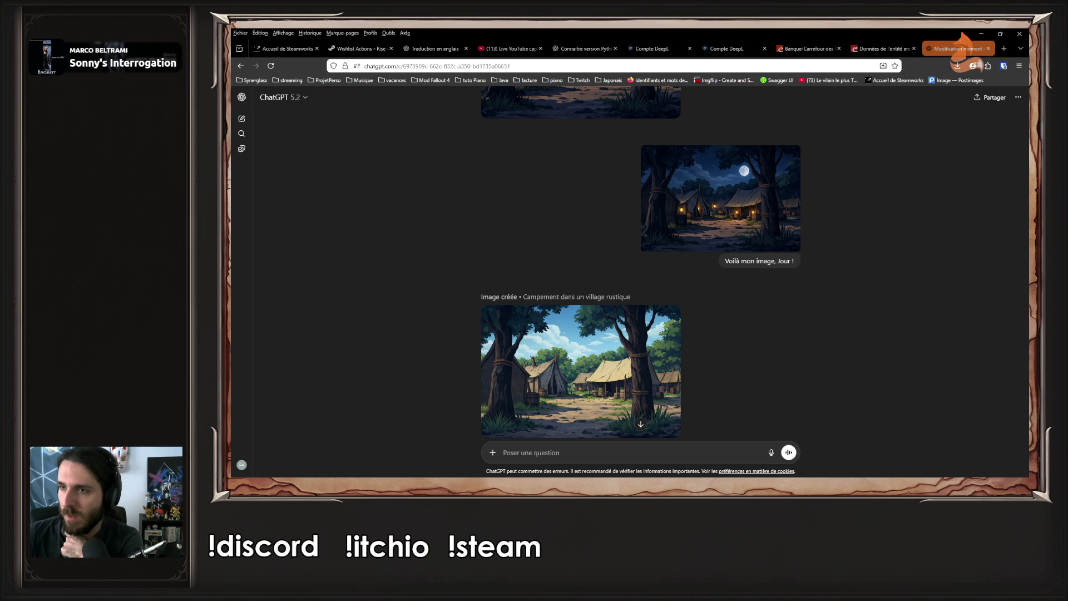
scroll(763, 279, "down", 3)
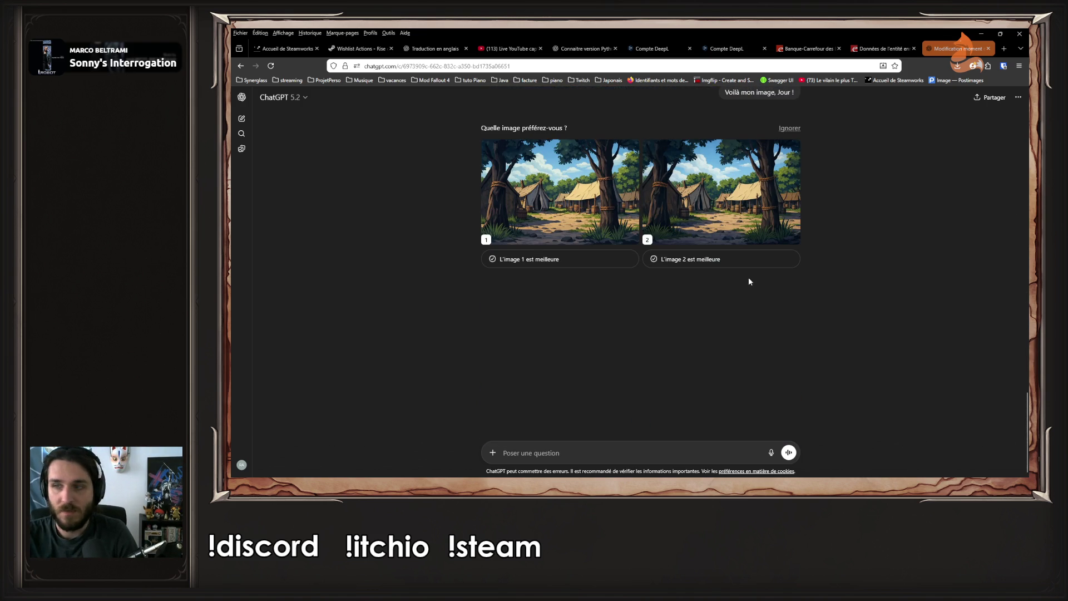
scroll(741, 294, "up", 3)
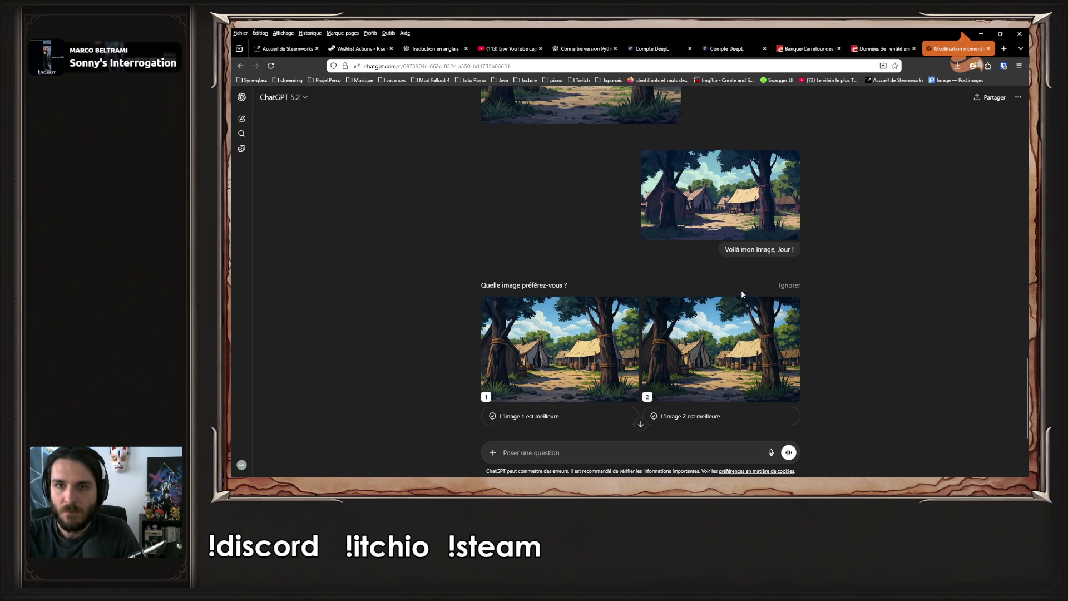
left_click_drag(724, 250, 802, 254)
key("ctrl+c")
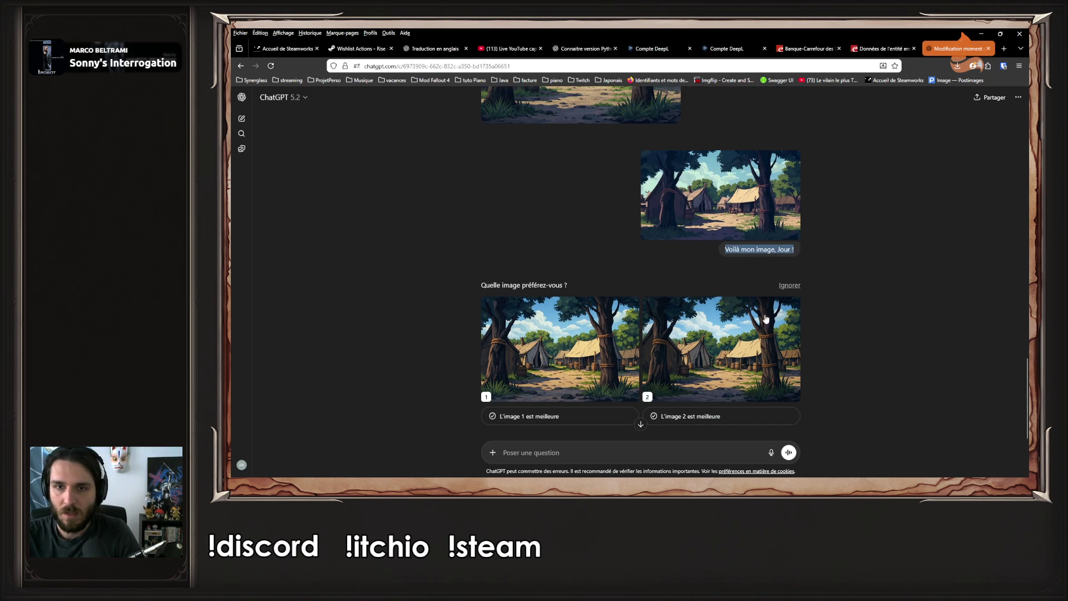
left_click(677, 449)
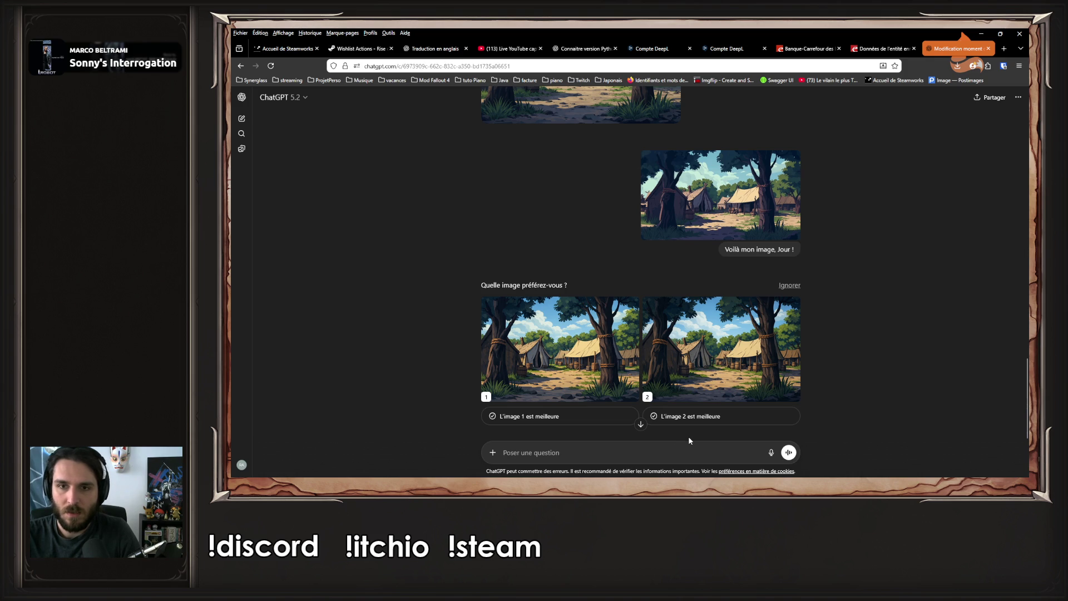
key("ctrl+v")
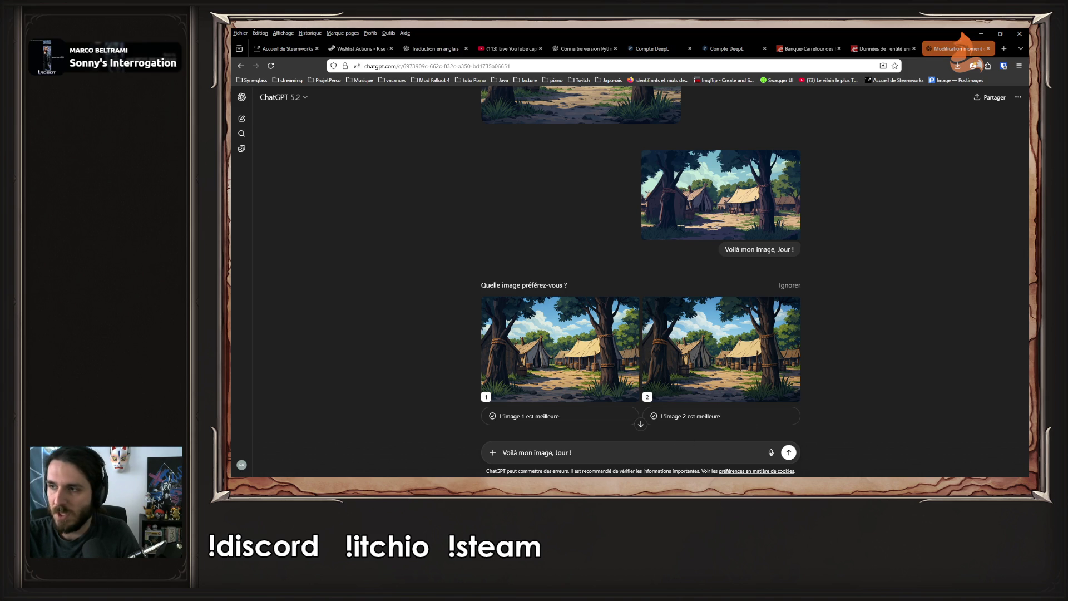
Attach a camp image, change 'Jour !' to 'Lever de soleil!', and send
mouse_move(1067, 356)
left_mouse_down()
mouse_move(668, 356)
mouse_move(616, 428)
left_mouse_up()
double_click(567, 454)
type("Lever de soleil!")
key("Return")
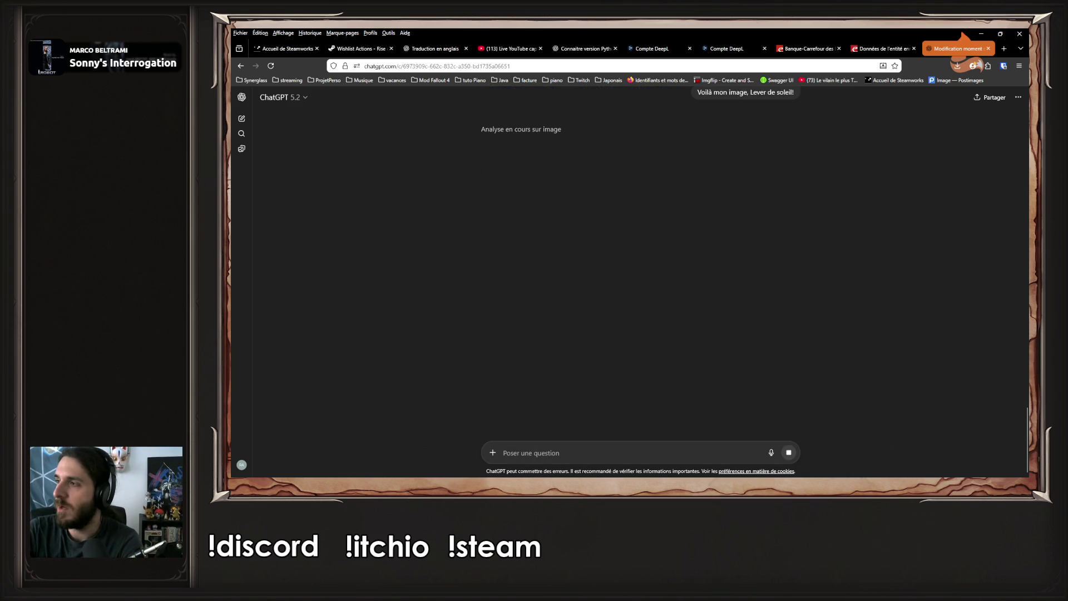
Scroll the chat while 'Campement médiéval sous le soleil levant' renders in warm morning light
scroll(931, 167, "up", 5)
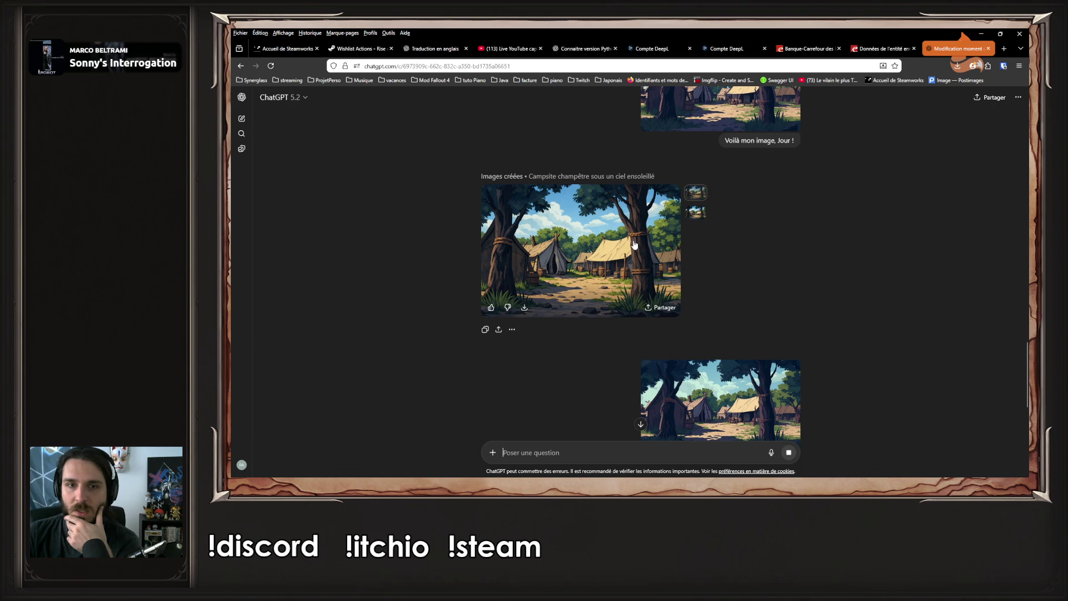
scroll(658, 230, "up", 4)
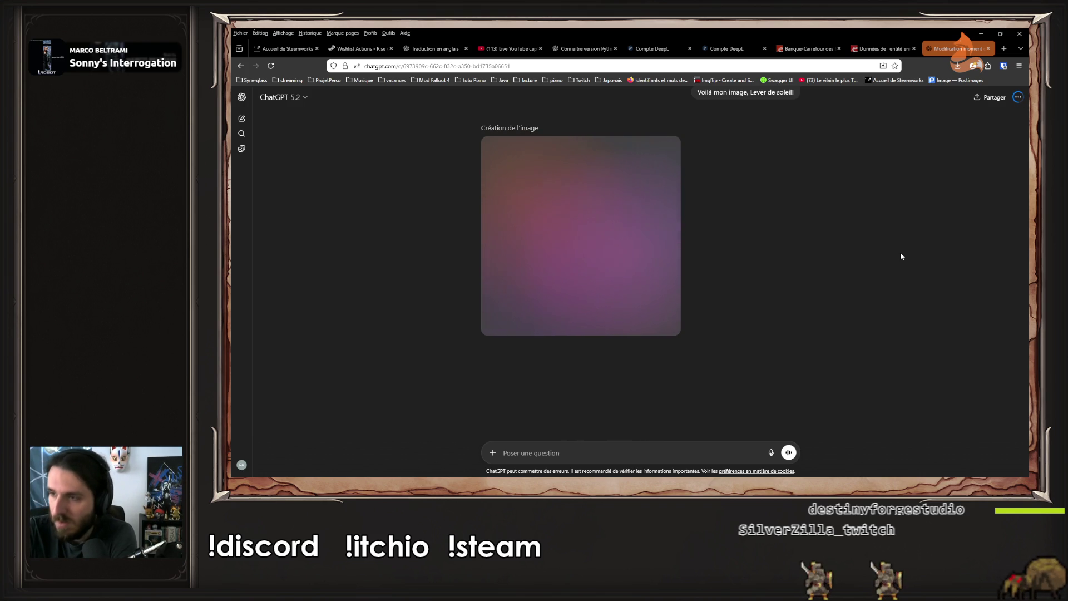
scroll(683, 229, "up", 2)
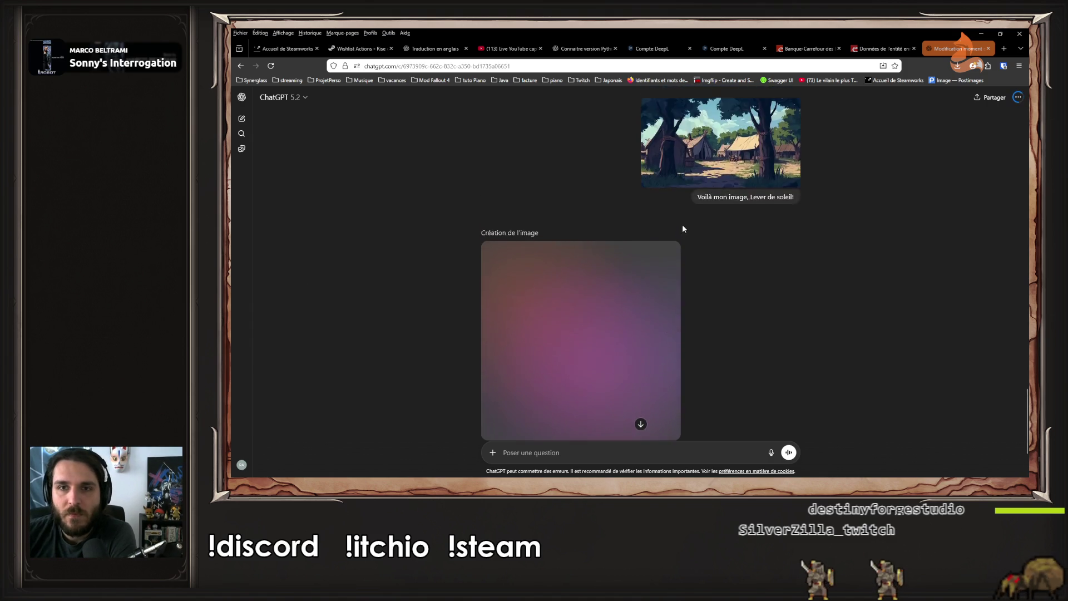
scroll(682, 225, "up", 3)
scroll(673, 222, "up", 2)
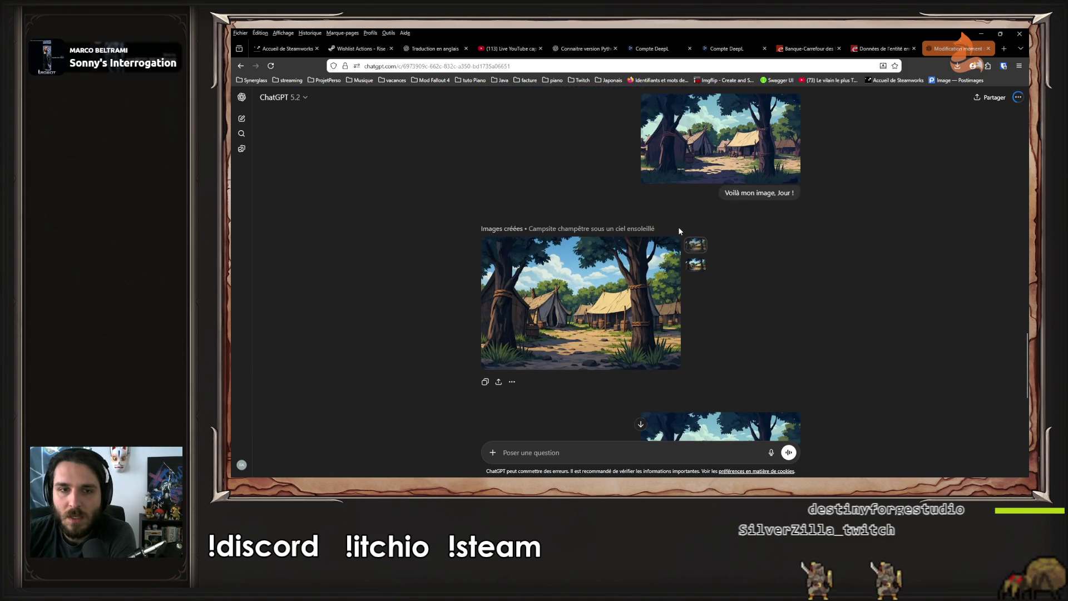
scroll(679, 229, "up", 3)
scroll(682, 231, "up", 3)
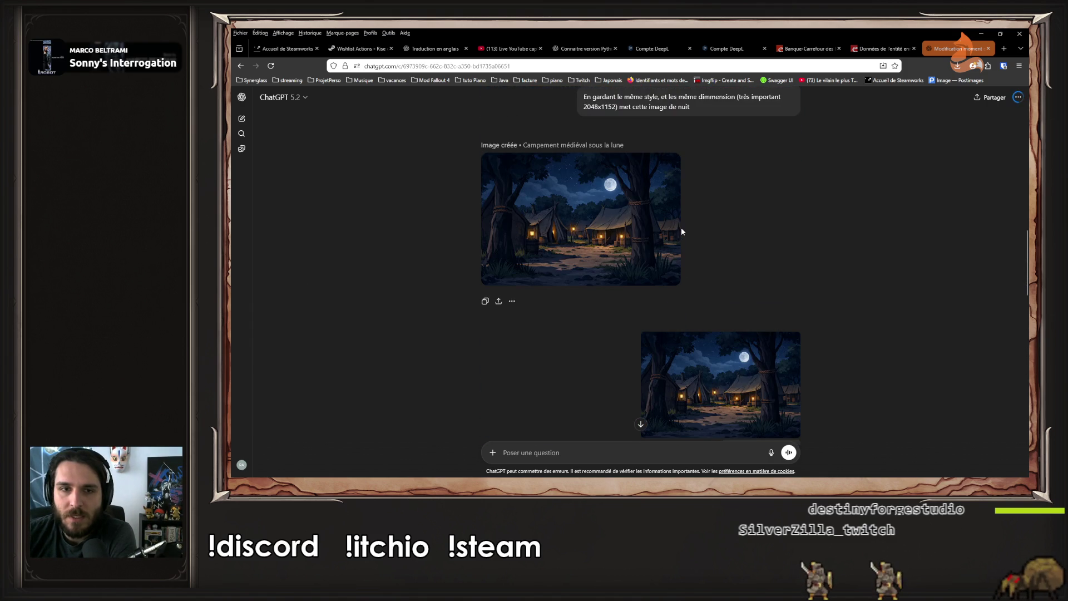
scroll(682, 231, "up", 10)
scroll(681, 233, "down", 10)
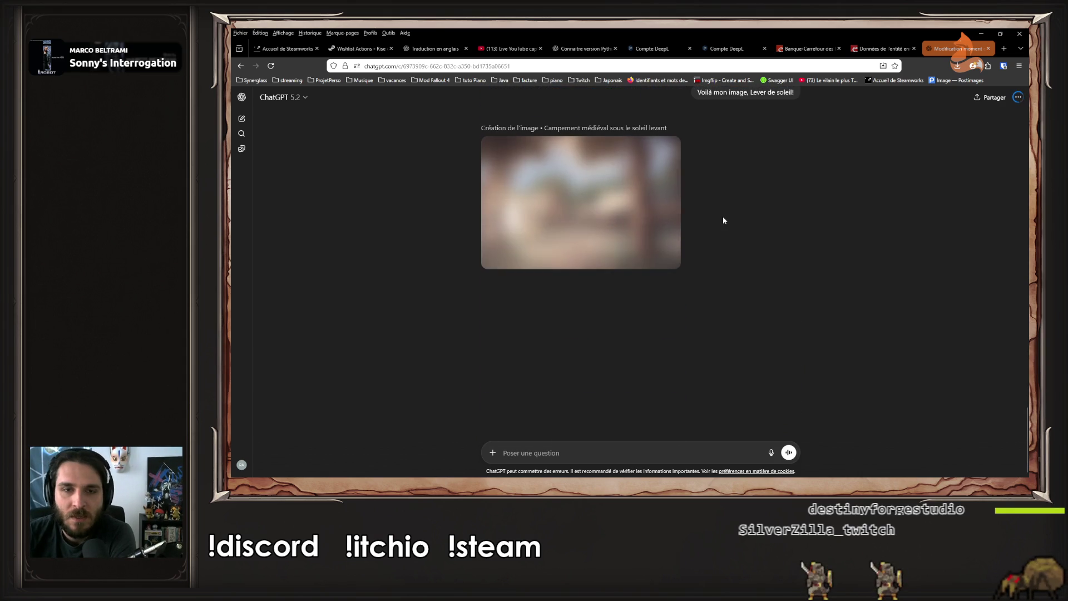
scroll(723, 220, "up", 4)
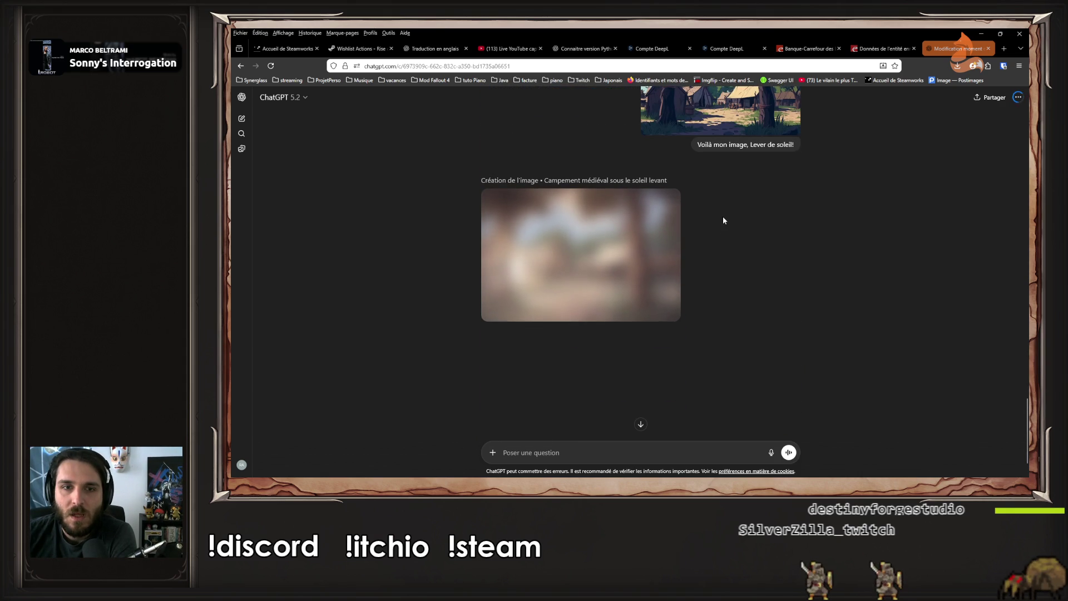
scroll(731, 216, "down", 2)
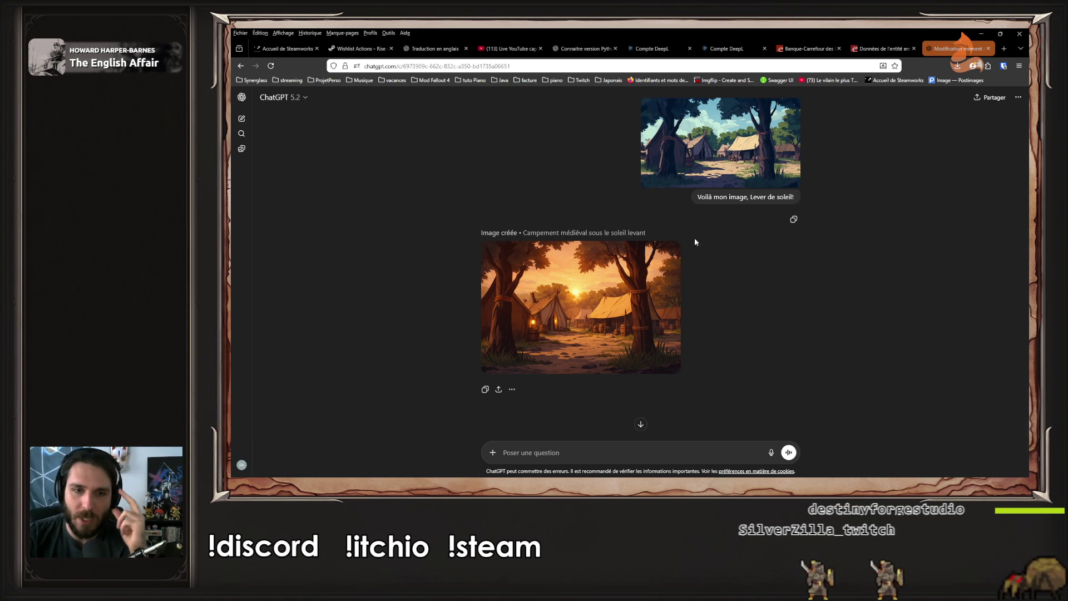
Save the full-size sunrise image as a 1536 x 1024 PNG with Enregistrer
left_click(663, 275)
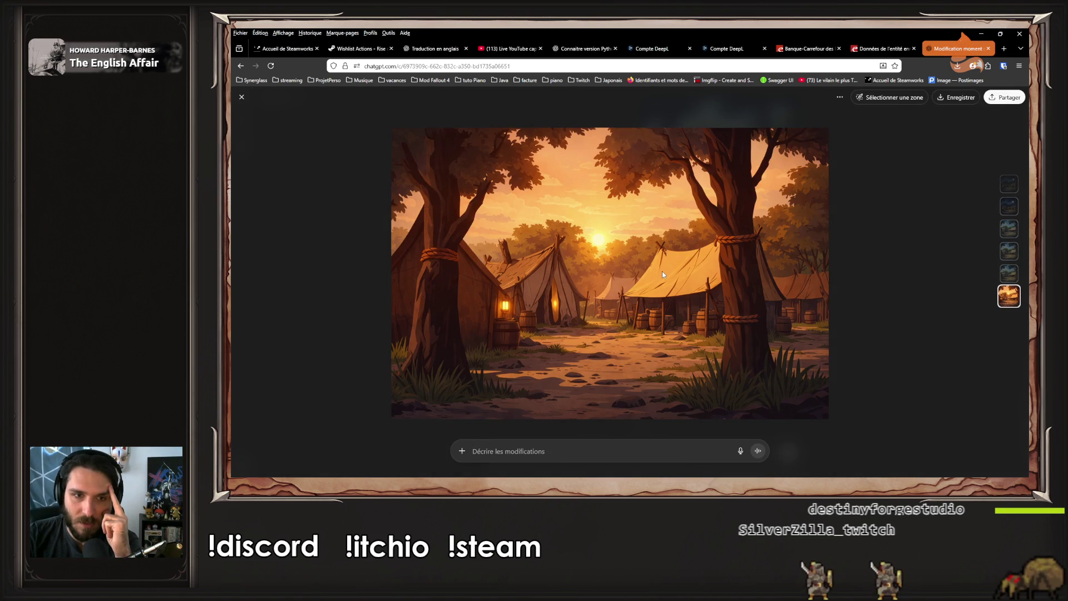
left_click(956, 98)
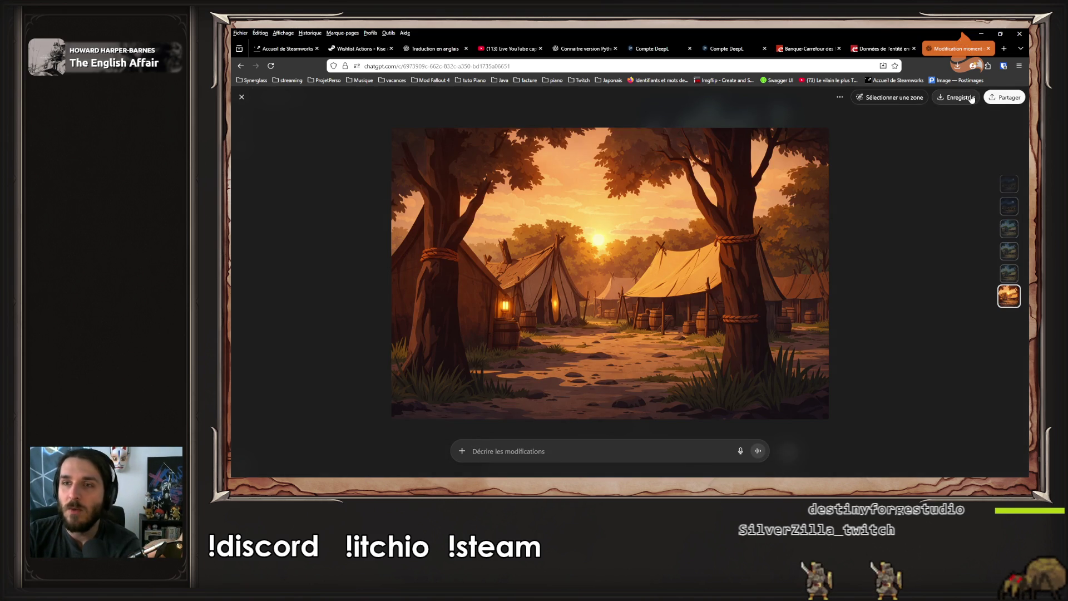
left_click(901, 293)
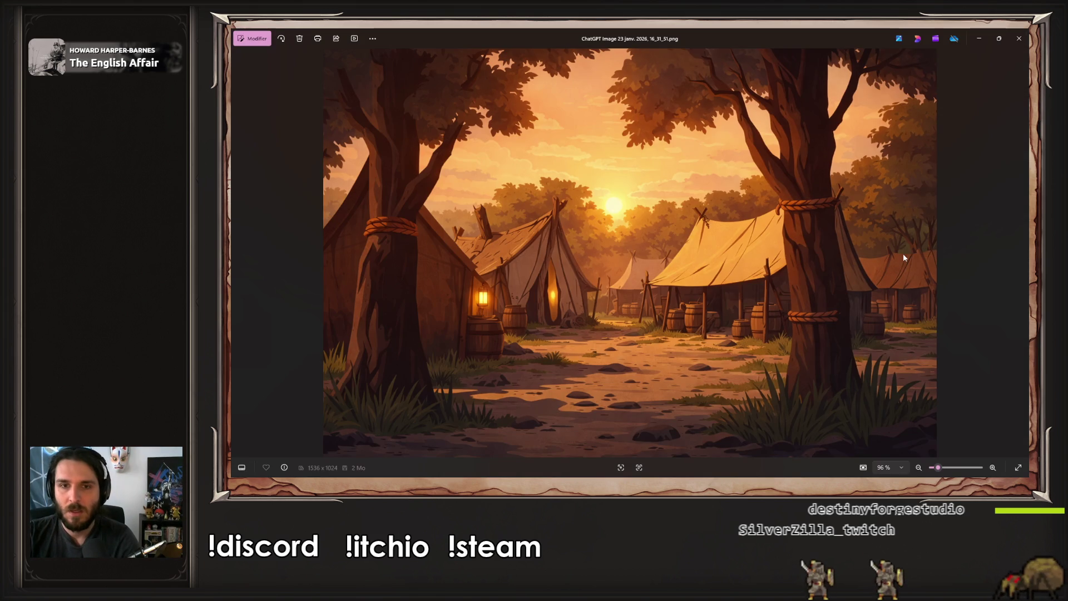
Flip between the saved sunrise, daytime and night camp images in Photos, then close it
key("Right")
key("Left")
key("Right")
key("Left")
key("Right")
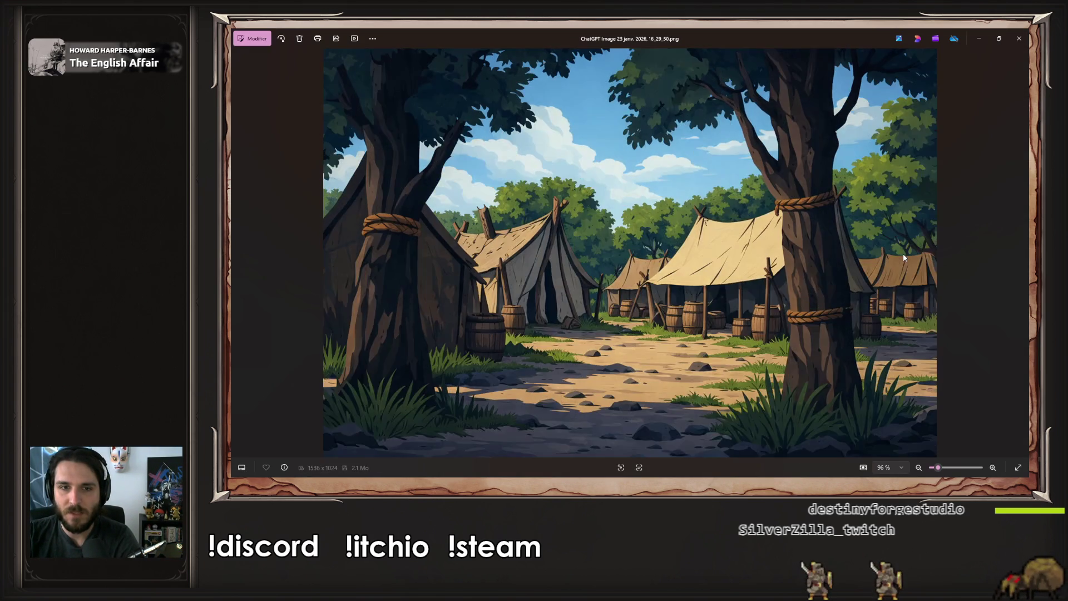
key("Left")
key("Right")
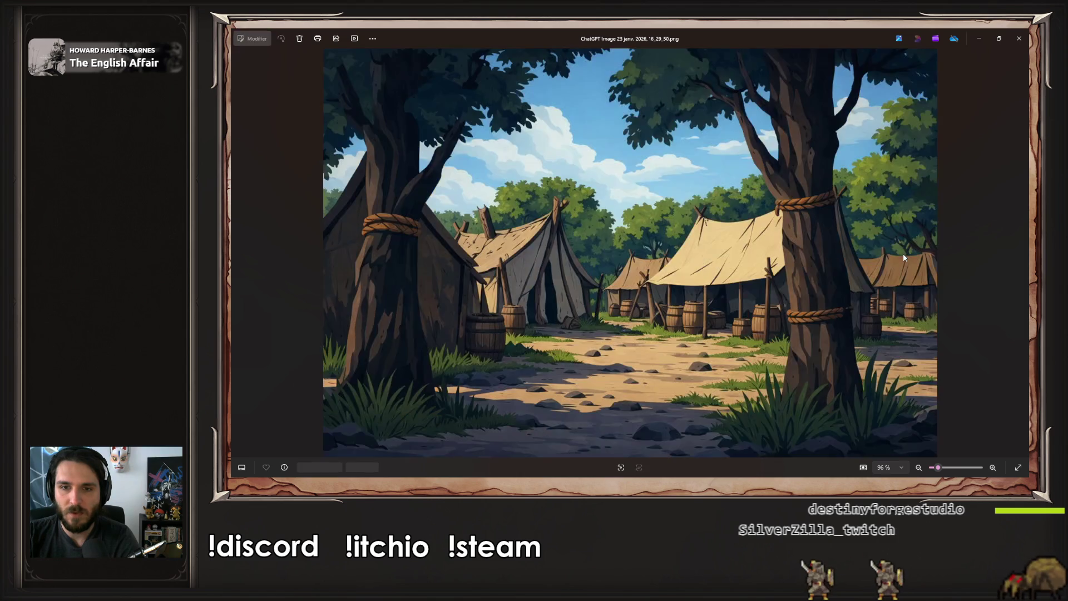
key("Right")
key("Left")
key("Right")
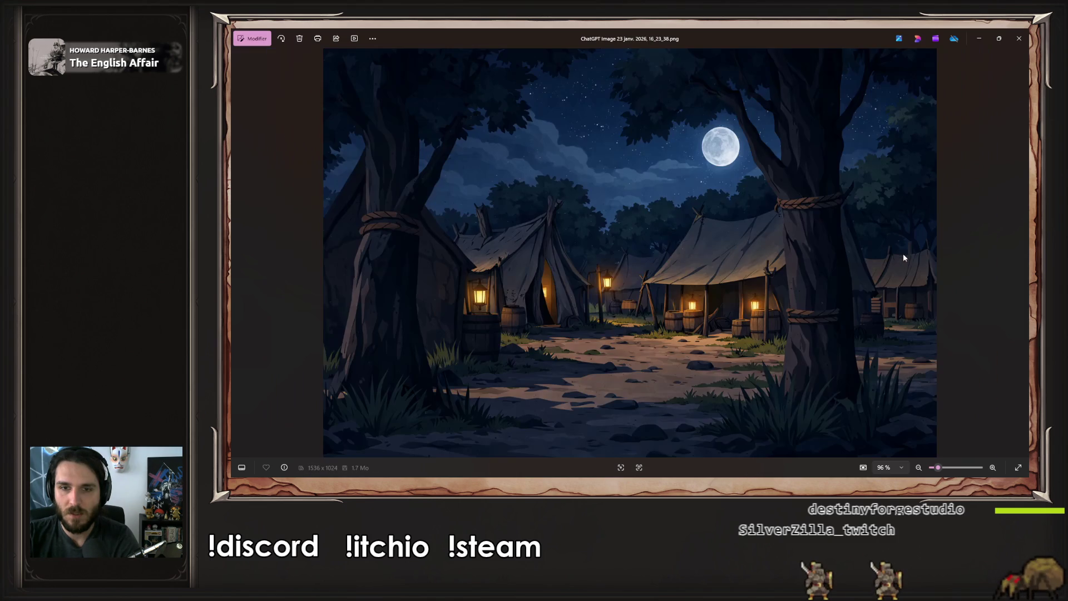
left_click(1019, 38)
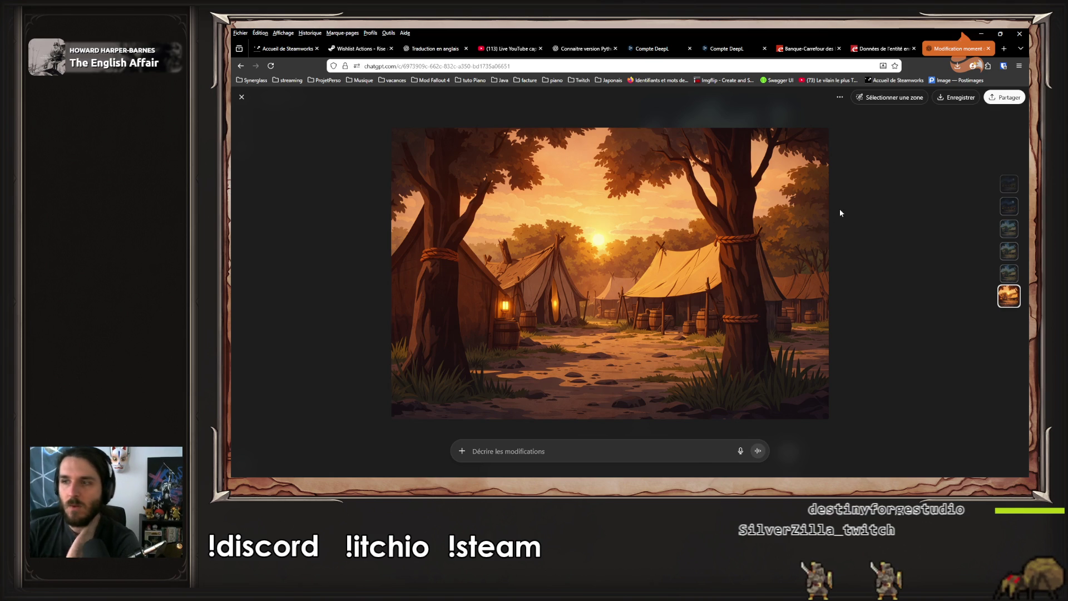
scroll(839, 208, "up", 1)
key("Escape")
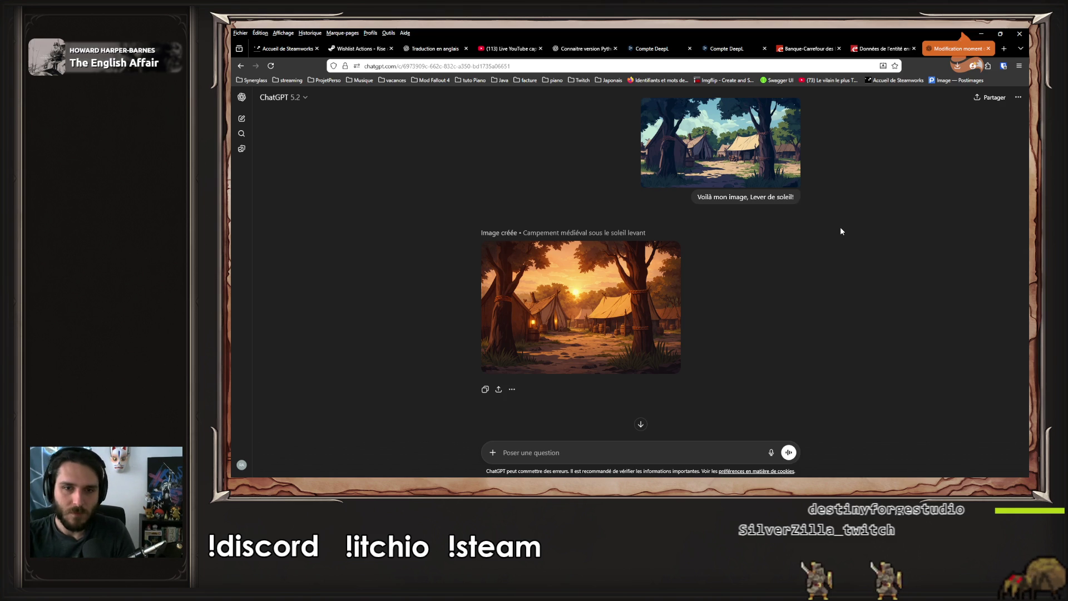
scroll(586, 285, "up", 4)
scroll(593, 285, "down", 5)
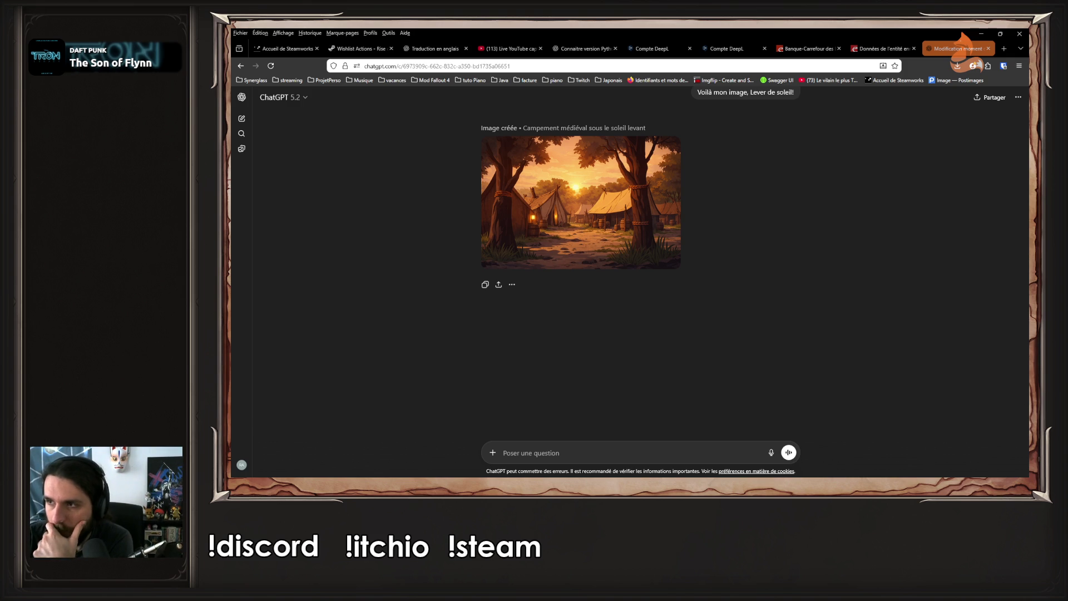
Attach the daytime camp image and send the request 'Voilà mon image, Jour, hiver !'
mouse_move(1067, 301)
left_mouse_down()
mouse_move(726, 301)
mouse_move(706, 318)
left_mouse_up()
scroll(668, 278, "up", 3)
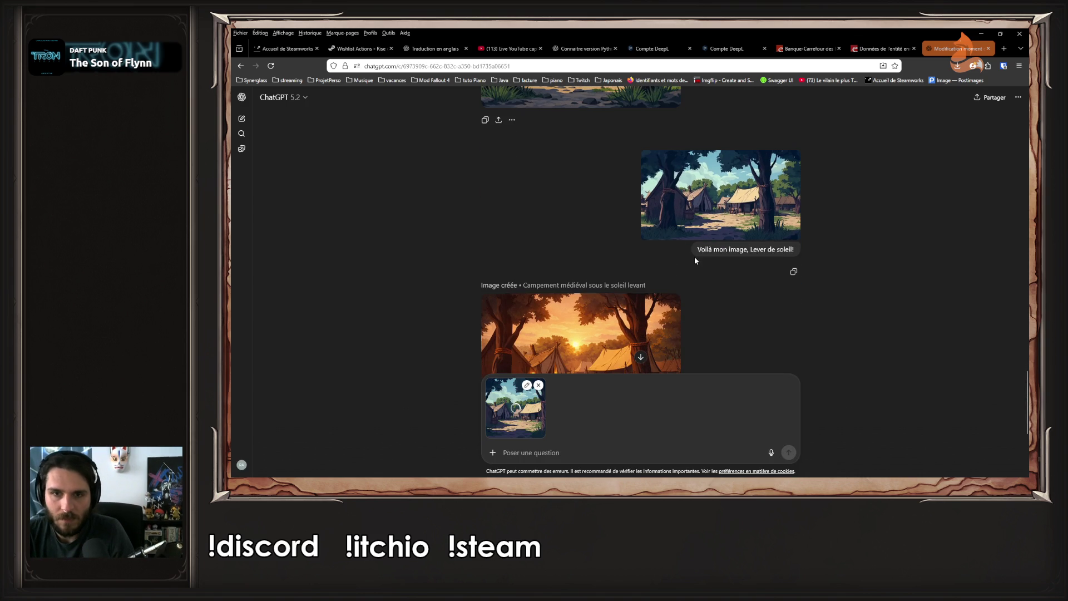
scroll(722, 191, "up", 5)
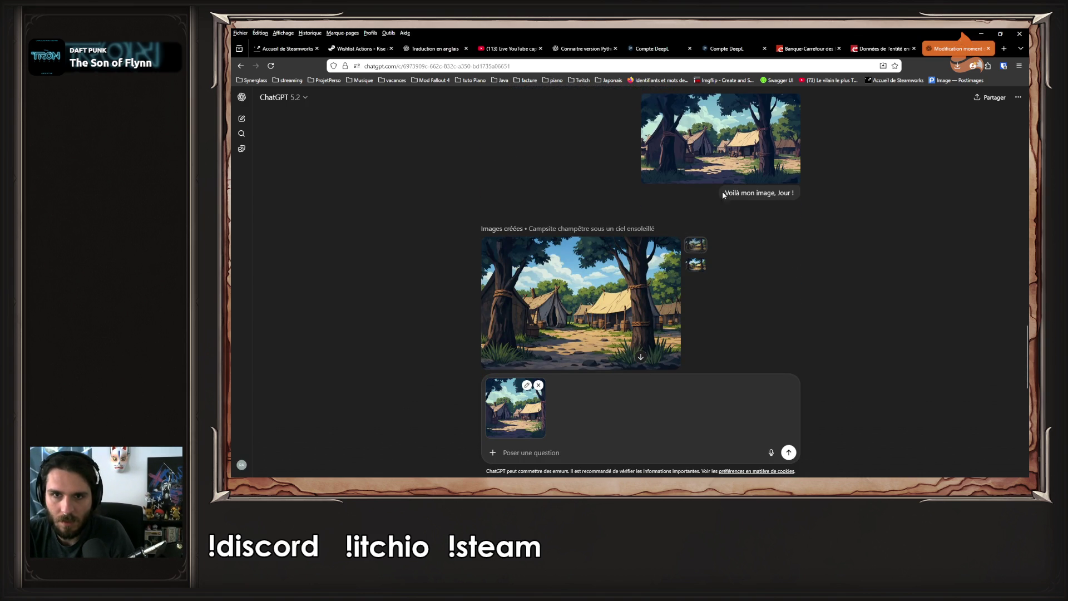
left_click_drag(732, 193, 794, 194)
left_click(589, 453)
type("Voilà mon image, Jour !")
key("Left")
key("Left")
type(", hiver")
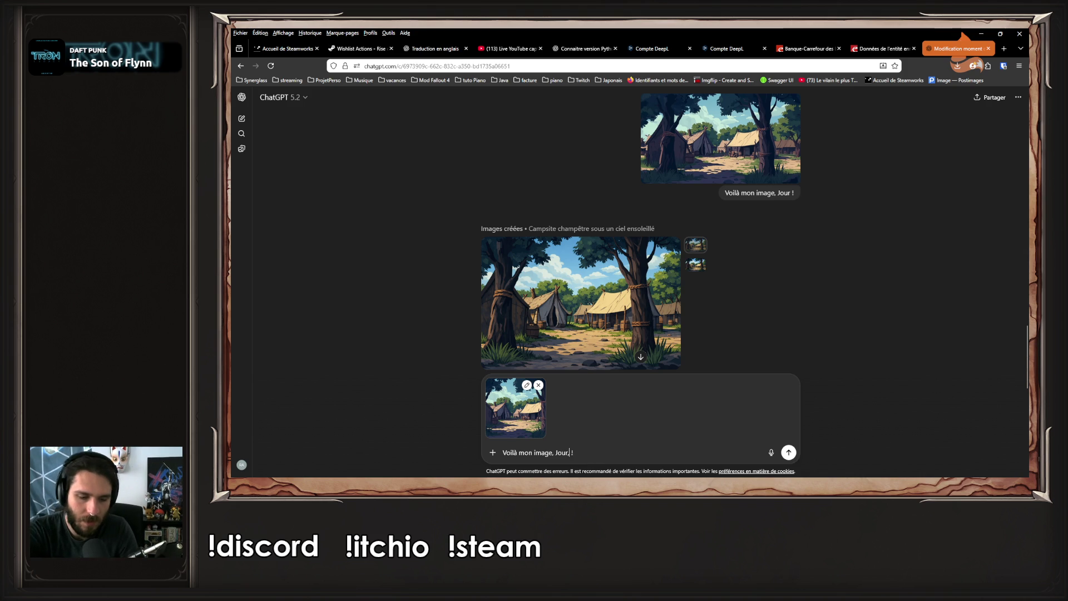
key("Return")
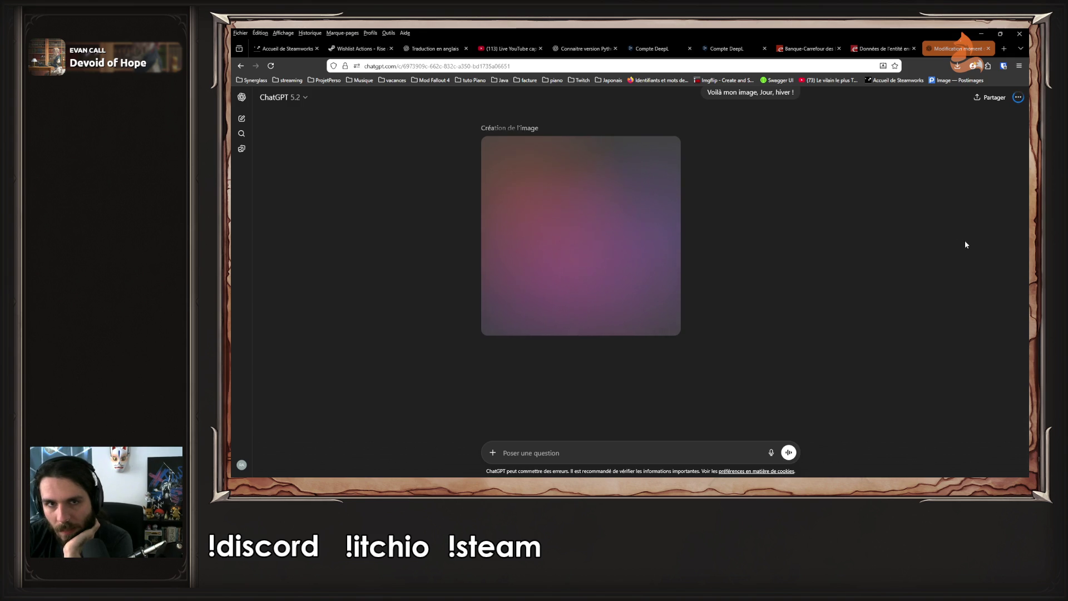
Scroll the chat while the snowy 'Camping hivernal dans la forêt enneigée' image renders
scroll(936, 239, "up", 3)
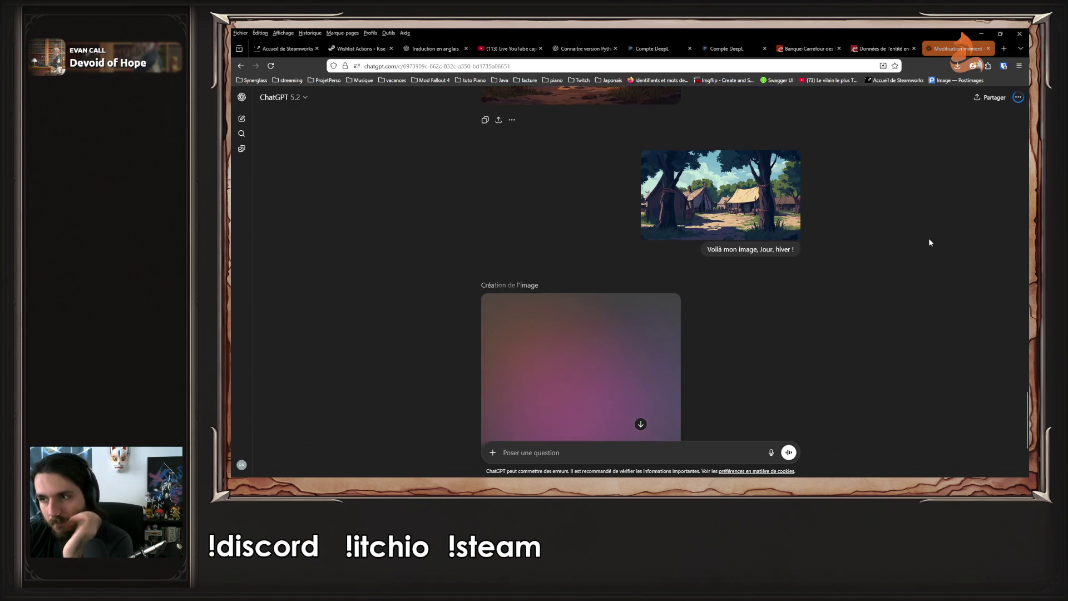
scroll(928, 242, "up", 3)
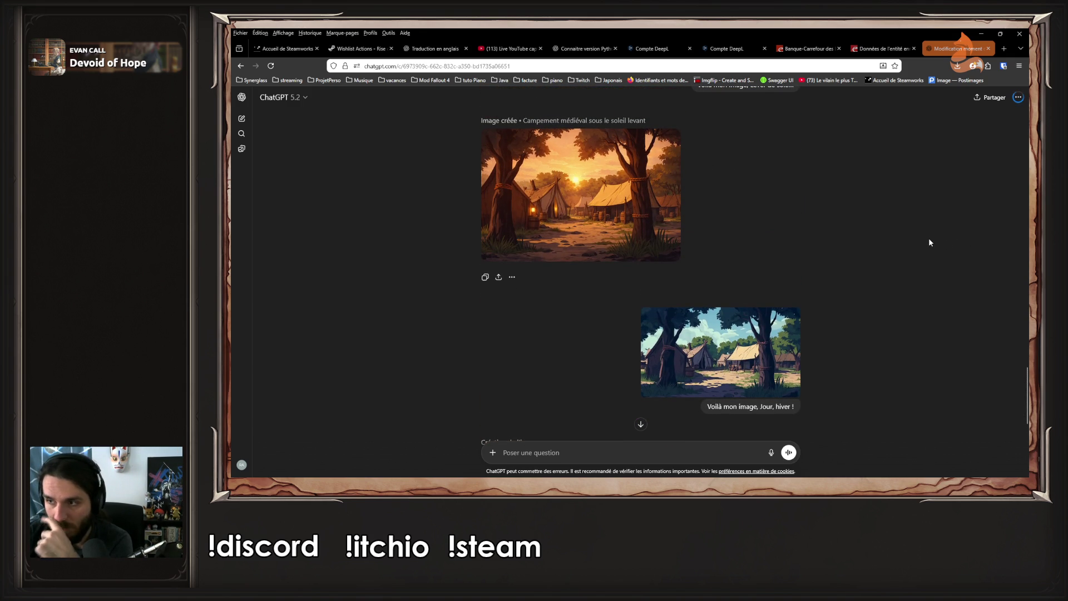
scroll(928, 240, "down", 6)
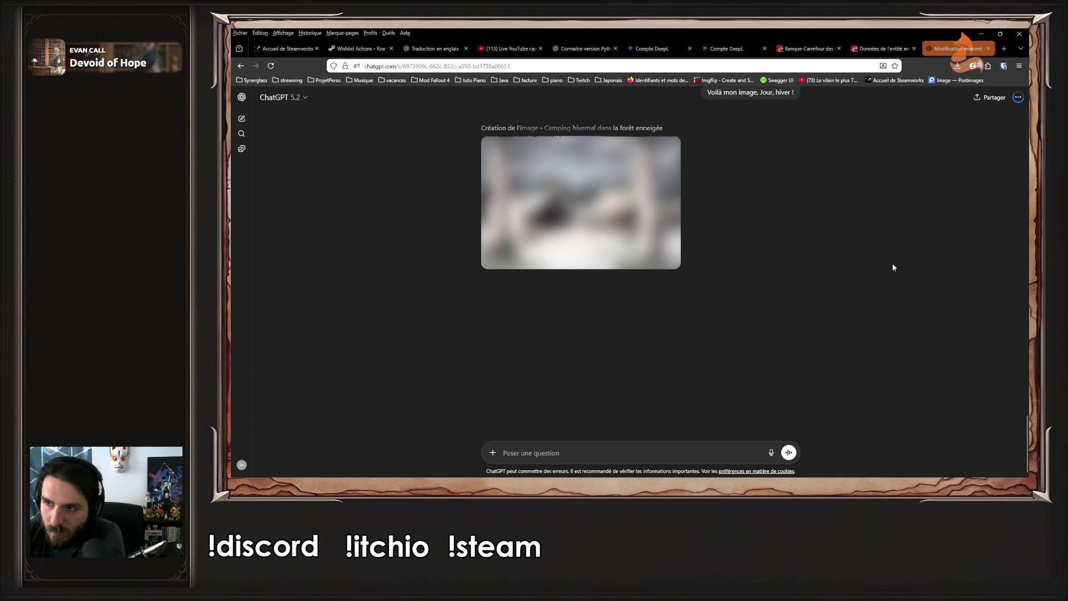
scroll(893, 267, "up", 3)
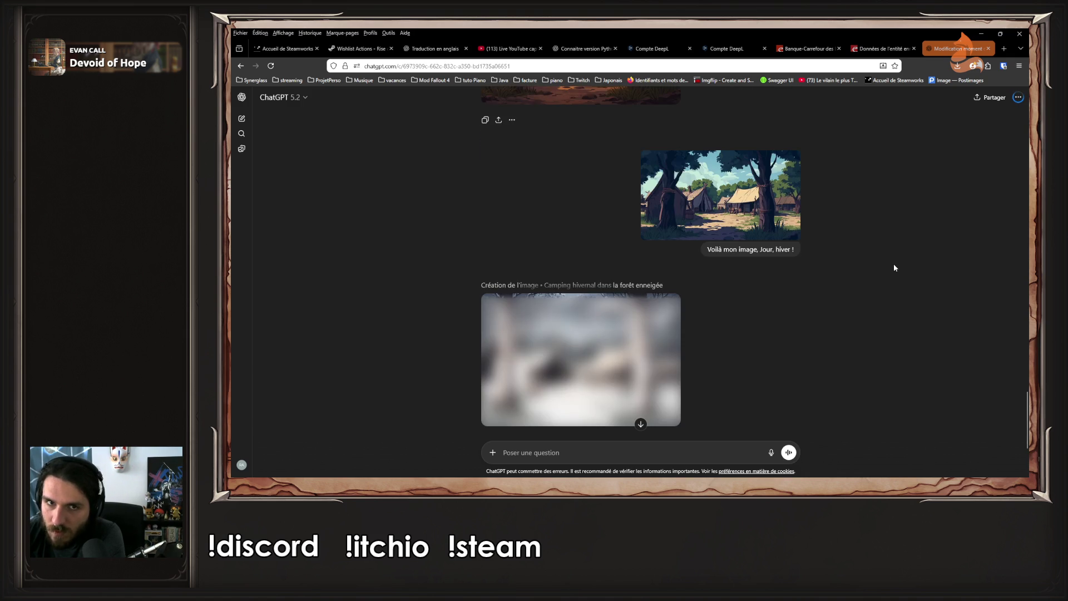
scroll(870, 266, "down", 1)
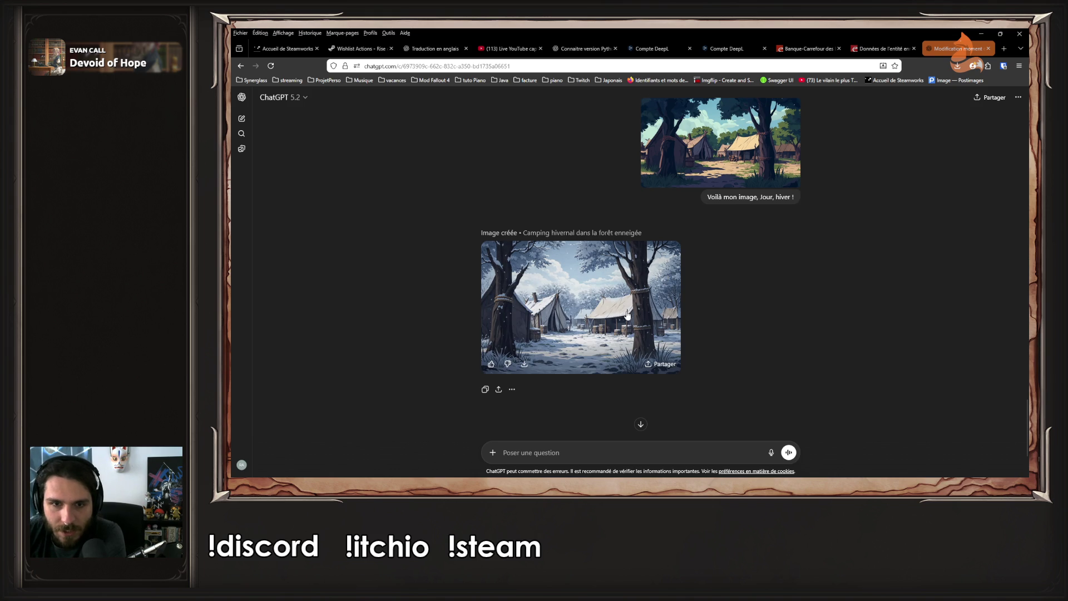
Download the winter camp image as a 1536 x 1024 PNG and open it in Photos
left_click(627, 310)
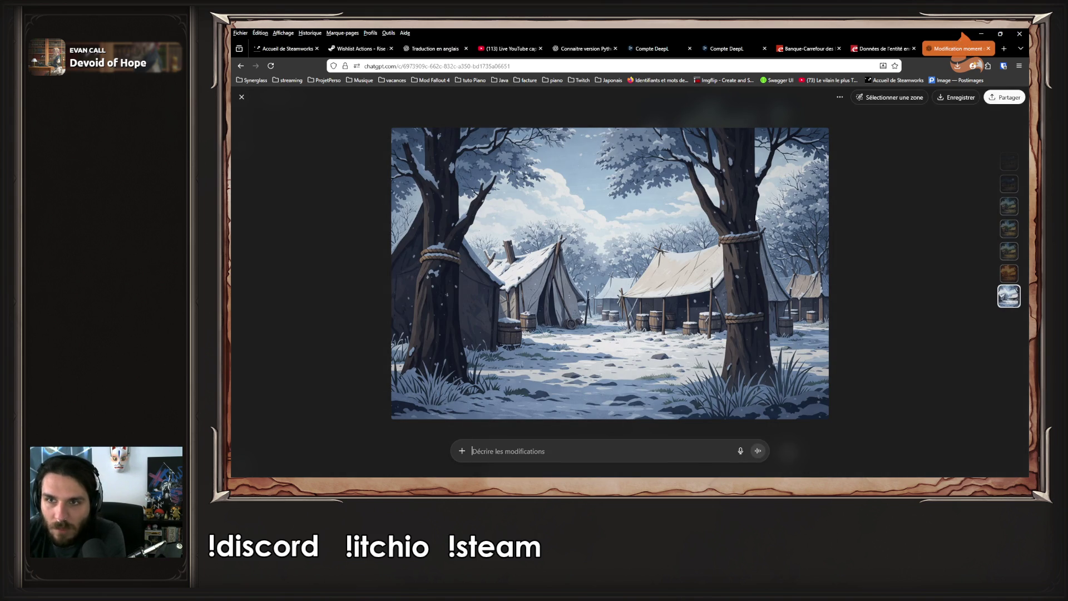
left_click(963, 105)
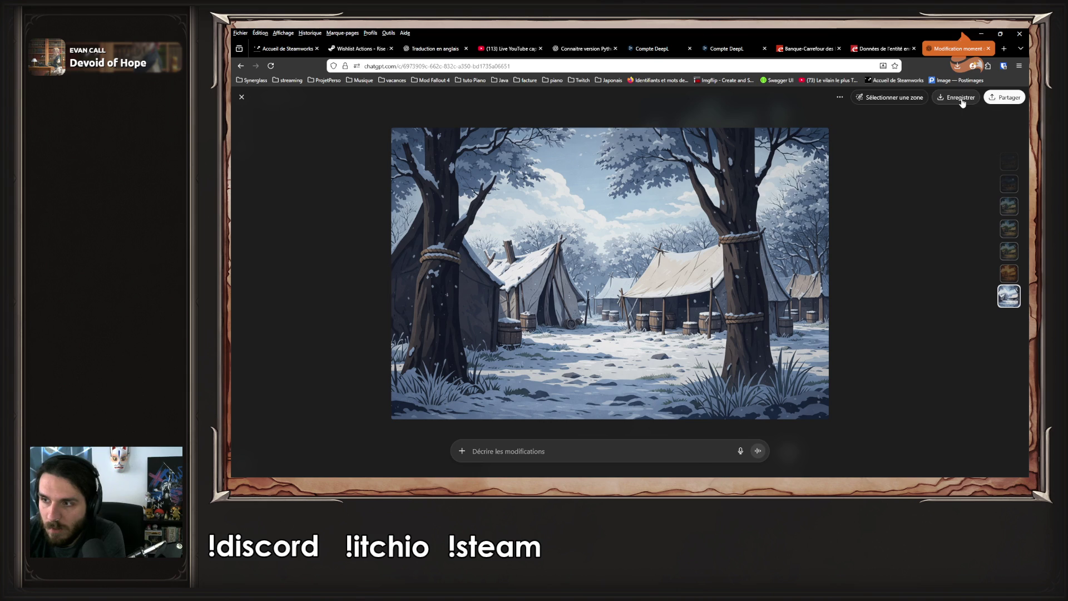
left_click(951, 89)
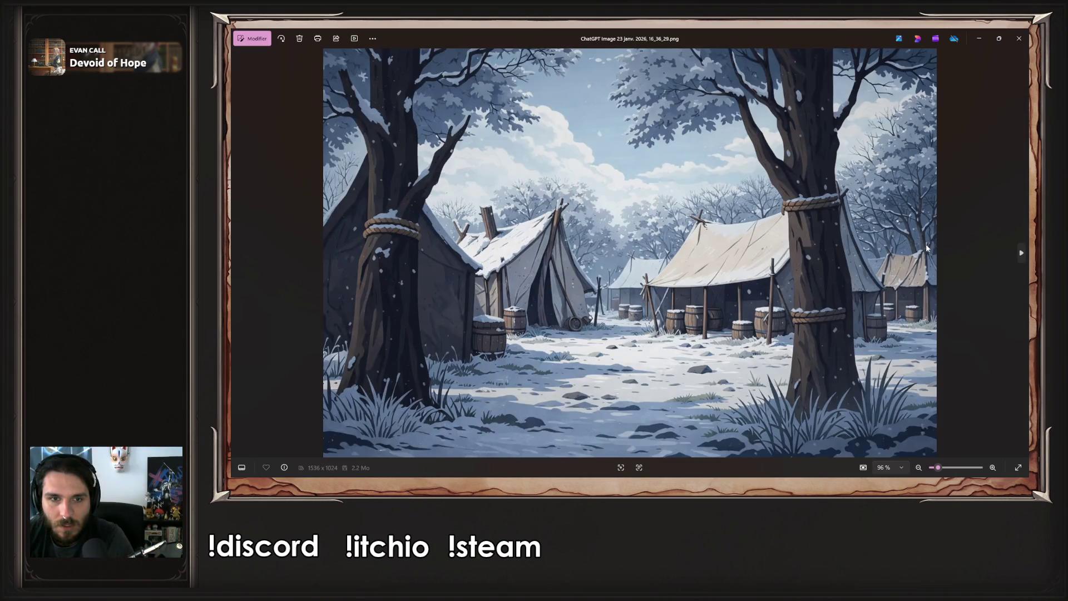
Browse the saved sunrise and daytime images, then return to Firefox and close the full-size view
key("Right")
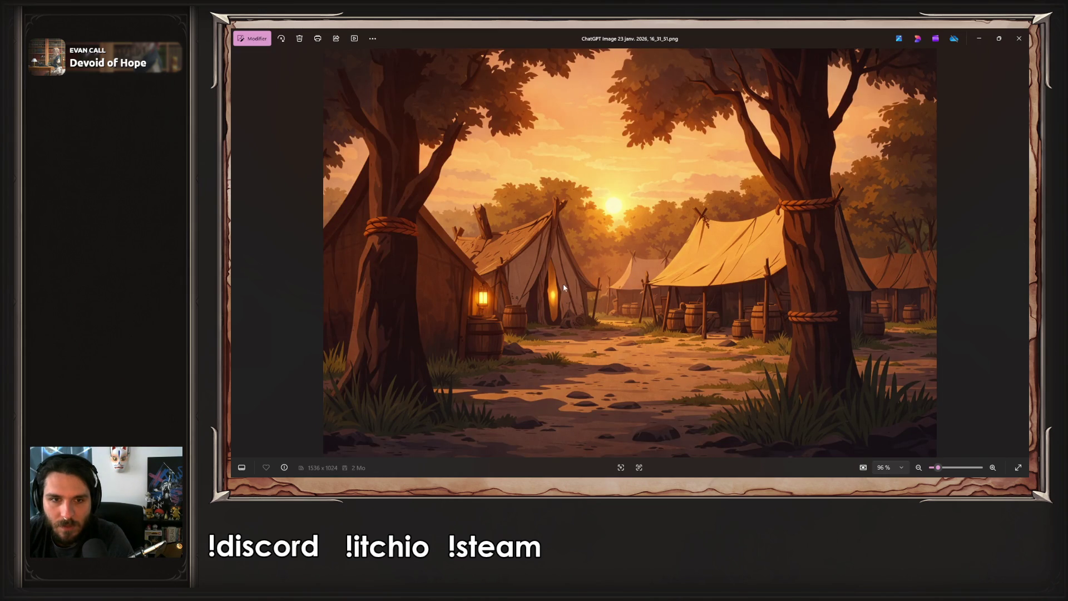
key("Right")
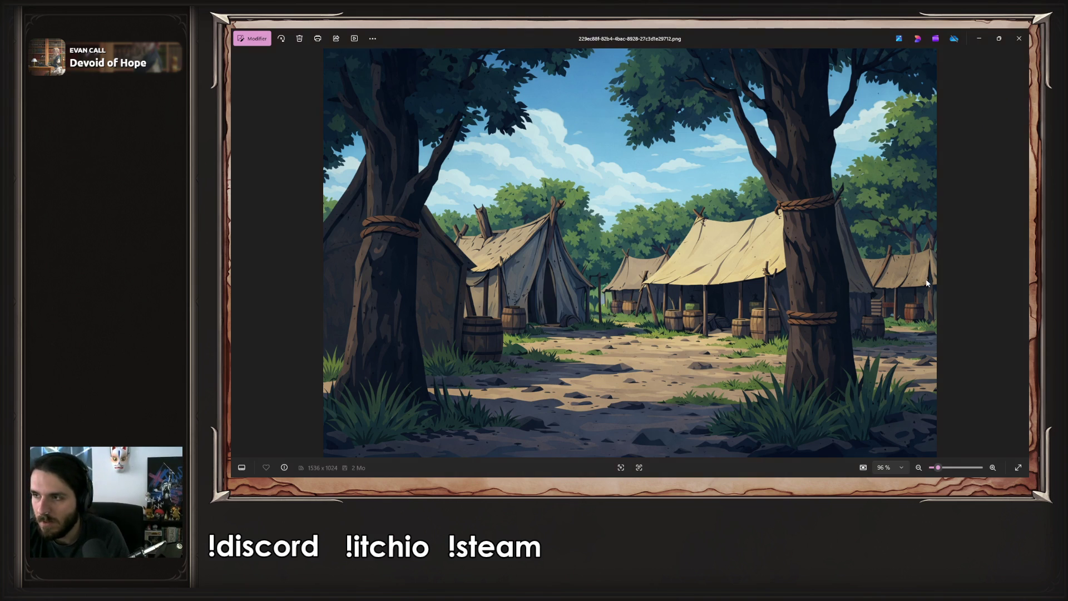
key("alt+Tab")
key("Down")
key("Escape")
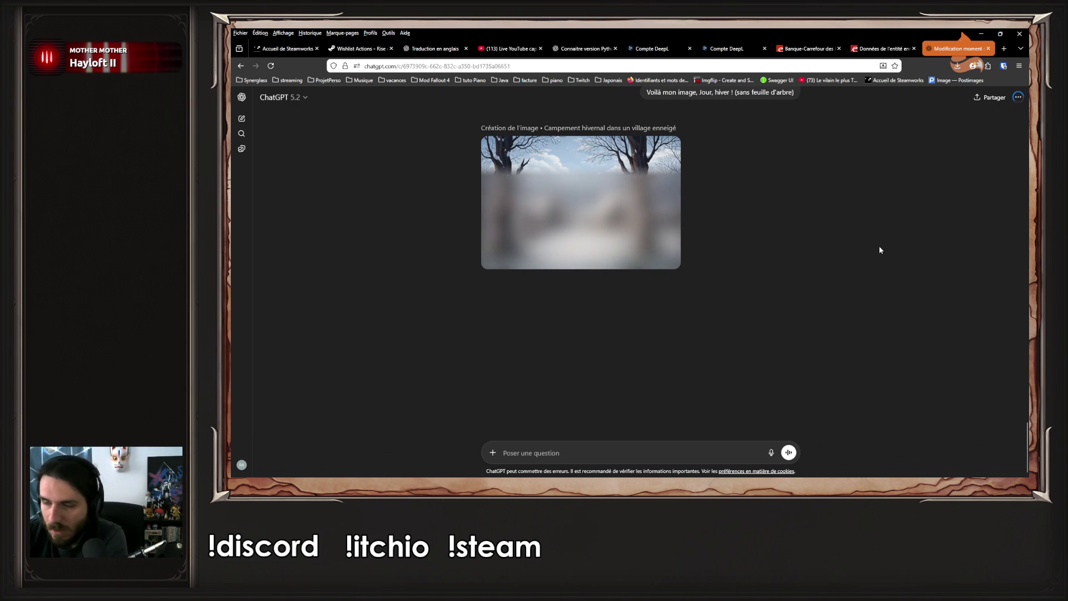
Scroll the chat as the bare-tree 'Campement hivernal dans un village enneigé' image finishes
scroll(878, 249, "up", 5)
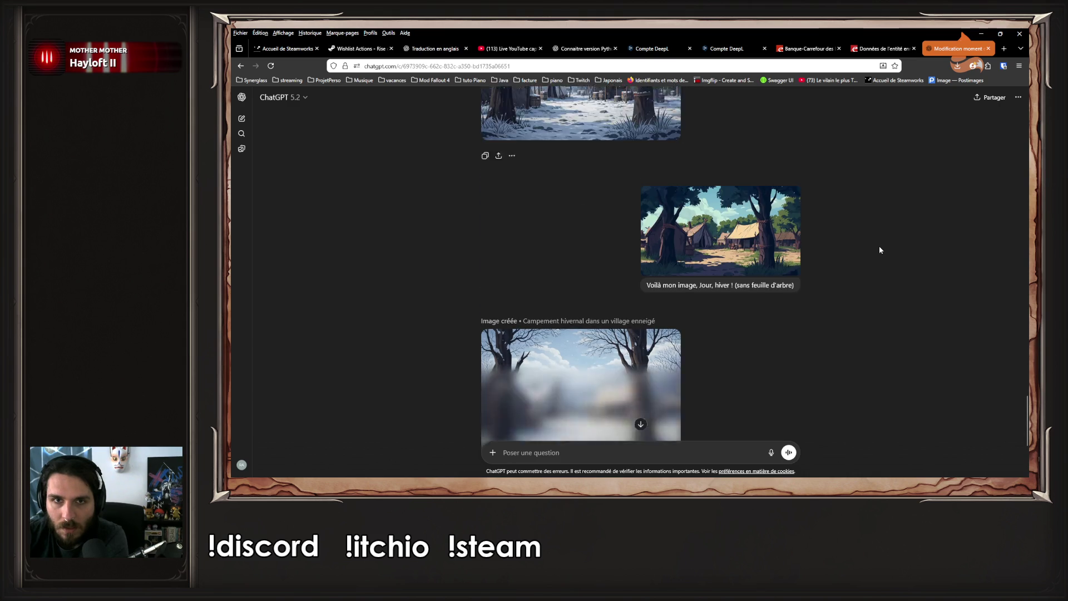
scroll(880, 250, "down", 5)
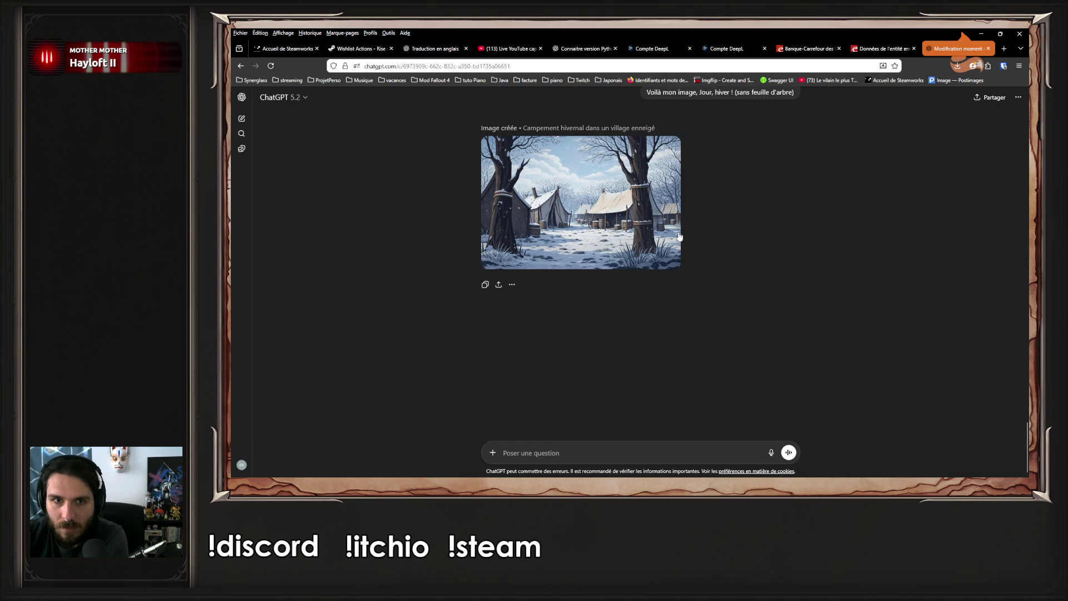
Save the leafless winter village image with Enregistrer and close the downloads list and viewer
left_click(663, 228)
left_click(956, 97)
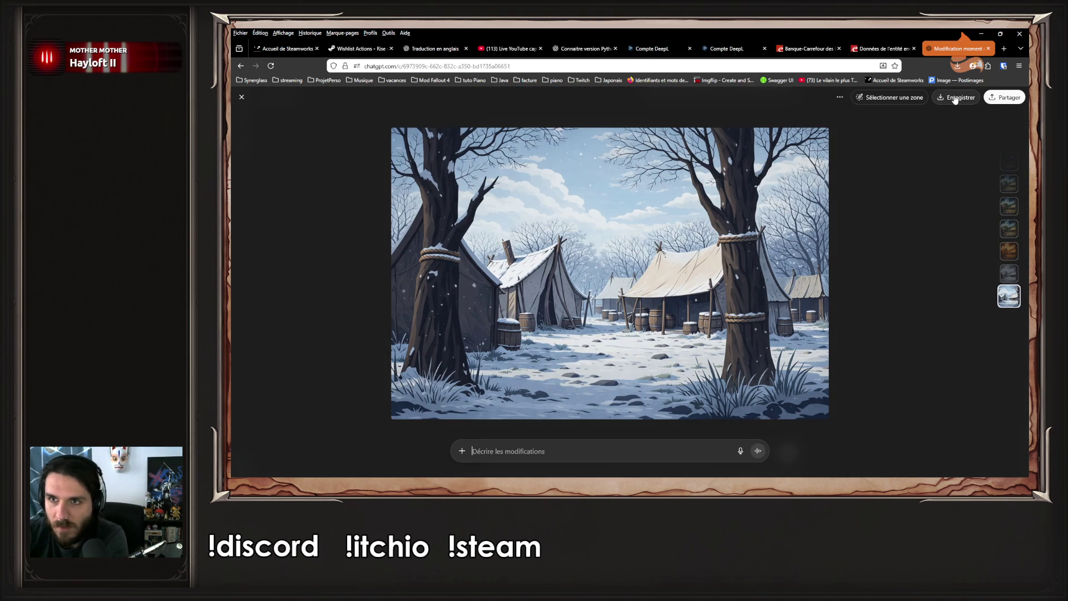
key("Escape")
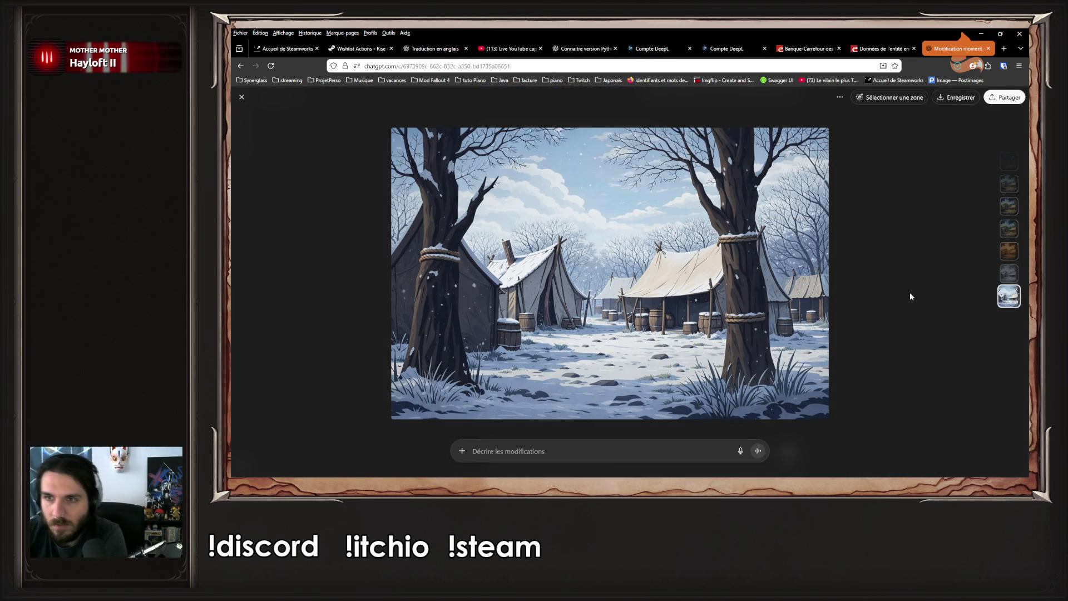
key("Escape")
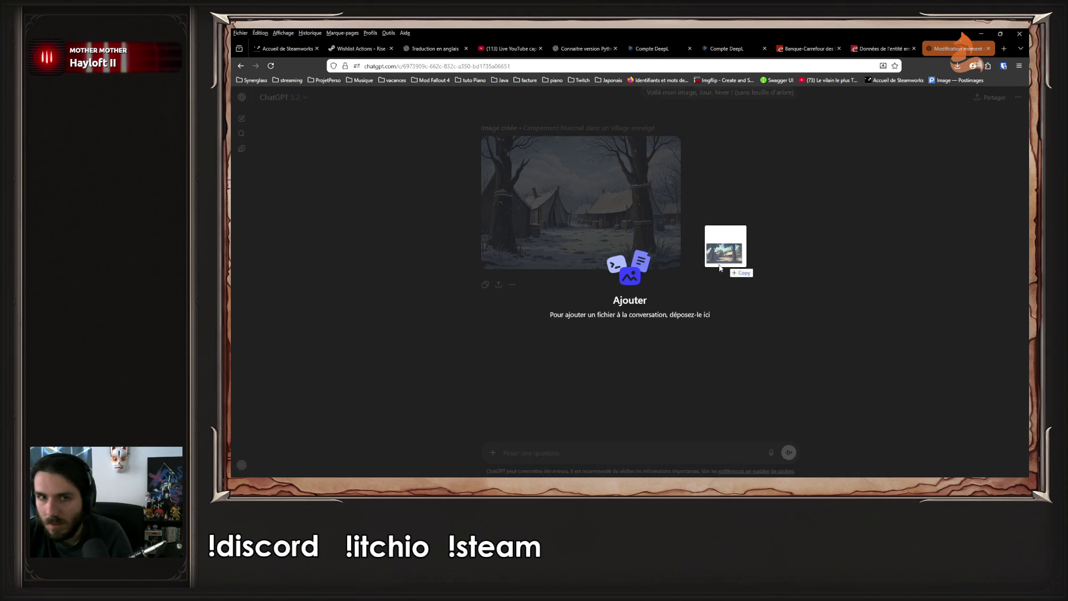
Attach the daytime image and send 'Voilà mon image, Jour, automne!', adapted from the winter prompt
left_click_drag(722, 246, 716, 269)
scroll(716, 269, "up", 2)
left_click_drag(647, 197, 735, 198)
key("ctrl+c")
left_click(566, 455)
key("ctrl+v")
left_click_drag(572, 452, 590, 452)
type("au")
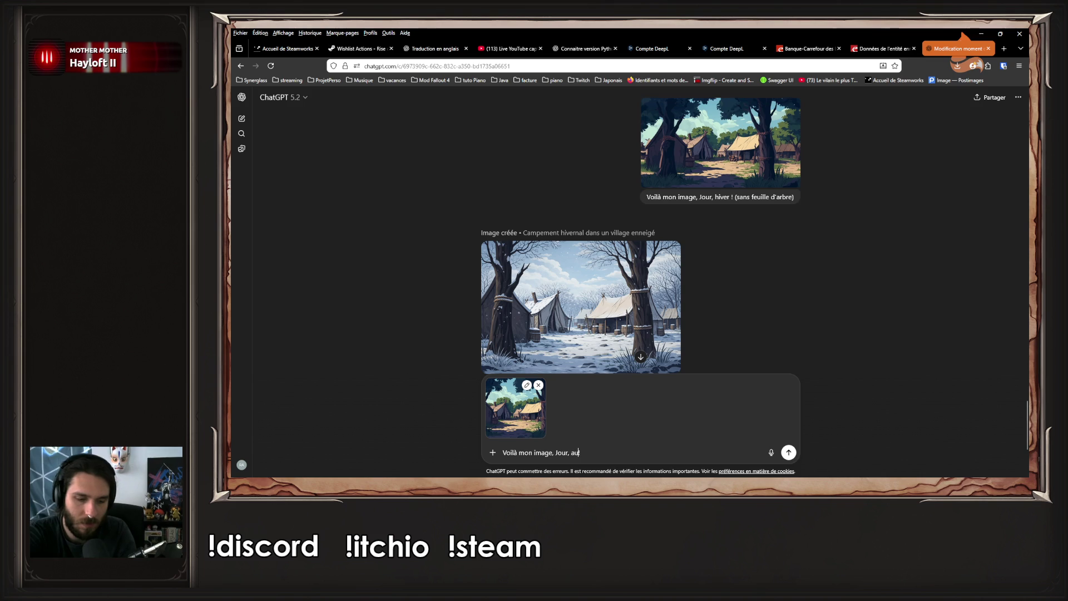
type("tomne!")
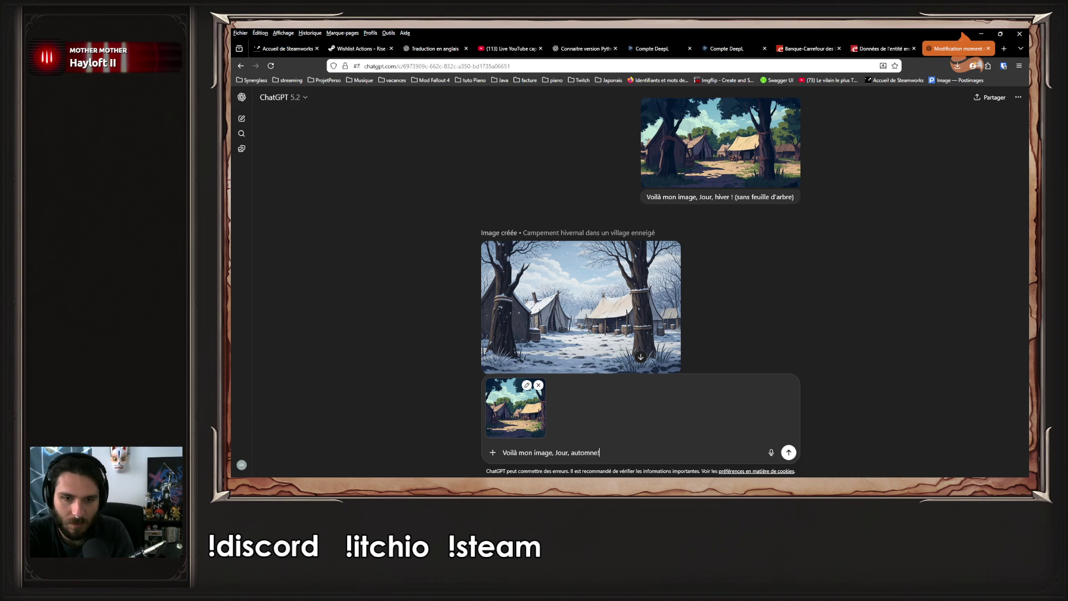
key("Return")
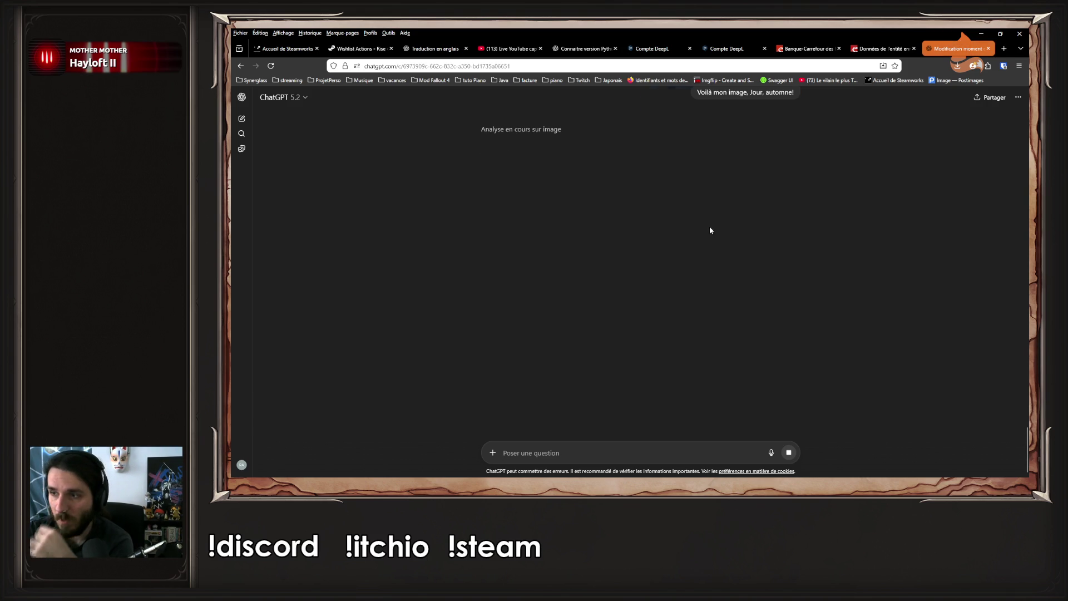
Preview the earlier winter camp image full size, then return to the generating autumn image
scroll(709, 230, "up", 3)
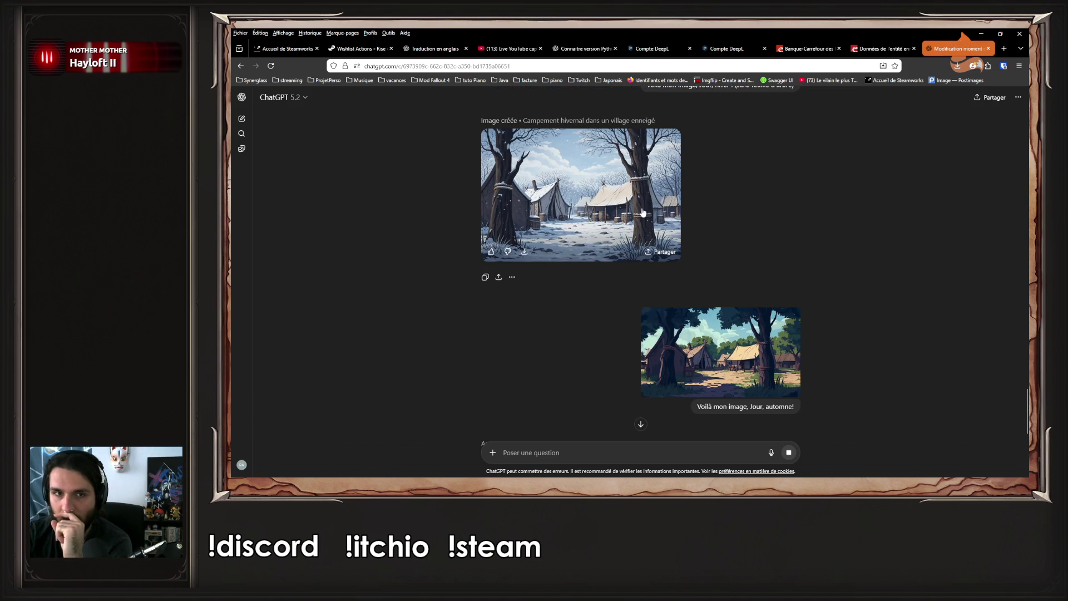
left_click(643, 212)
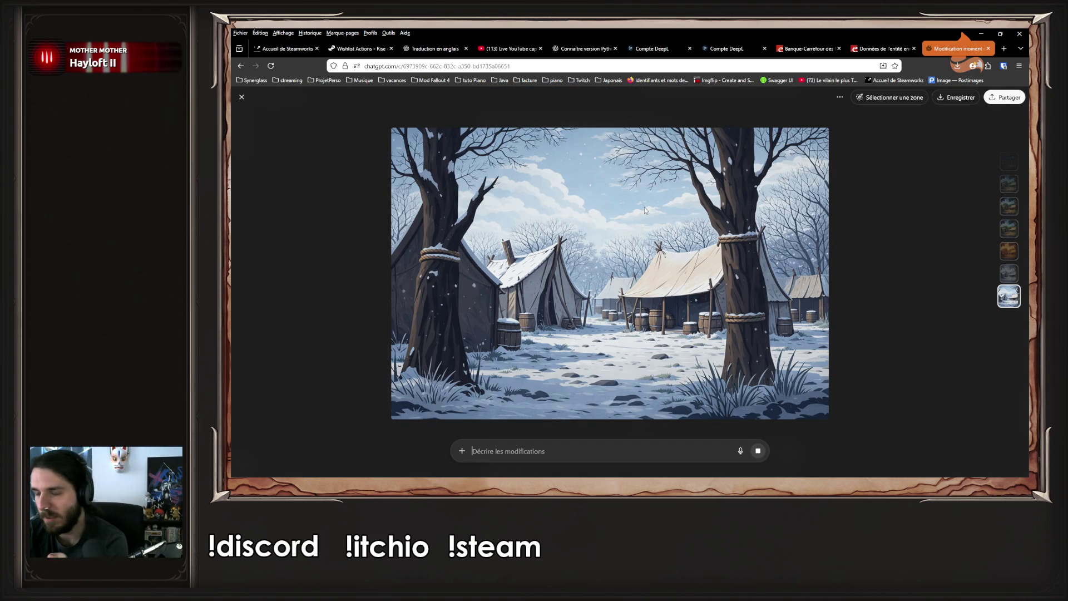
left_click(902, 230)
scroll(896, 239, "down", 3)
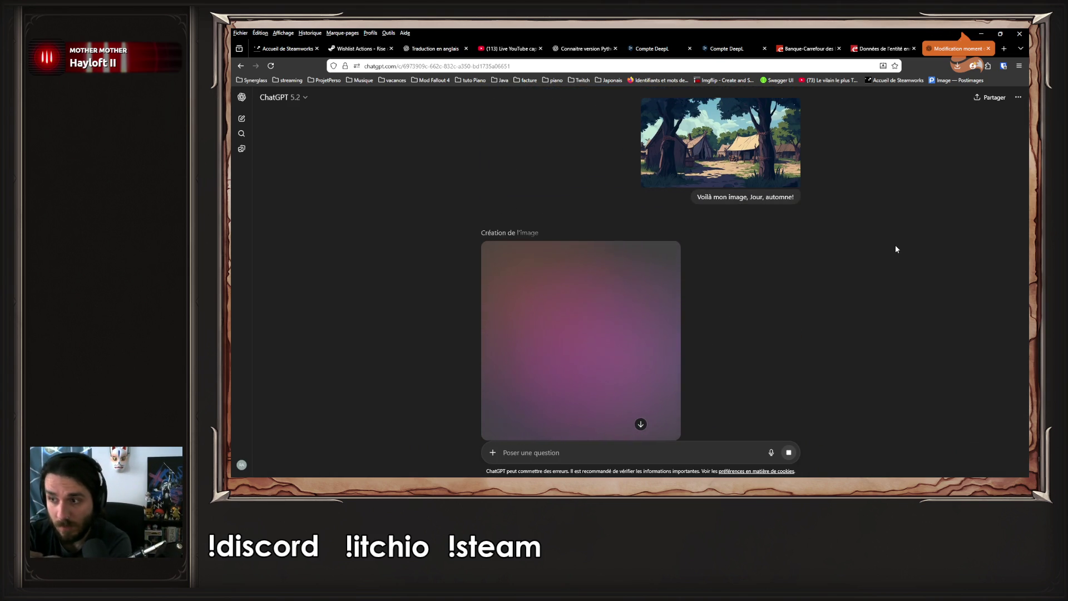
Download the finished autumn forest camp image as a PNG and close the image viewer
scroll(895, 248, "down", 2)
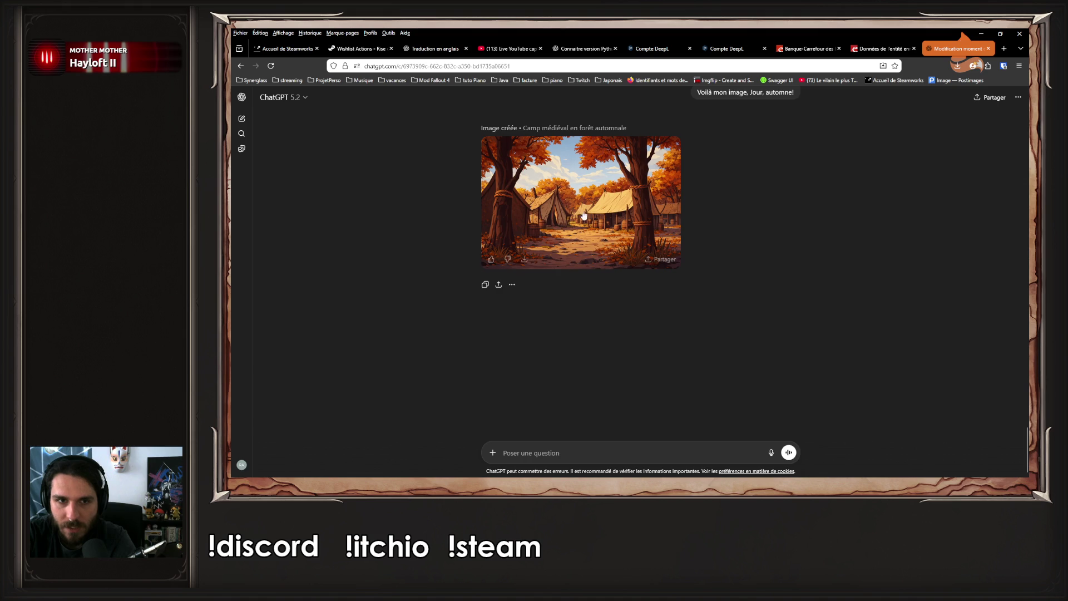
left_click(569, 214)
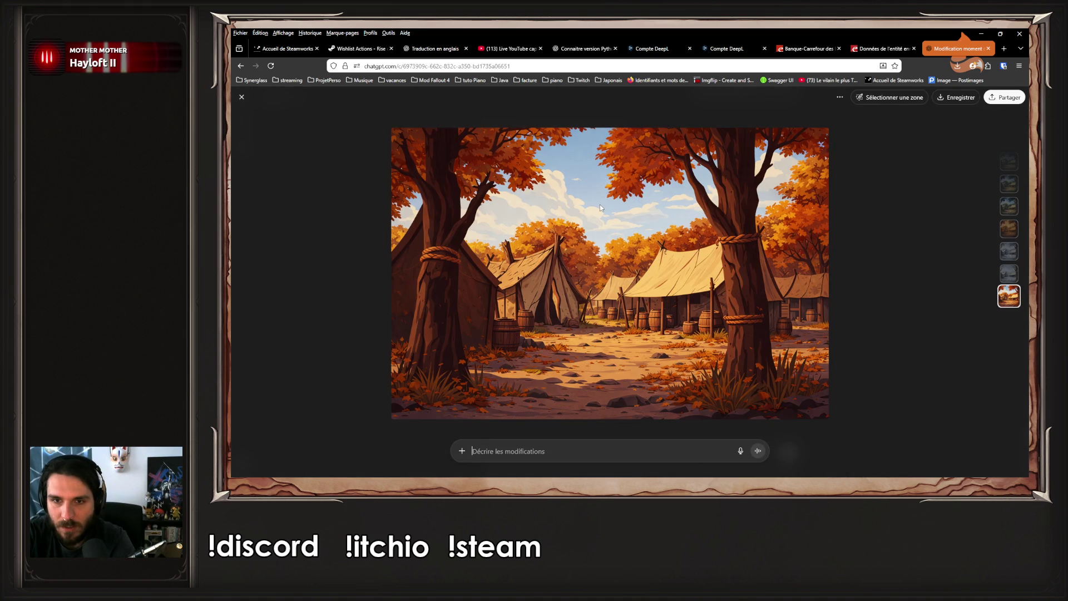
left_click(955, 98)
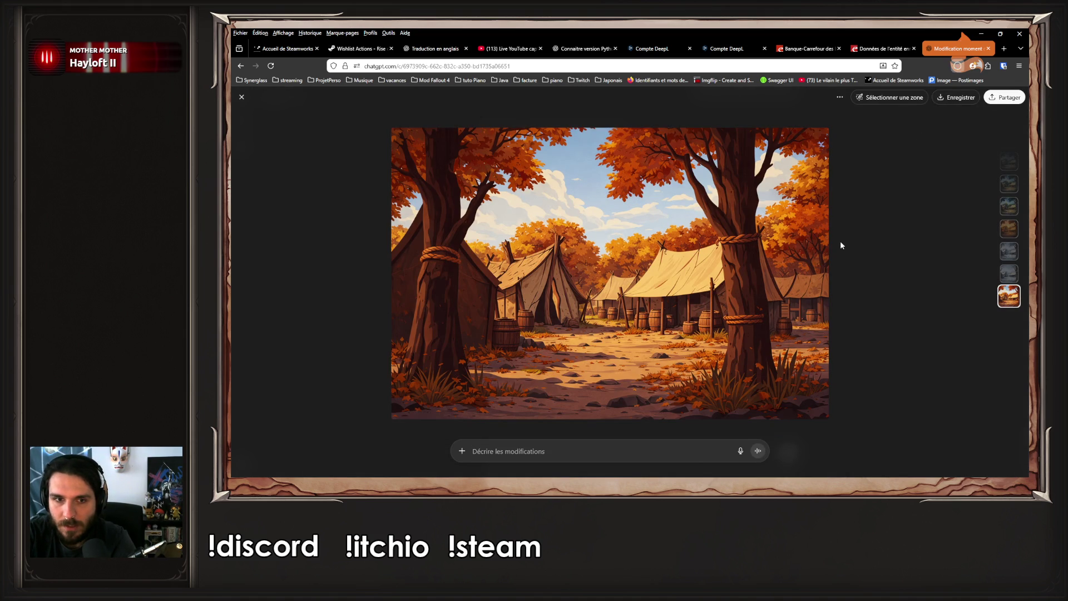
left_click(831, 273)
left_click(833, 272)
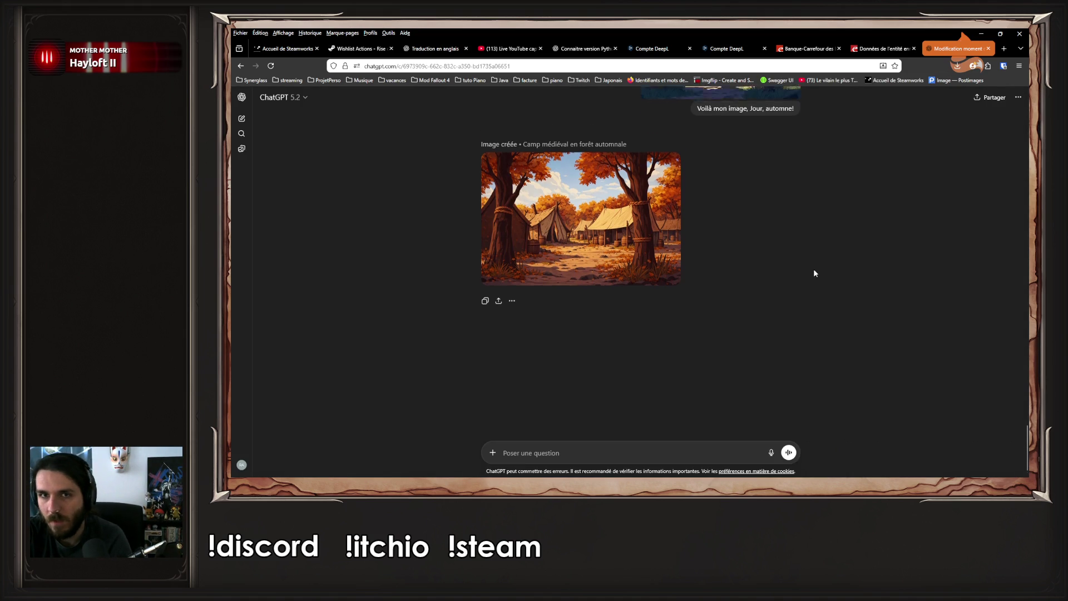
scroll(756, 169, "up", 1)
Send the camp image with 'Voilà mon image, Jour, été !' to request a summer version
triple_click(761, 143)
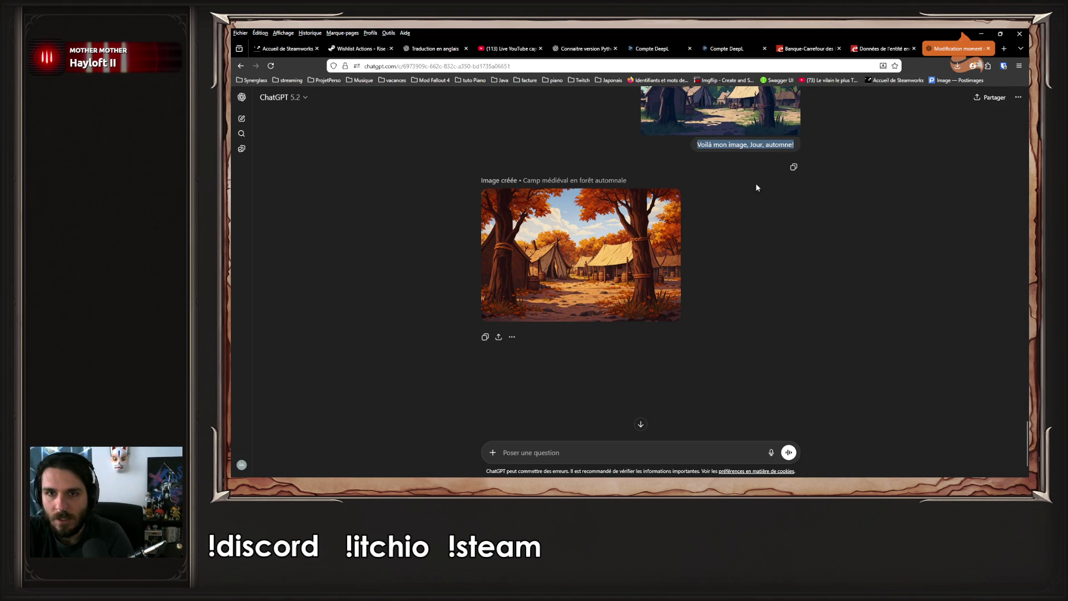
left_click(643, 456)
key("ctrl+v")
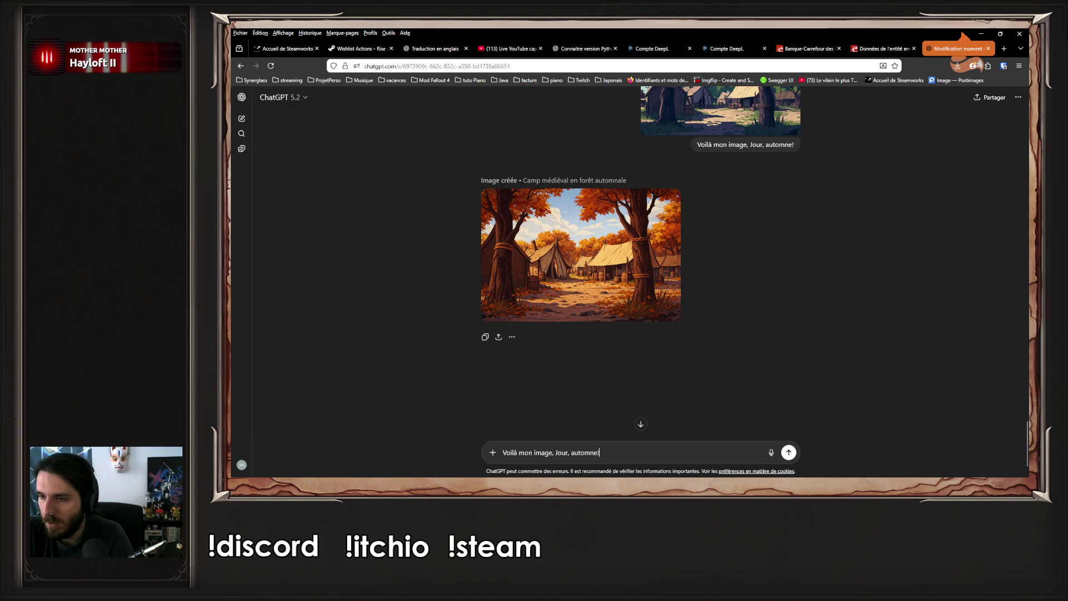
key("ctrl+v")
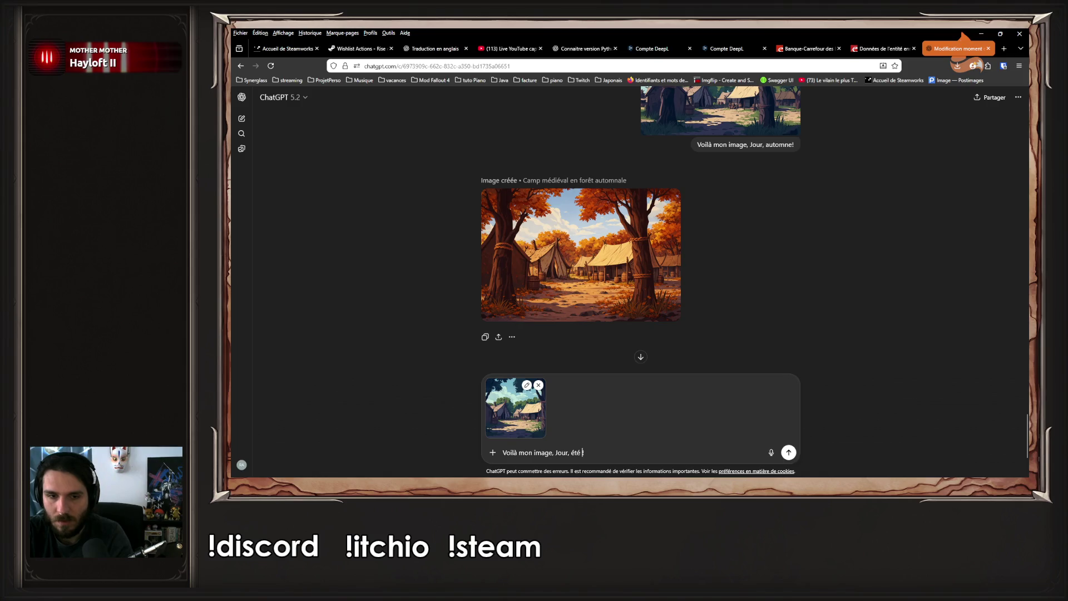
key("Return")
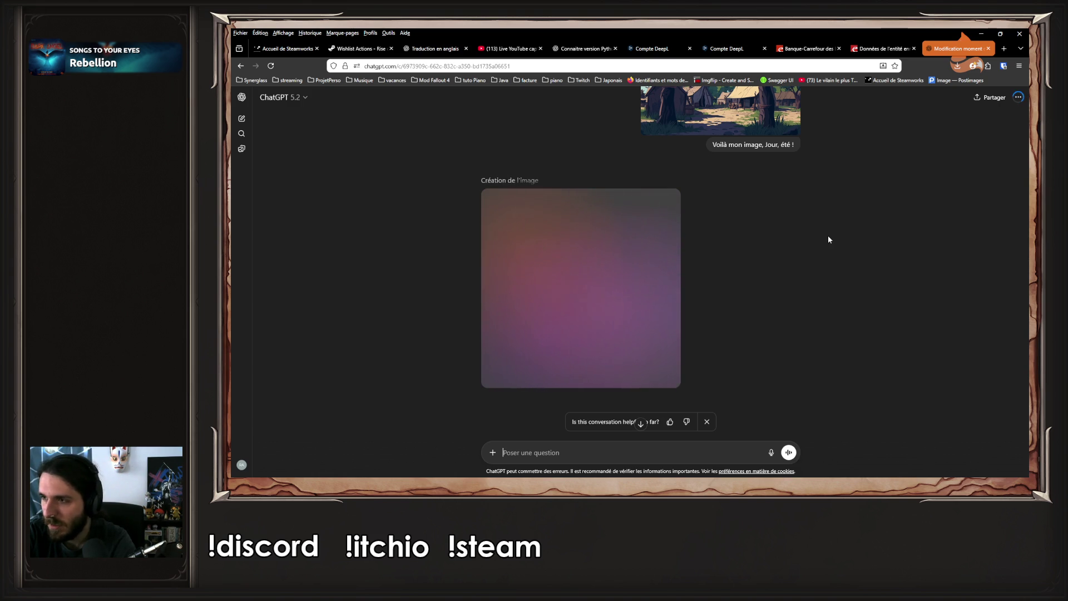
scroll(827, 239, "down", 1)
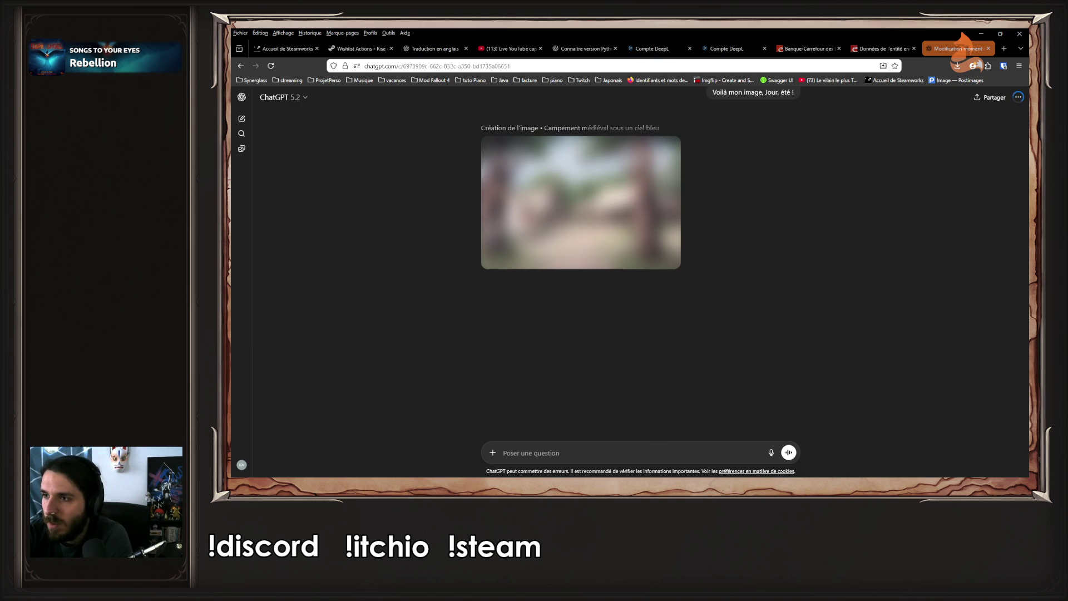
Switch to the Photos viewer showing the original daytime camp image
key("alt+Tab")
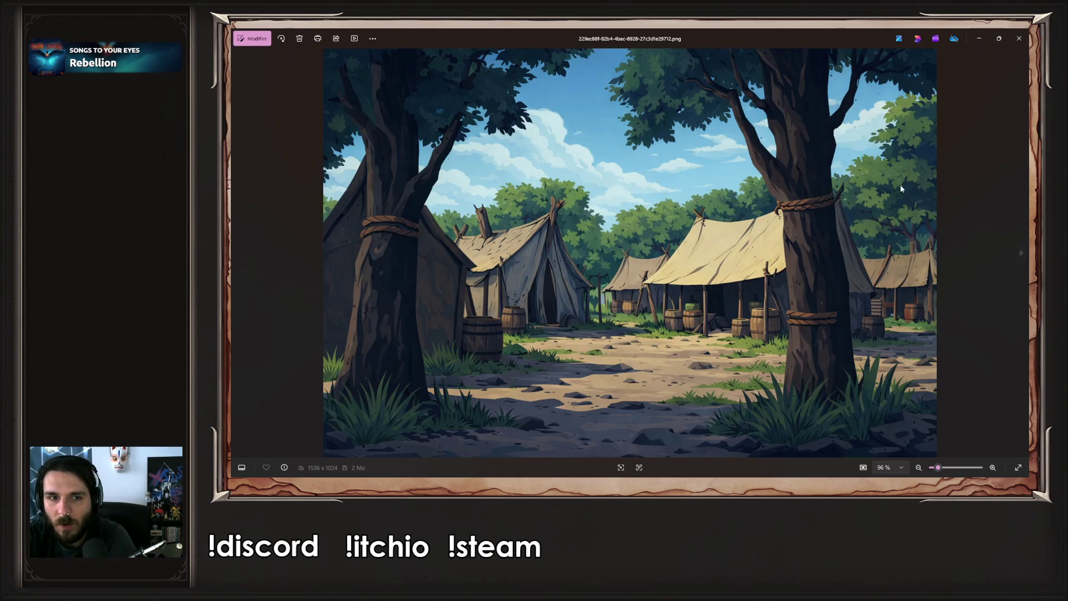
Close the Photos viewer to return to the finished summer image in ChatGPT
left_click(979, 37)
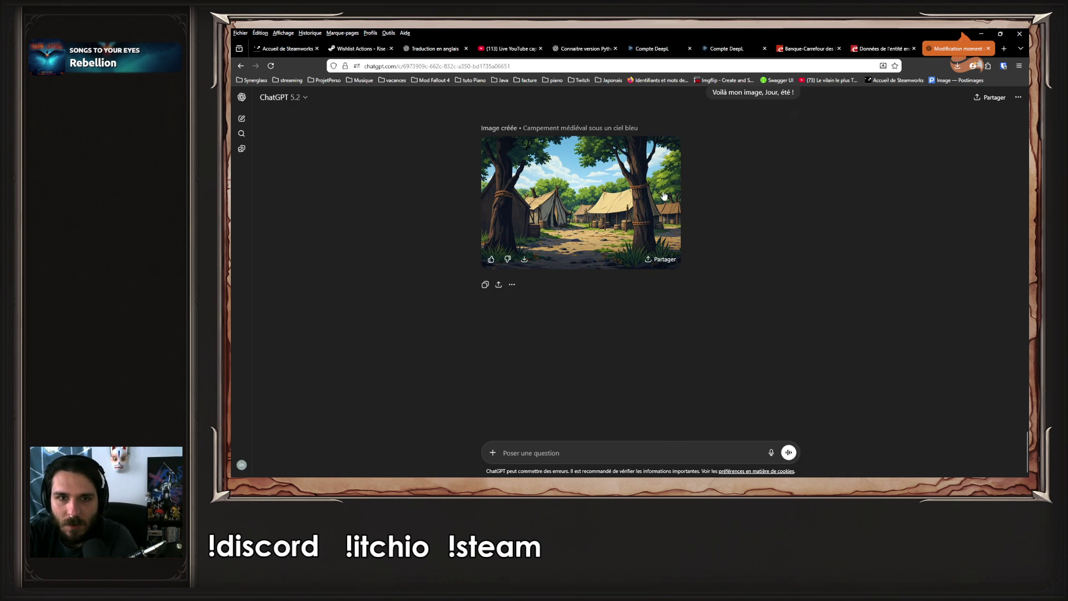
Download the summer camp image as a PNG, then attach the posted camp image to a new prompt
left_click(662, 194)
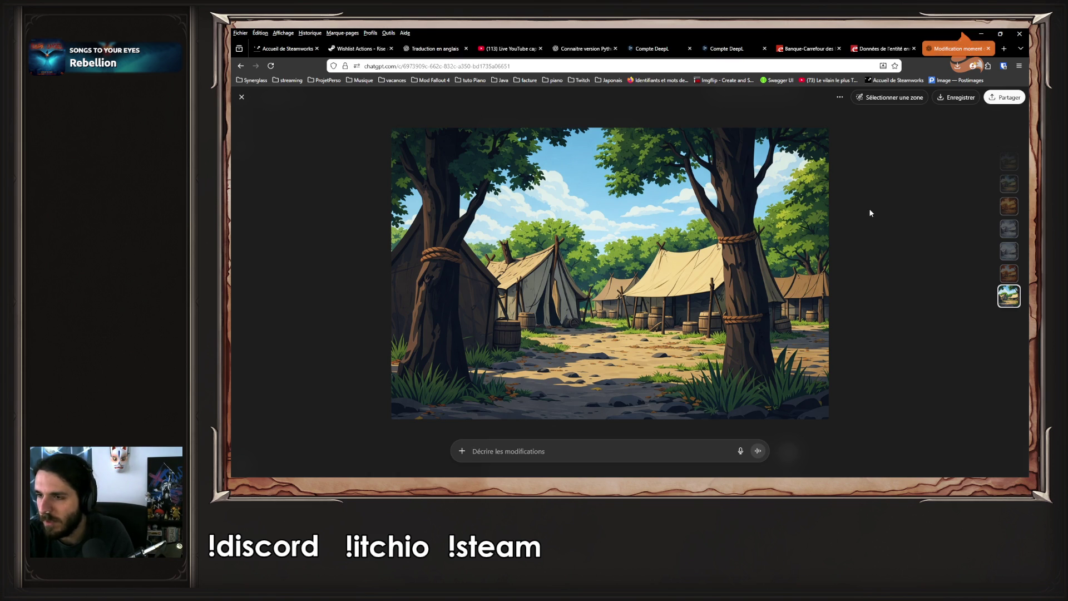
left_click(957, 98)
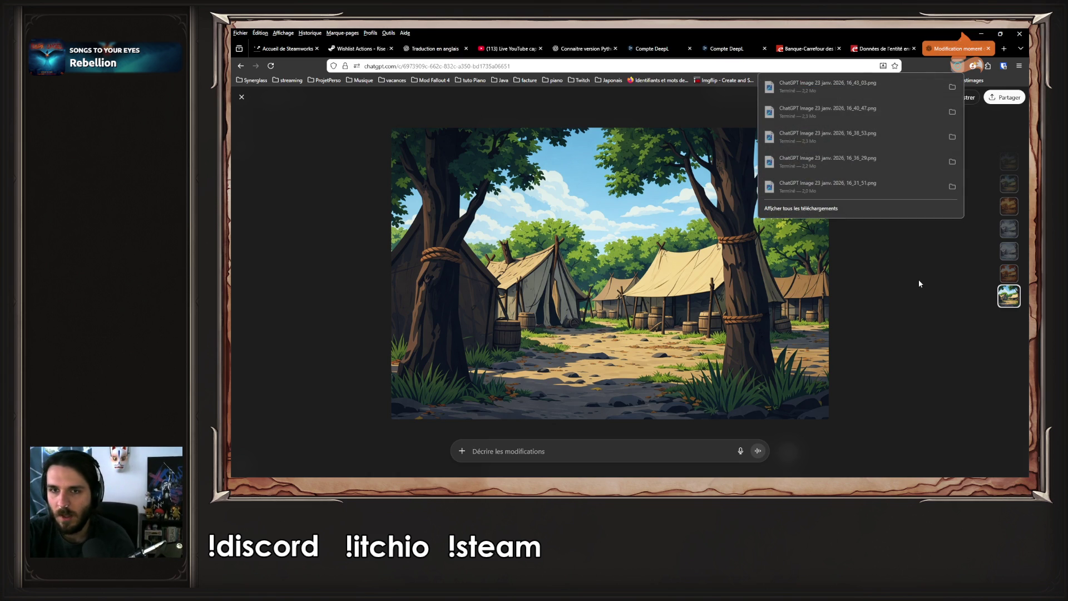
left_click(905, 266)
left_click(905, 266)
scroll(739, 238, "up", 3)
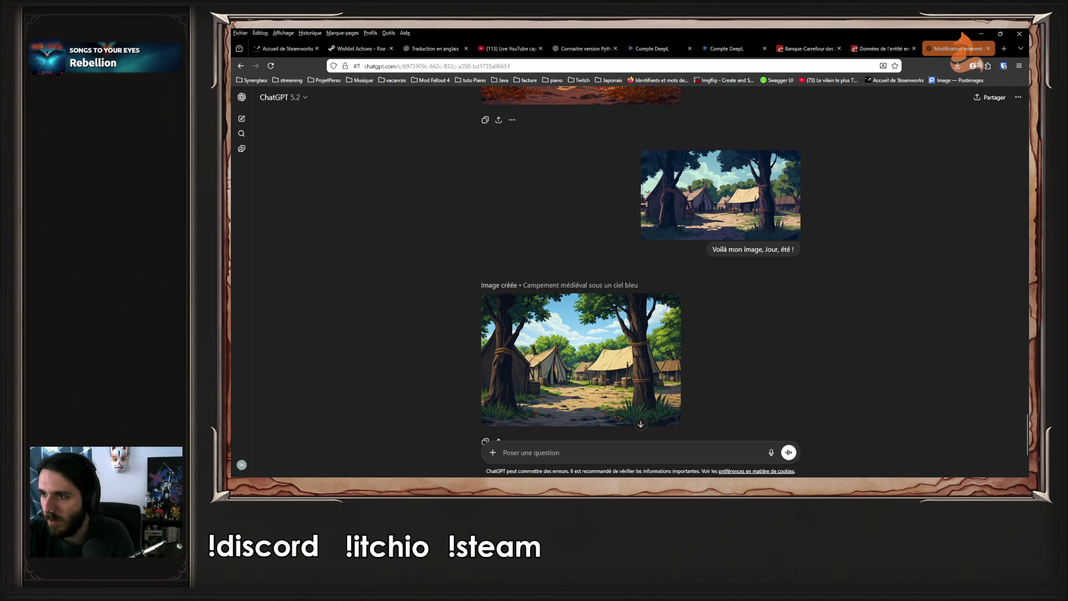
mouse_move(723, 201)
left_mouse_down()
mouse_move(867, 256)
mouse_move(786, 266)
left_mouse_up()
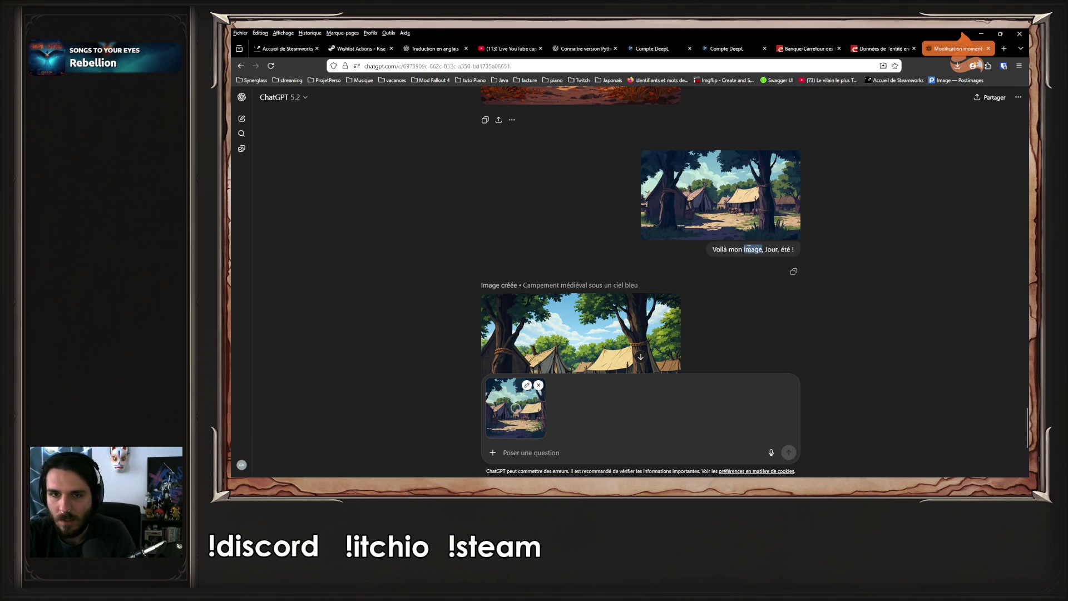
Send the camp image with 'Voilà mon image, Jour, printemps !' to request a spring version
left_click(568, 462)
type("Voilà mon image, Jour, été !")
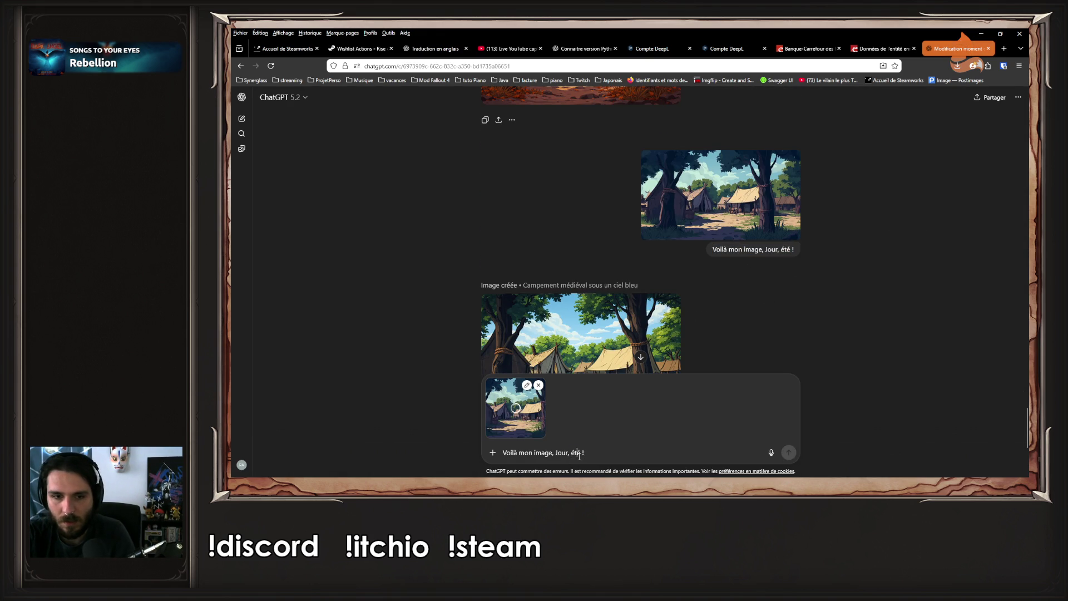
double_click(579, 453)
type("printemps")
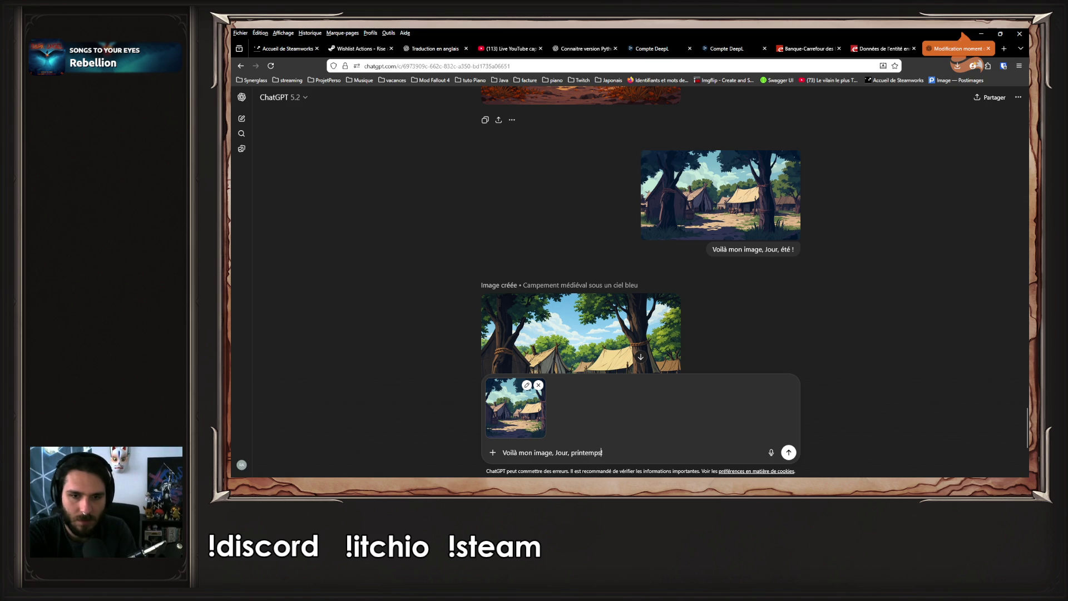
key("Return")
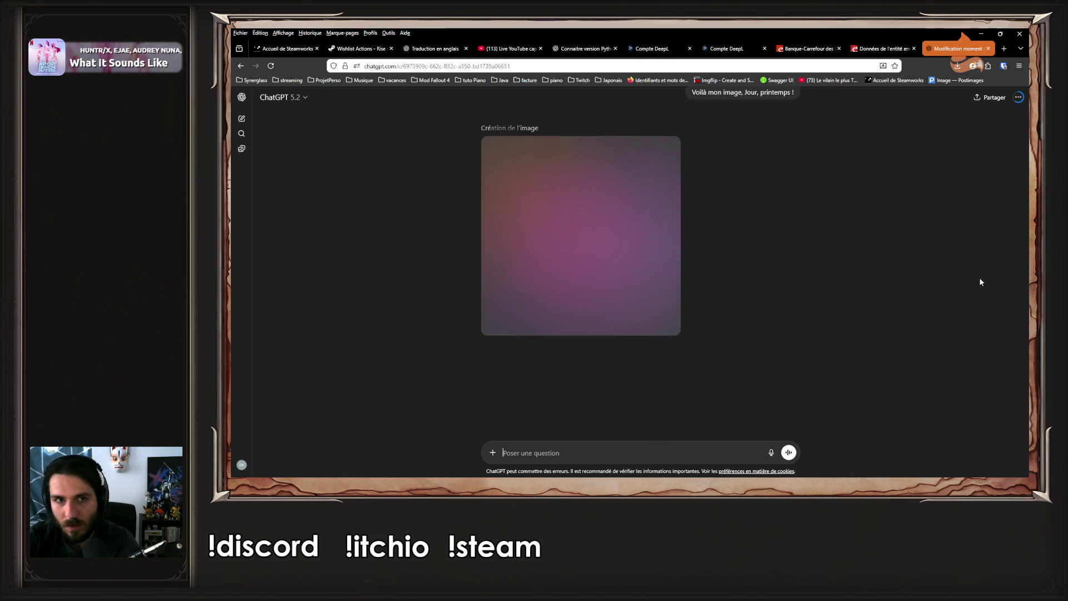
scroll(965, 280, "up", 1)
Preview the uploaded camp image full size, then return to the generating spring image
scroll(966, 281, "up", 2)
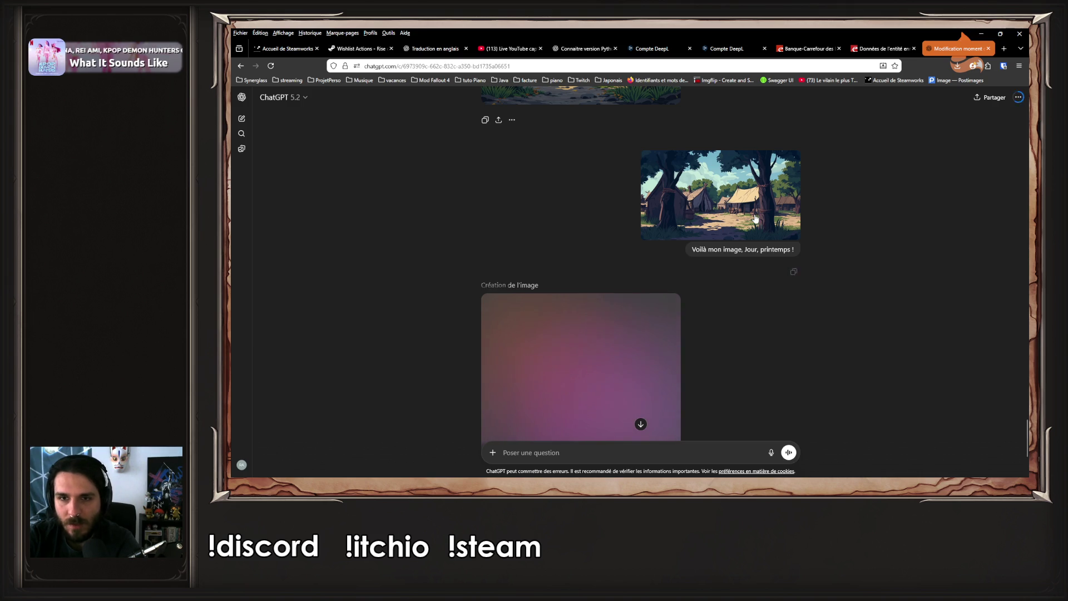
left_click(784, 223)
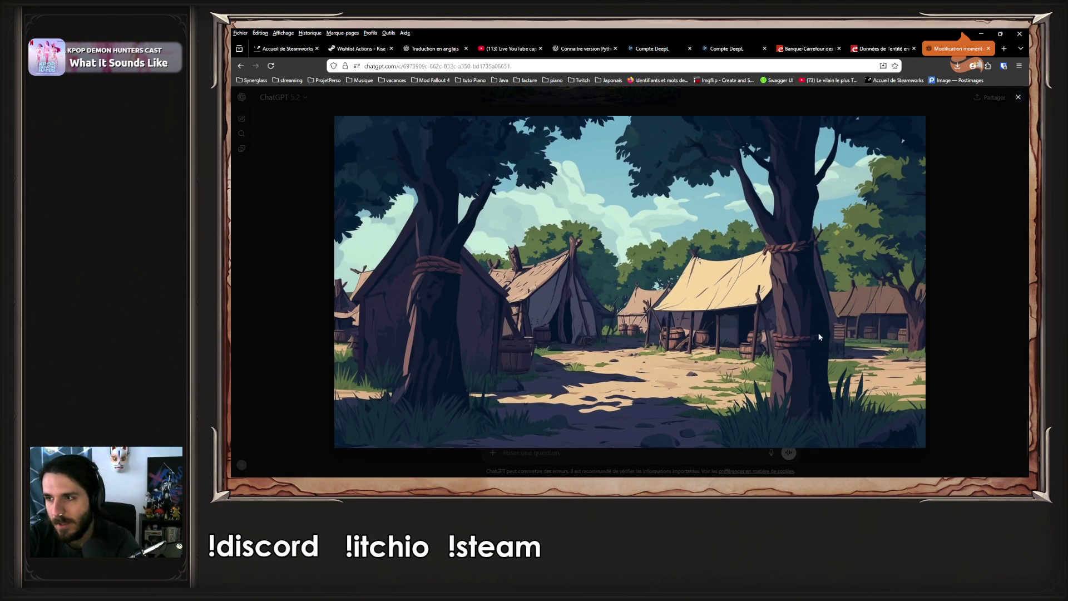
left_click(972, 288)
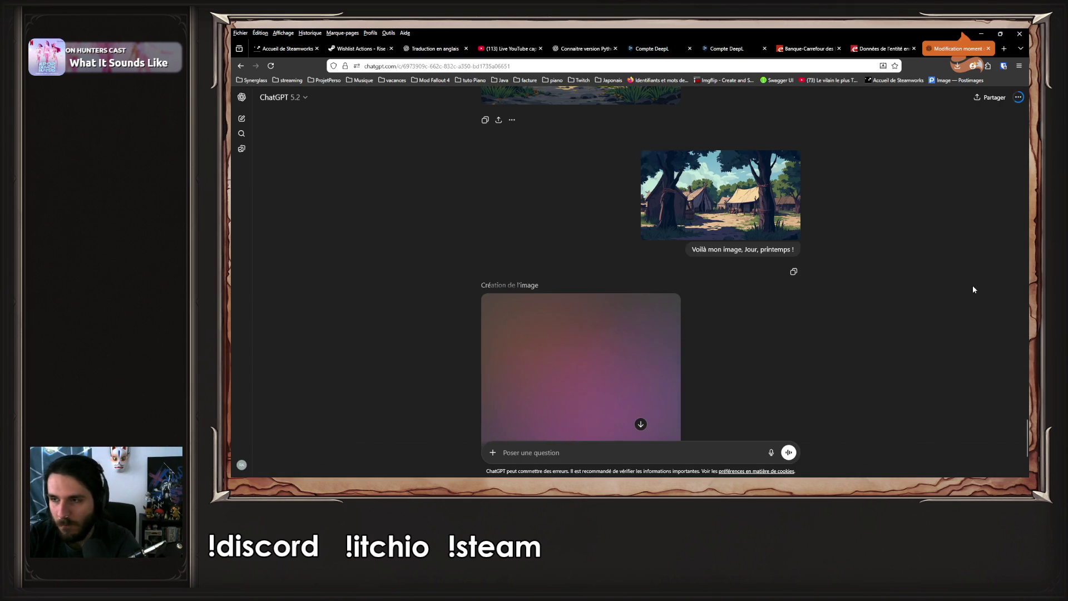
scroll(940, 284, "down", 3)
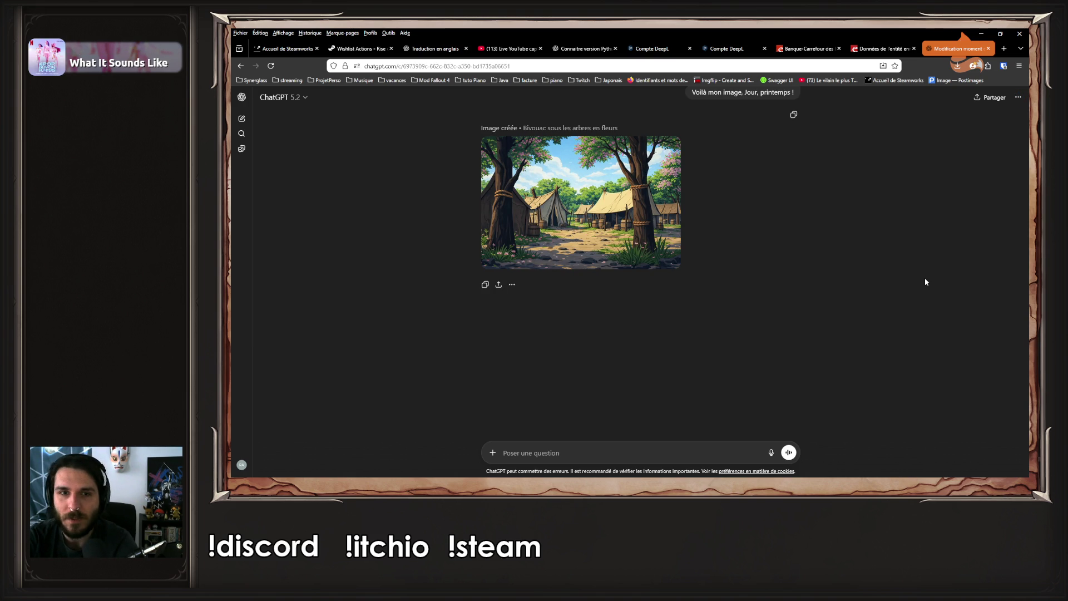
Download the spring blossom camp image as a PNG and move the Downloads window to the right
left_click(580, 202)
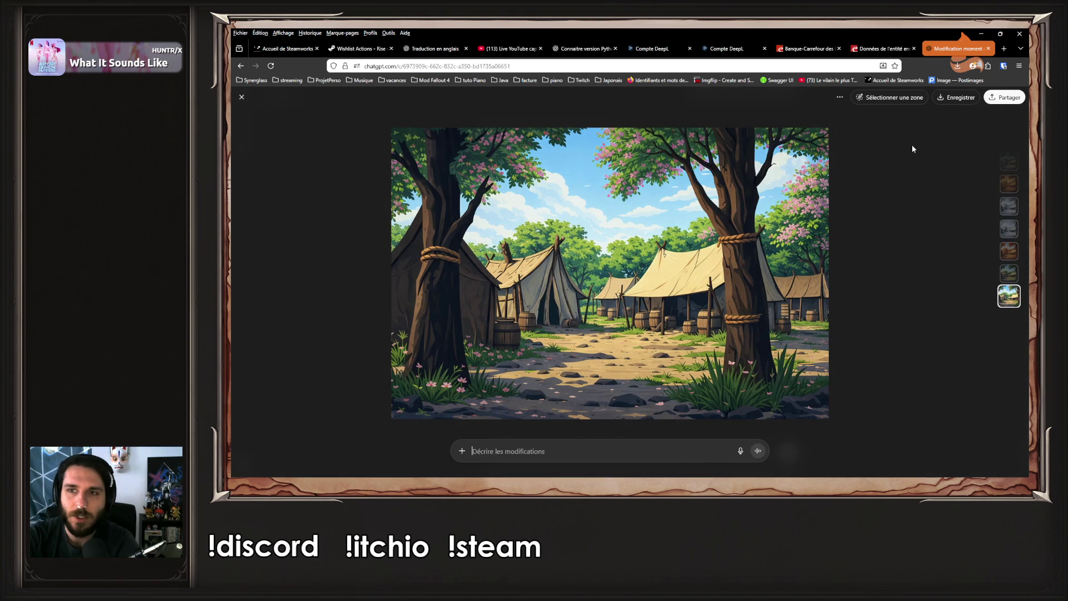
left_click(953, 102)
left_click(944, 281)
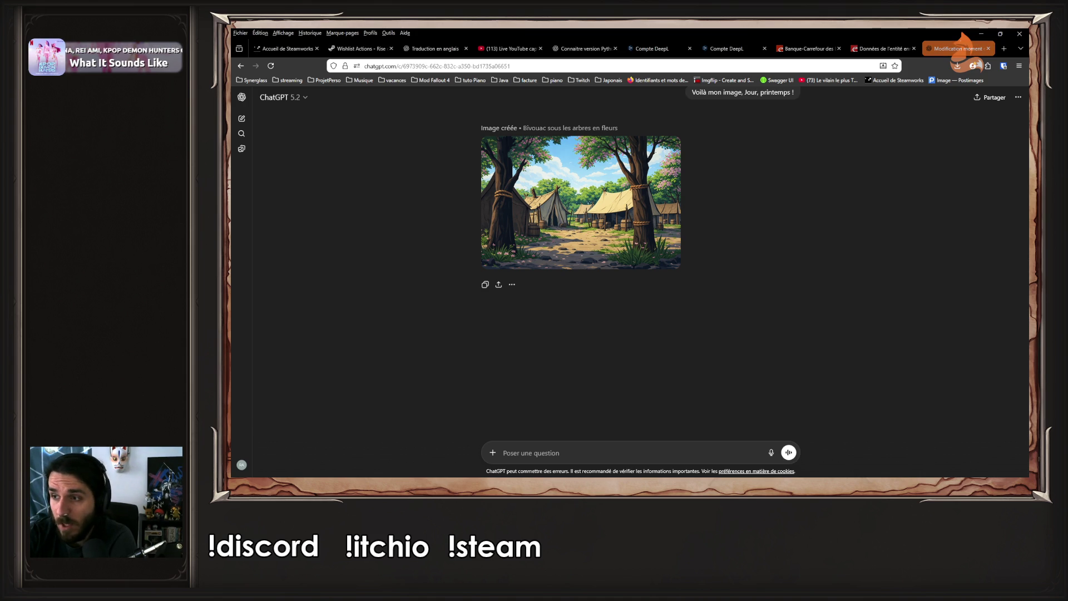
mouse_move(739, 238)
left_mouse_down()
mouse_move(988, 294)
mouse_move(1021, 293)
mouse_move(1012, 288)
left_mouse_up()
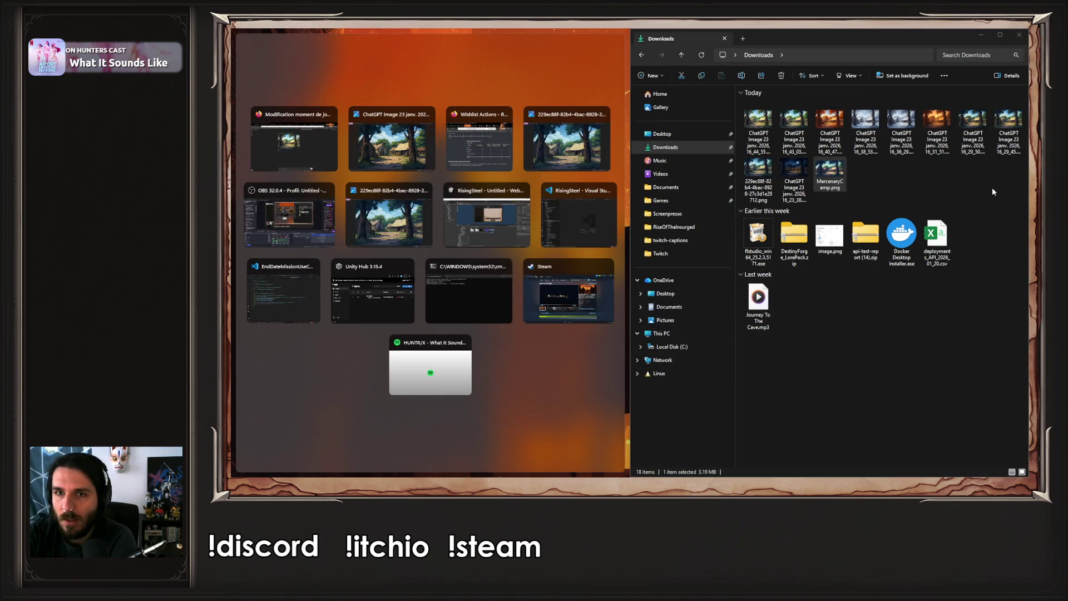
Select all of today's downloaded camp images in the Downloads folder
left_click(815, 164)
left_click(758, 128)
left_click(826, 176, "shift")
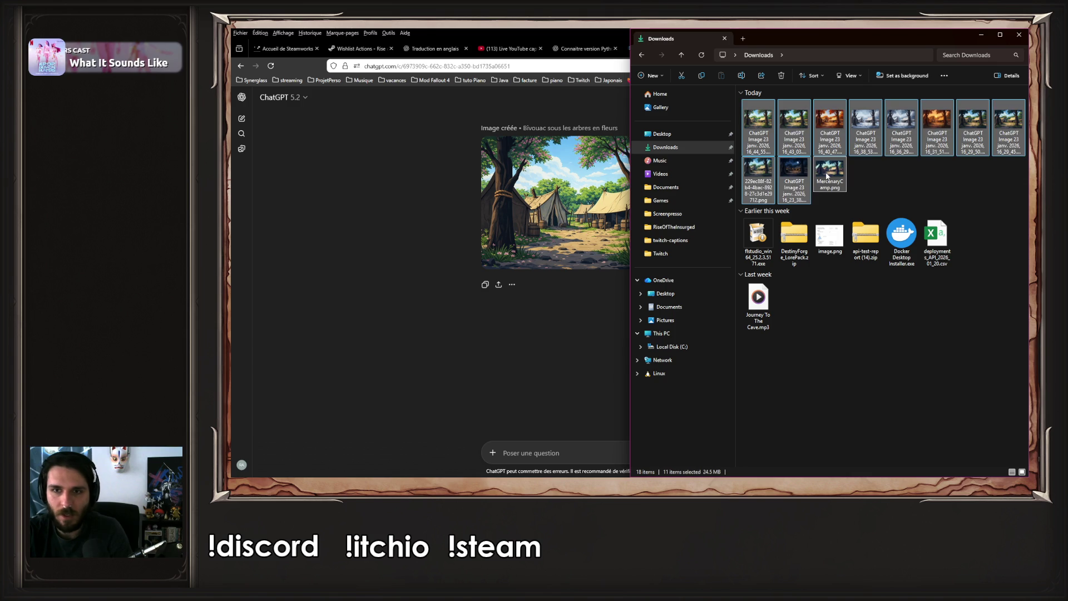
Minimize Explorer, the browser, Photos, Unity and both code editors, then open the desktop menu
left_click(981, 34)
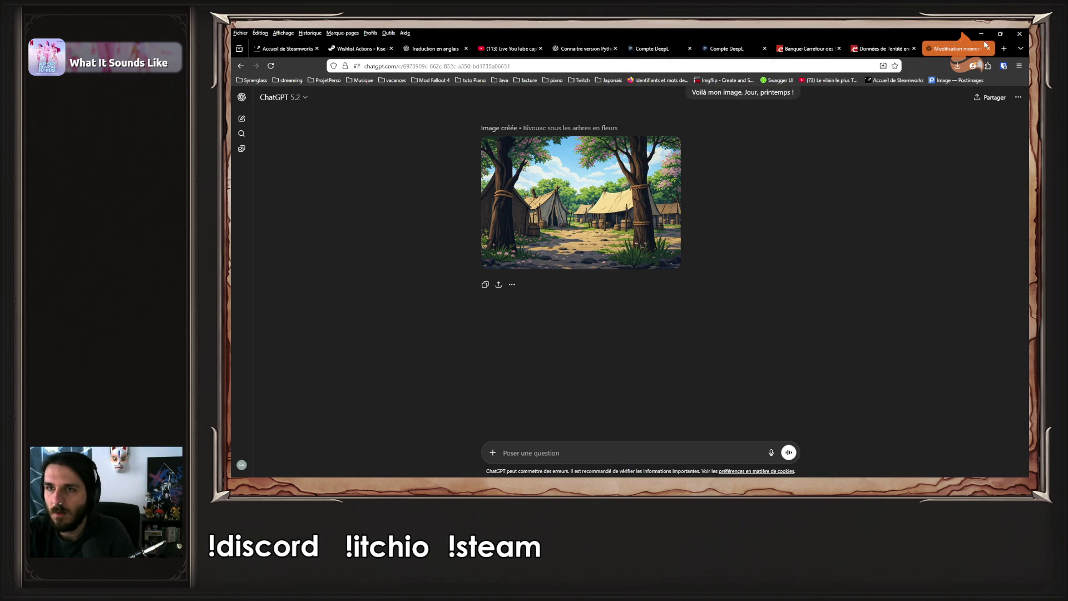
left_click(982, 34)
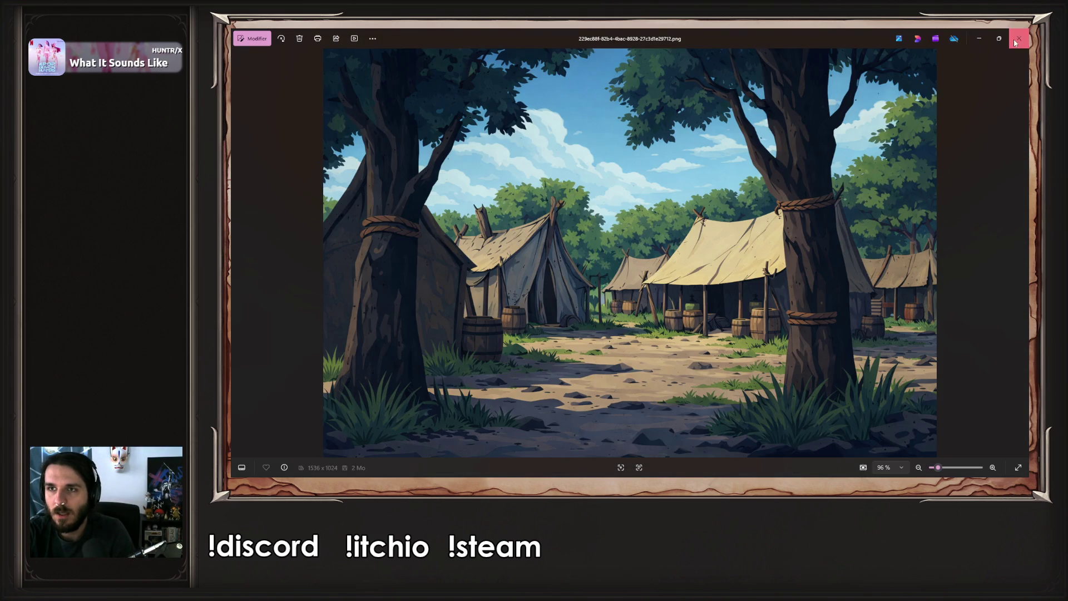
left_click(979, 39)
left_click(986, 32)
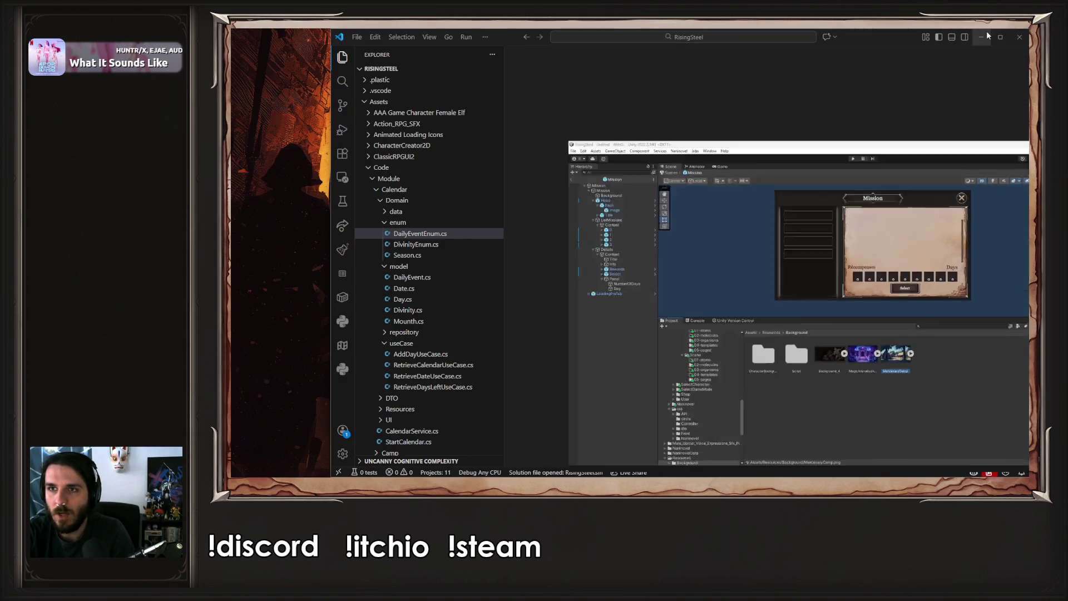
left_click(983, 36)
left_click(962, 50)
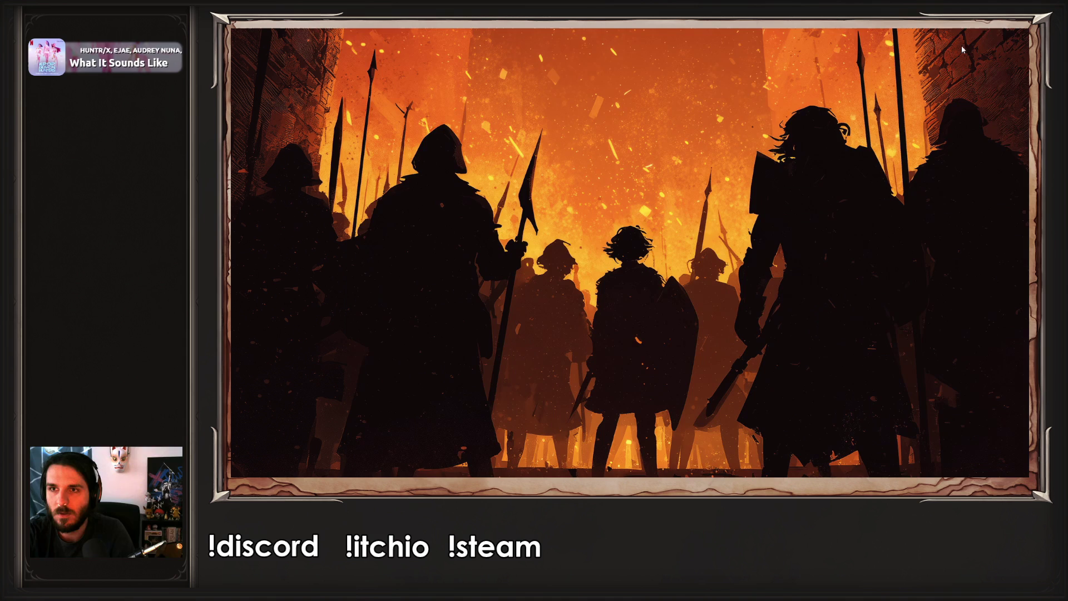
right_click(643, 188)
Create a desktop folder named 'Background' and paste the 11 downloaded camp images into it
mouse_move(664, 273)
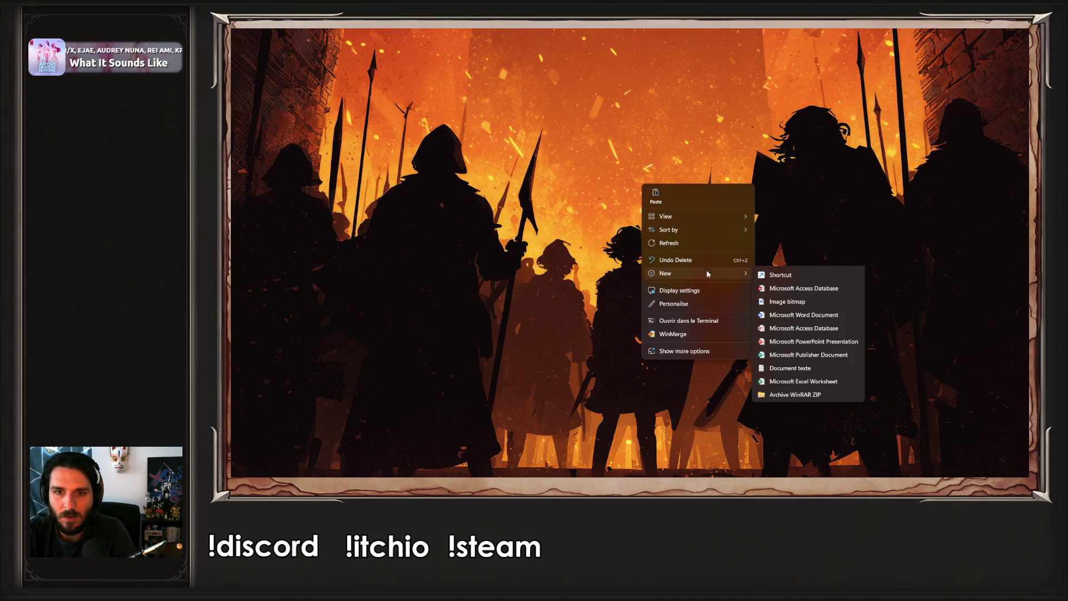
left_click(794, 277)
type("Background")
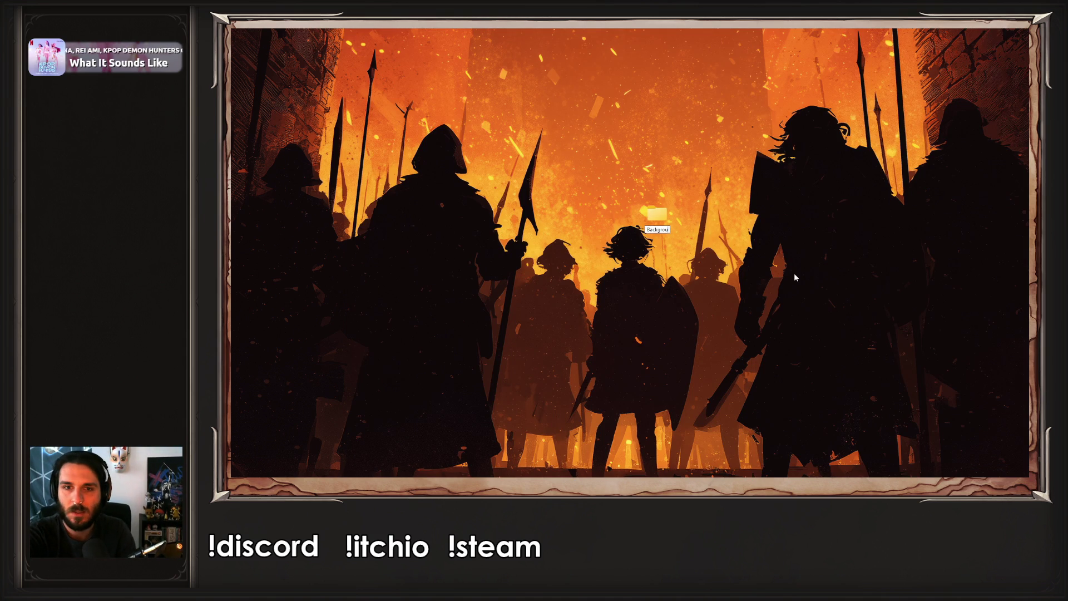
key("Return")
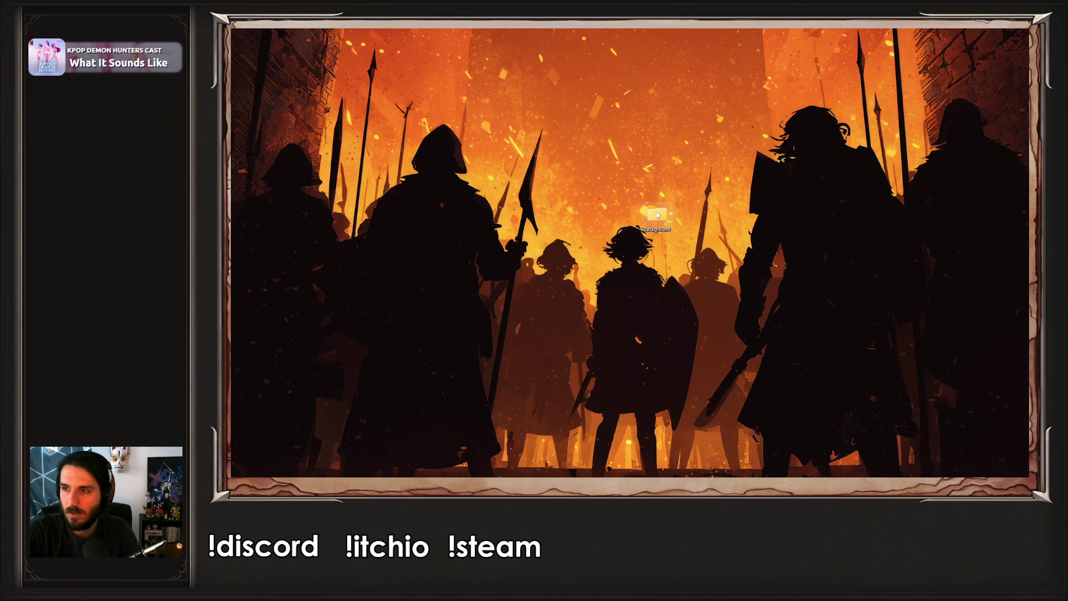
double_click(657, 215)
key("ctrl+v")
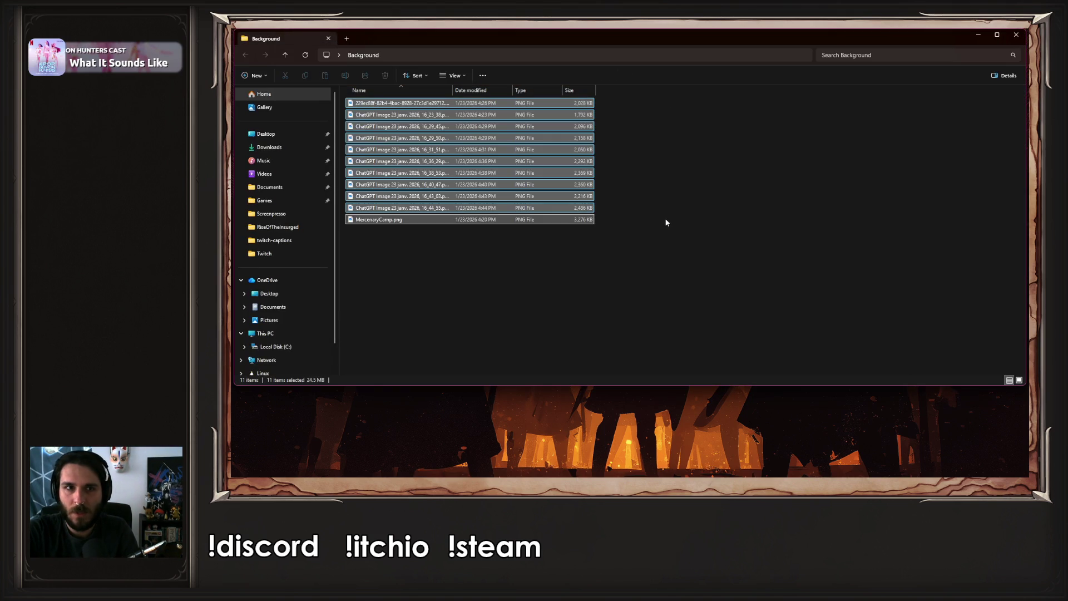
Enlarge the thumbnails and move MercenaryCamp.png out of Background onto the desktop
scroll(663, 217, "up", 3, "ctrl")
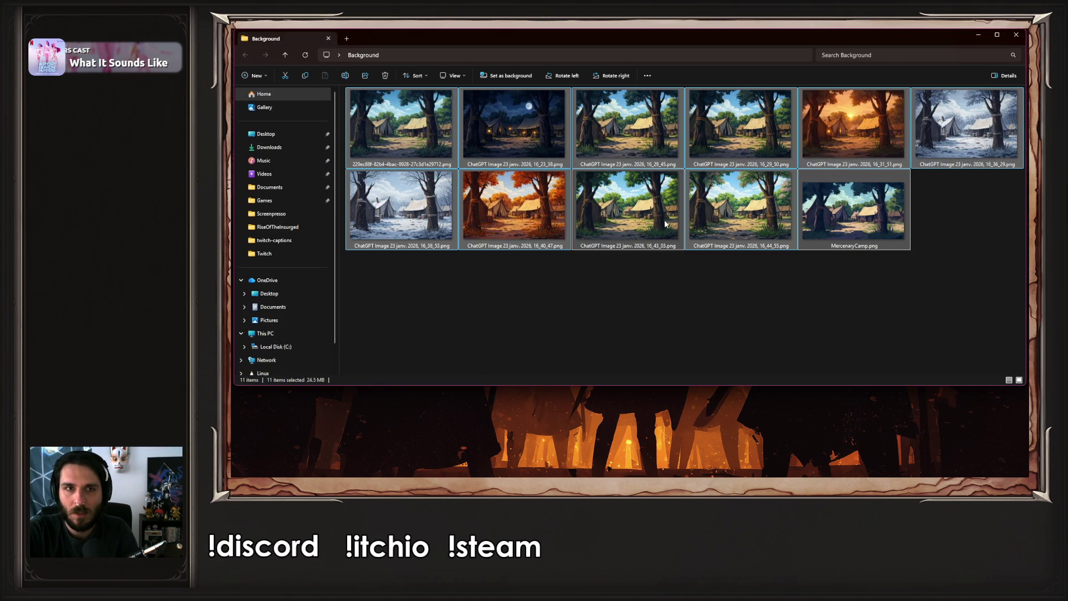
left_click(567, 278)
left_click(854, 211)
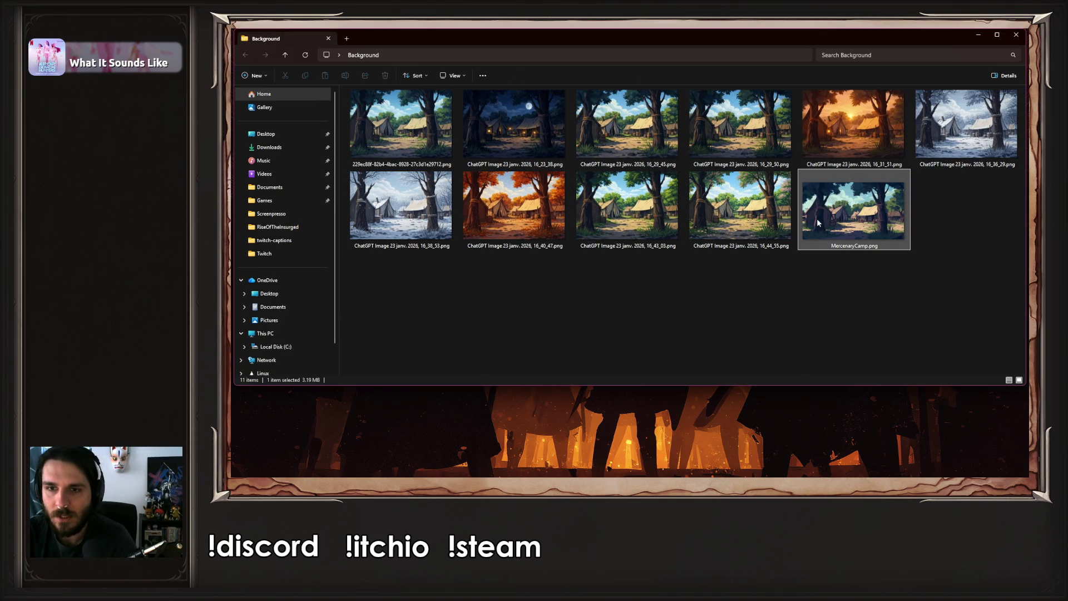
left_click_drag(854, 212, 465, 437)
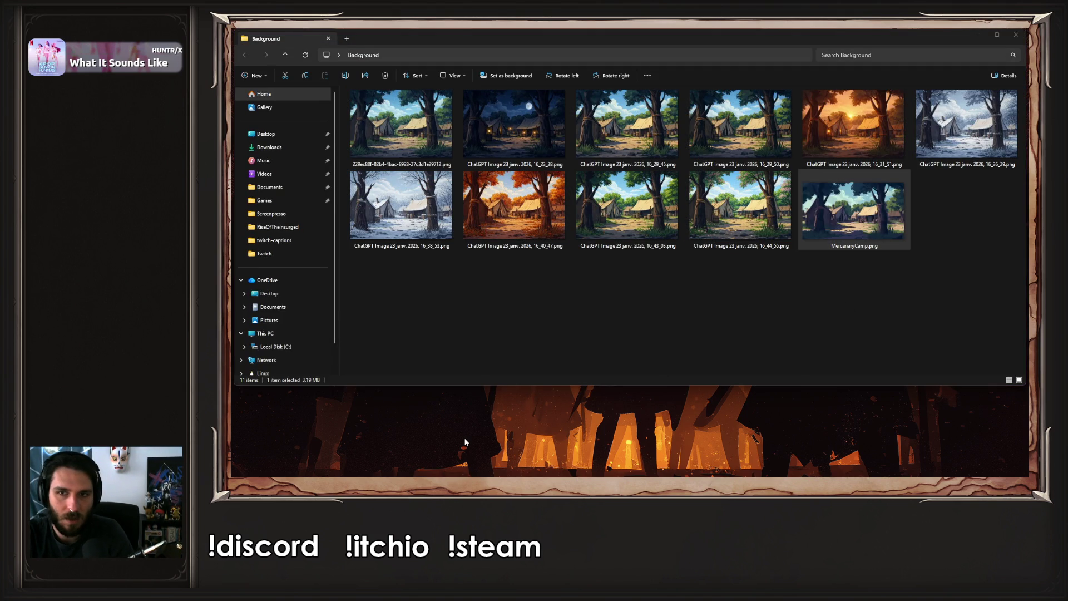
Create a 'winter' subfolder in Background plus a second, still-untitled new folder
left_click(531, 311)
right_click(530, 312)
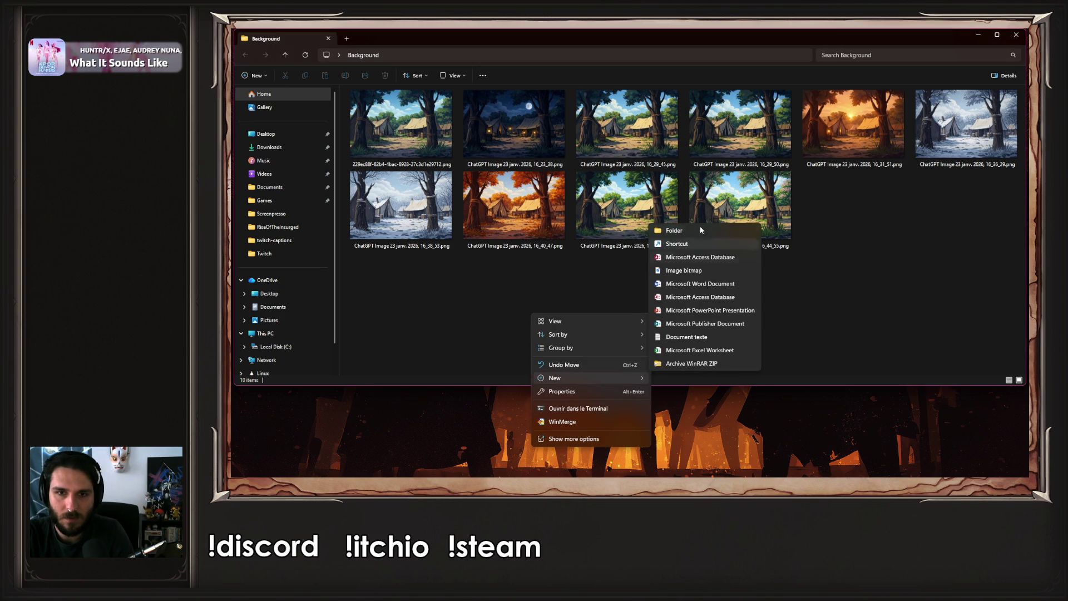
left_click(697, 232)
type("winter")
key("Return")
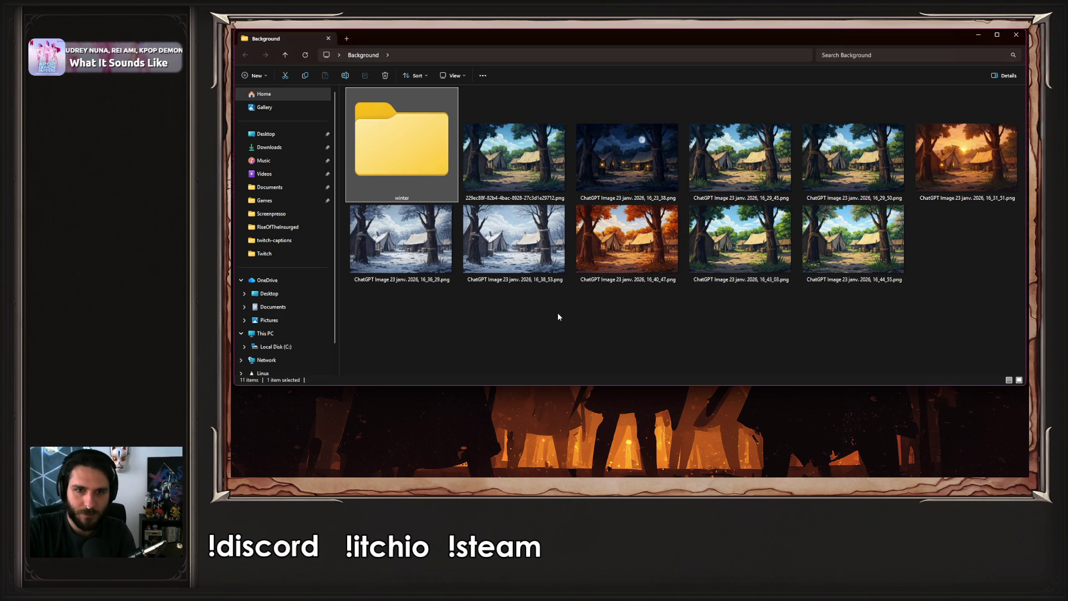
right_click(548, 319)
mouse_move(589, 251)
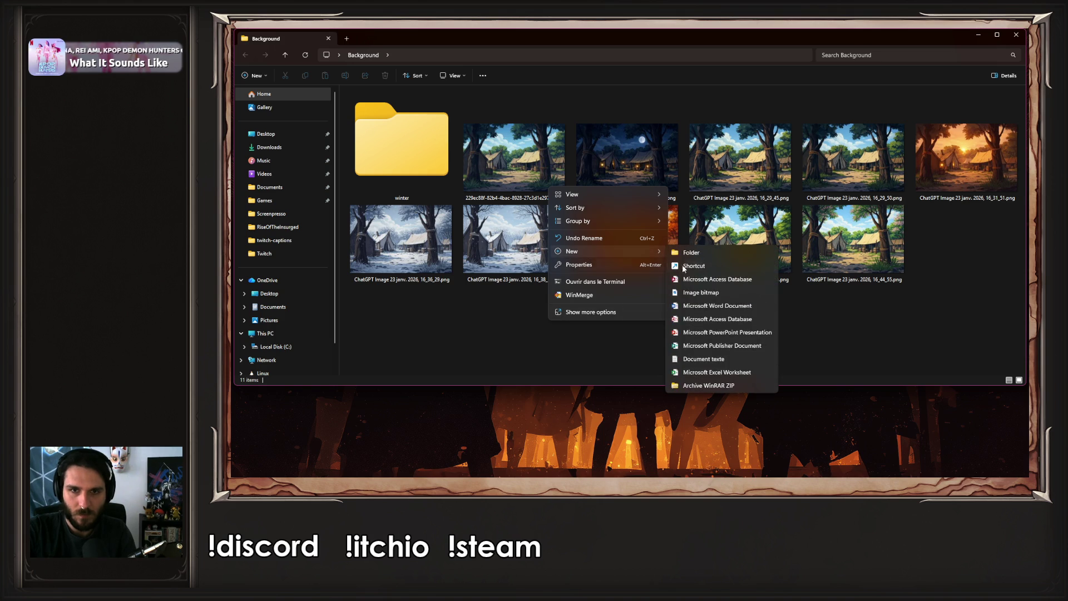
left_click(691, 253)
type("spring")
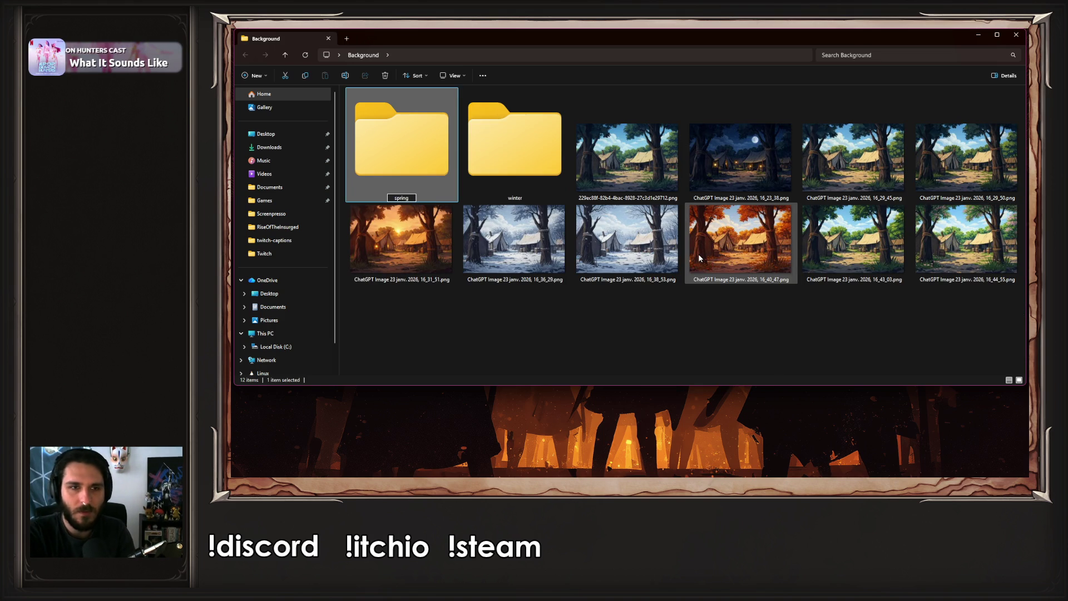
key("Escape")
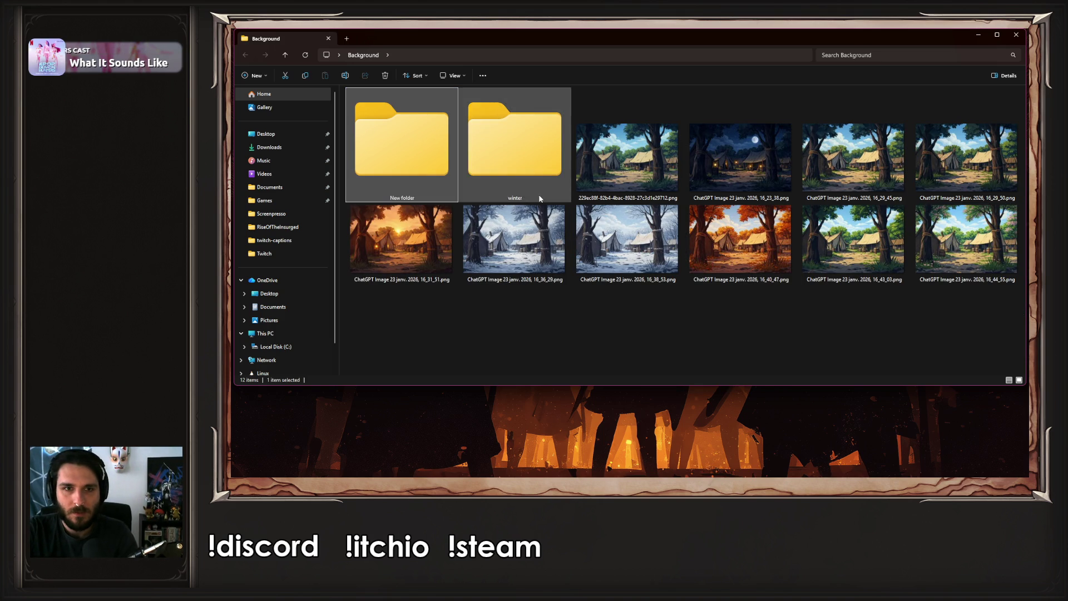
Delete the untitled New folder and the winter folder from Background
key("Delete")
left_click(409, 183)
key("Delete")
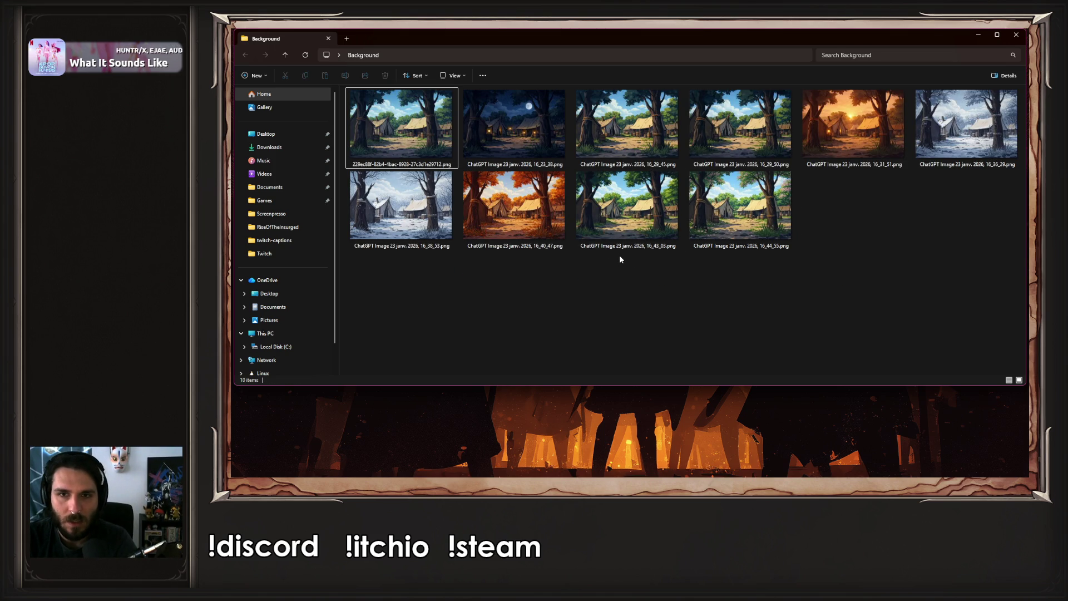
Preview the summer 16_43_03 image, then open the snowy 16_38_53 image in Photos
left_click(597, 209)
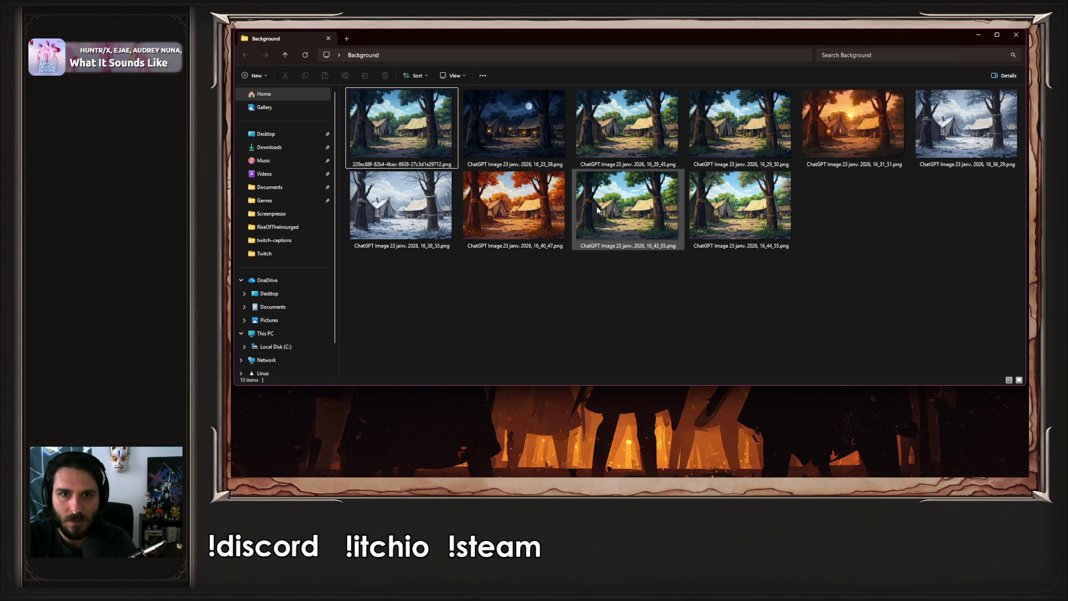
double_click(597, 210)
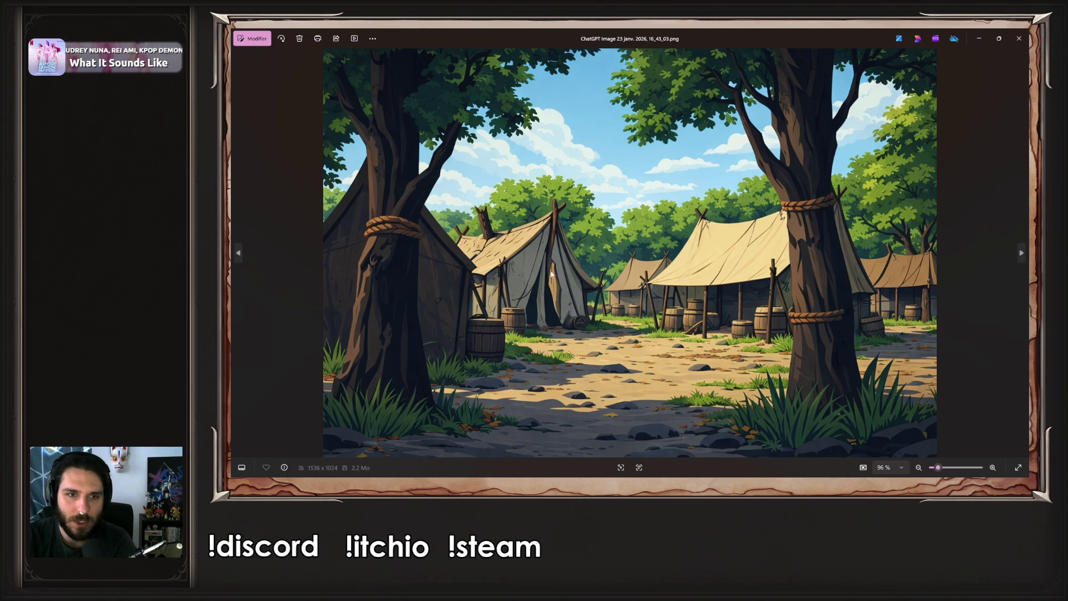
left_click(1018, 38)
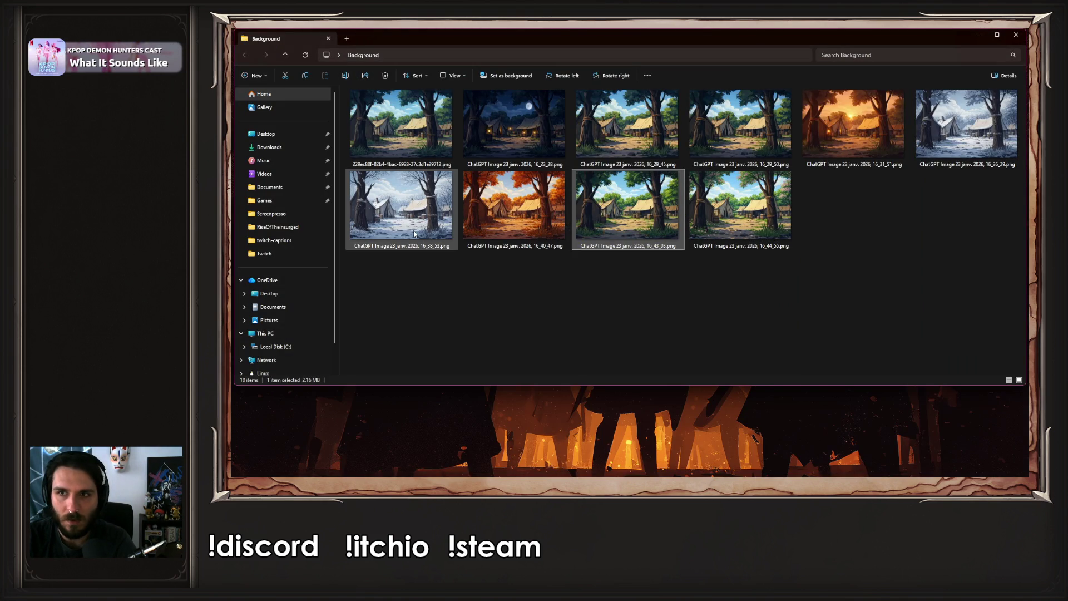
left_click(966, 125)
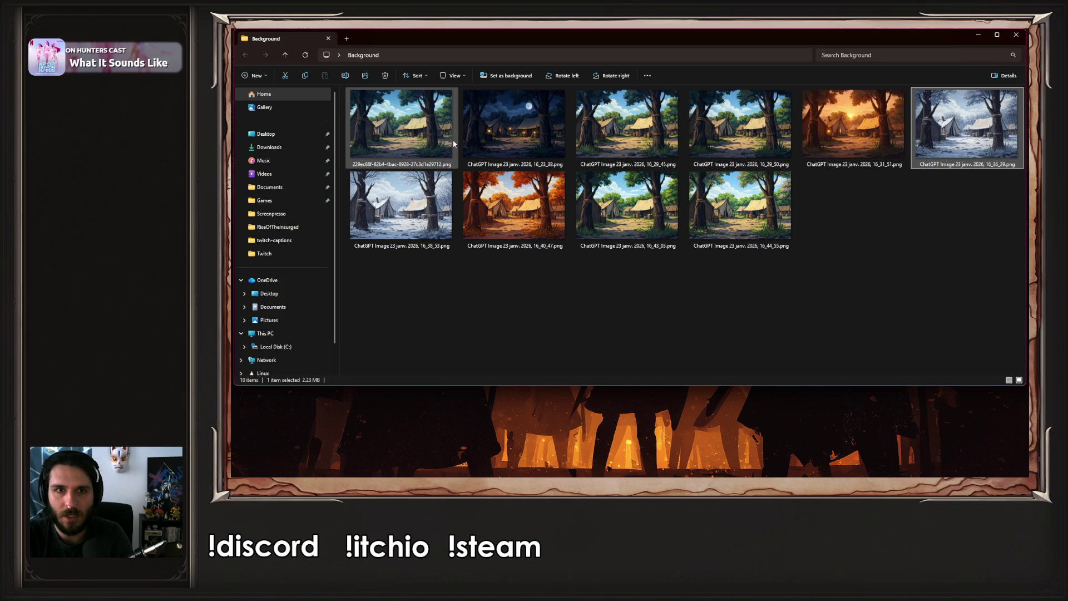
left_click(425, 143, "shift")
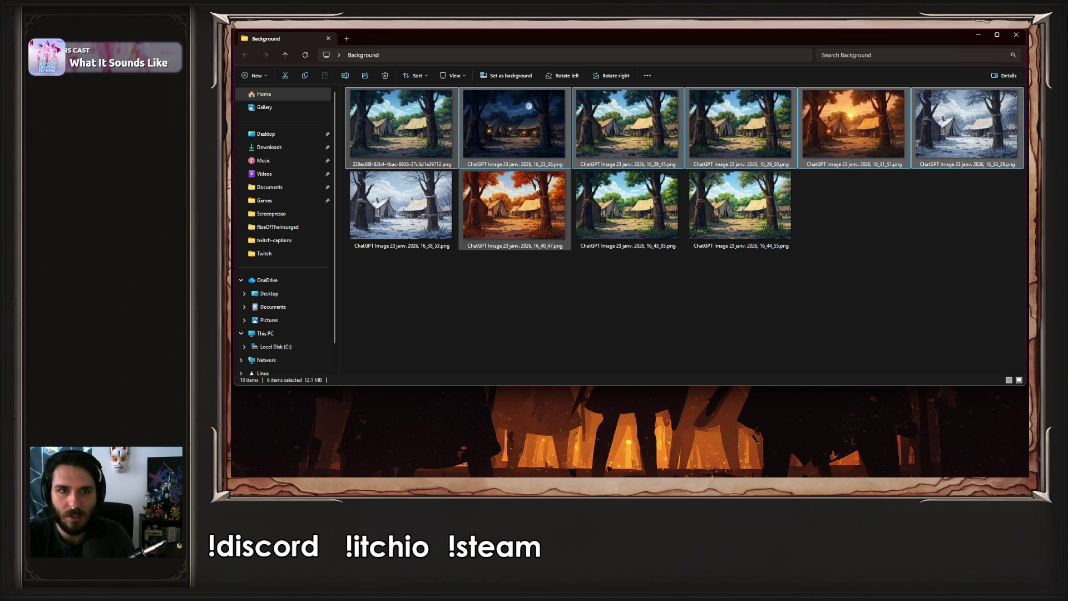
scroll(498, 228, "down", 2)
double_click(431, 151)
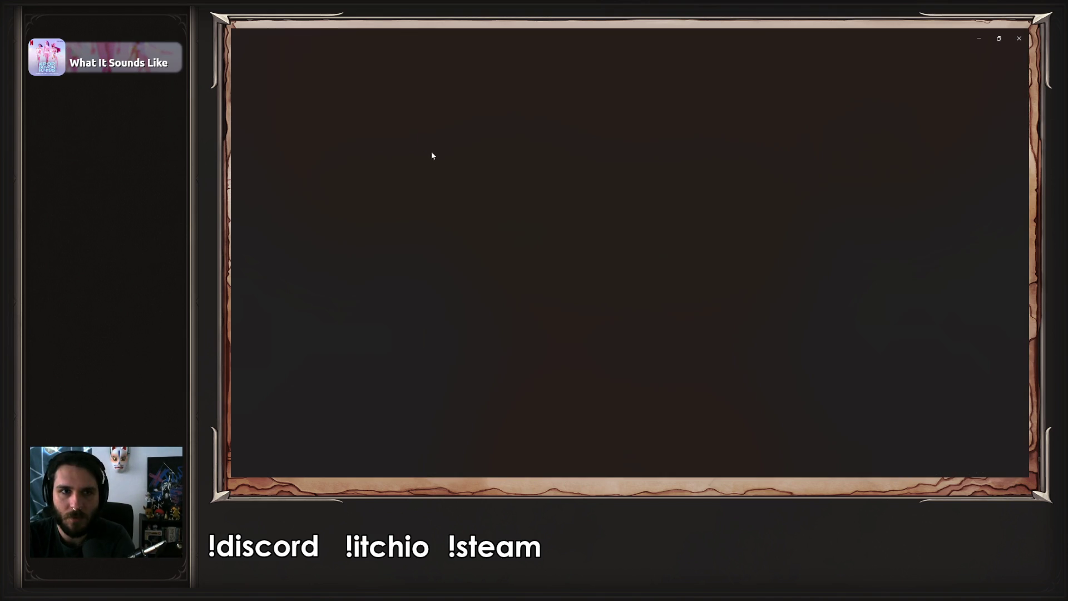
Flip between the winter, autumn, summer and spring camp images in Photos, then close the viewer
key("Right")
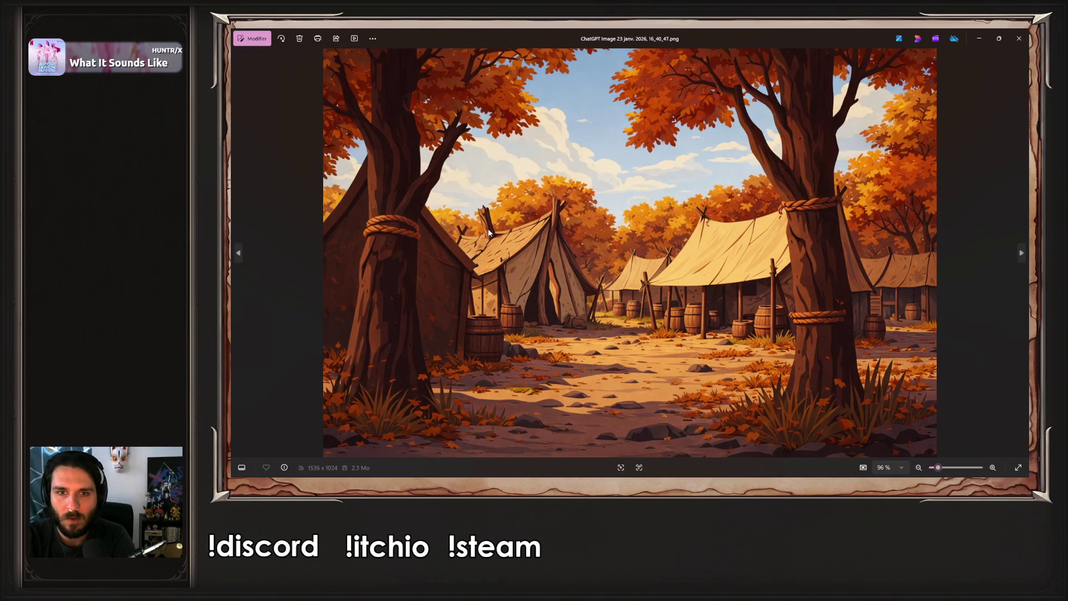
key("Right")
key("Right")
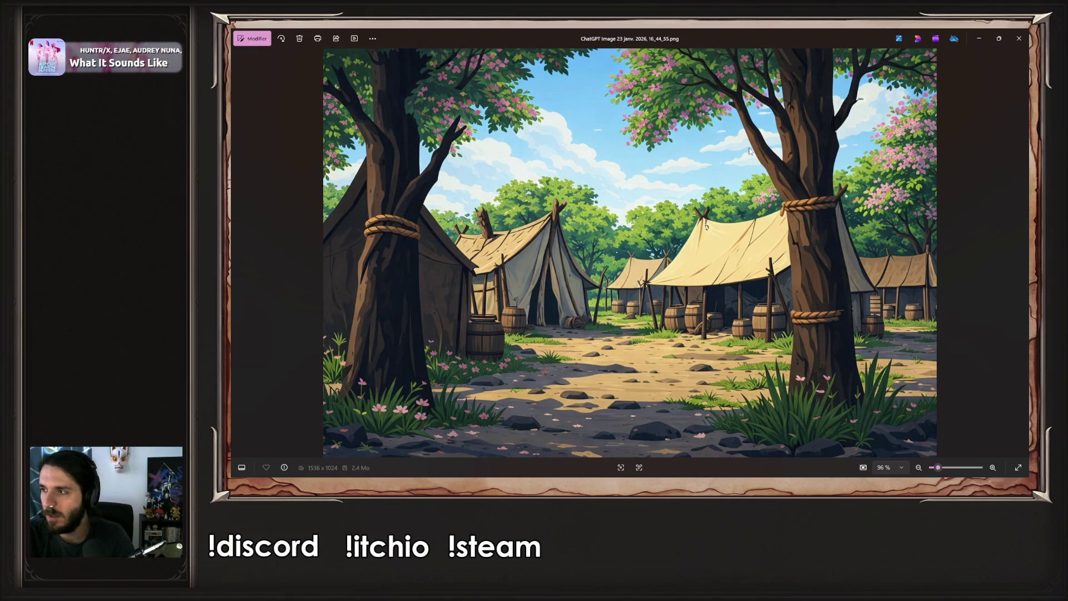
key("Left")
key("Left")
key("Left")
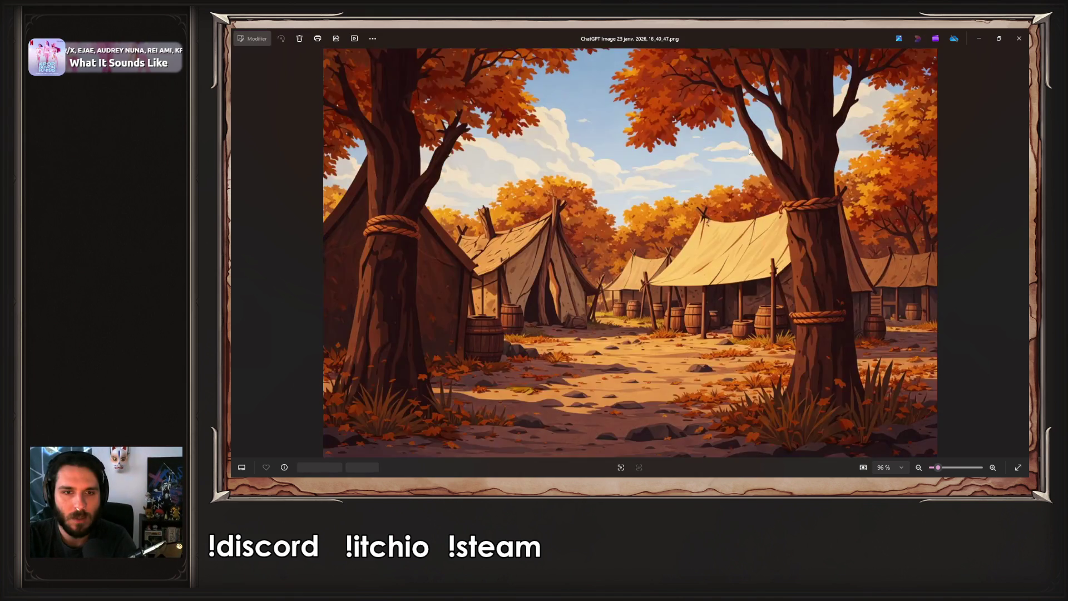
key("Right")
key("Right")
key("Right")
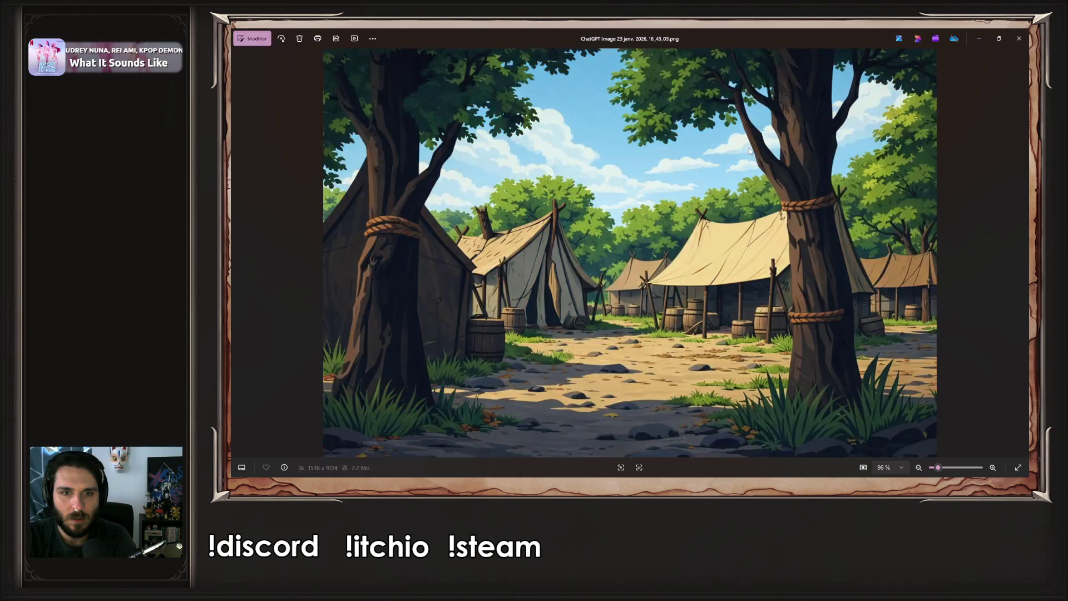
key("Left")
key("Left")
key("Left")
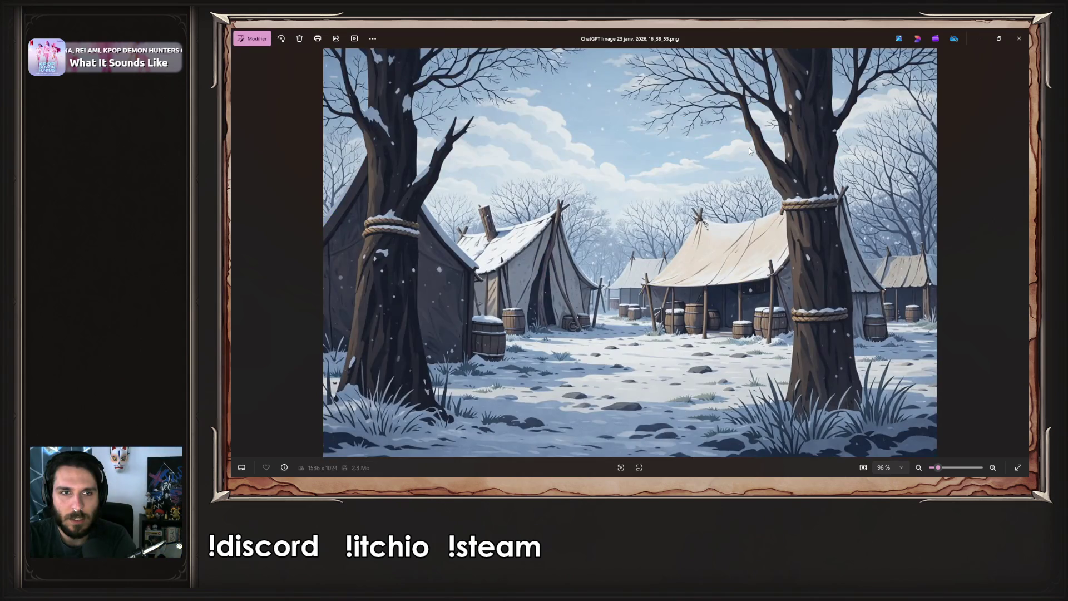
key("Right")
key("Right")
key("Right")
key("Left")
key("Left")
key("Left")
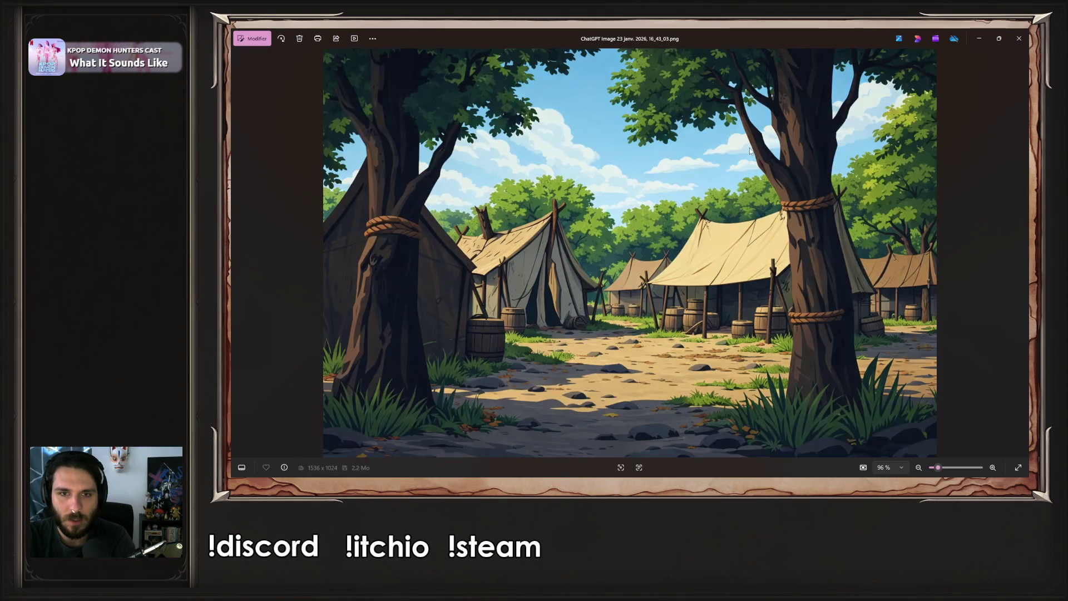
key("Right")
key("Right")
key("Right")
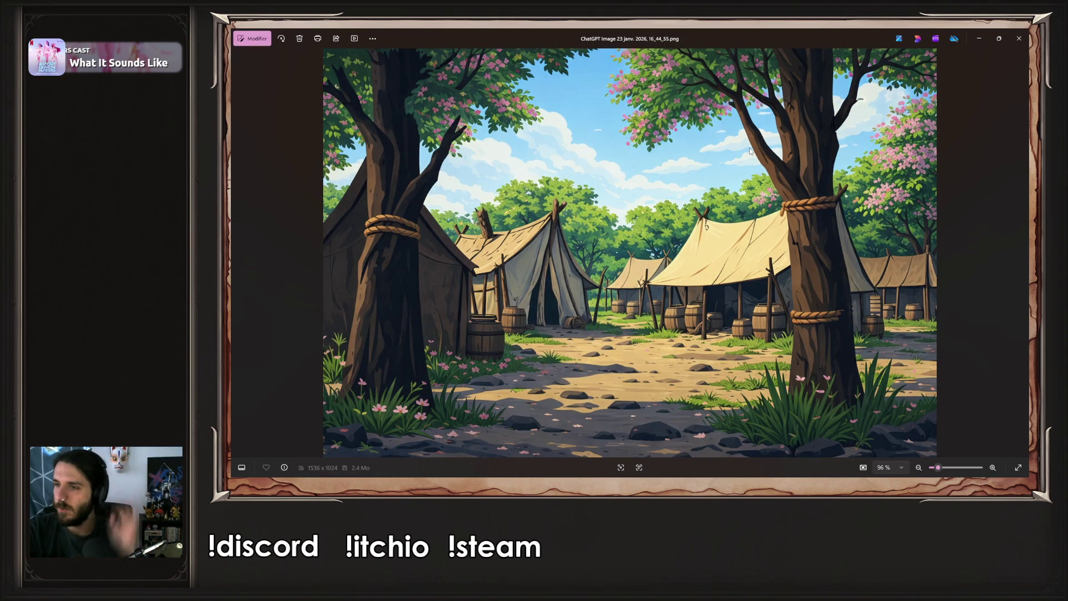
left_click(1019, 38)
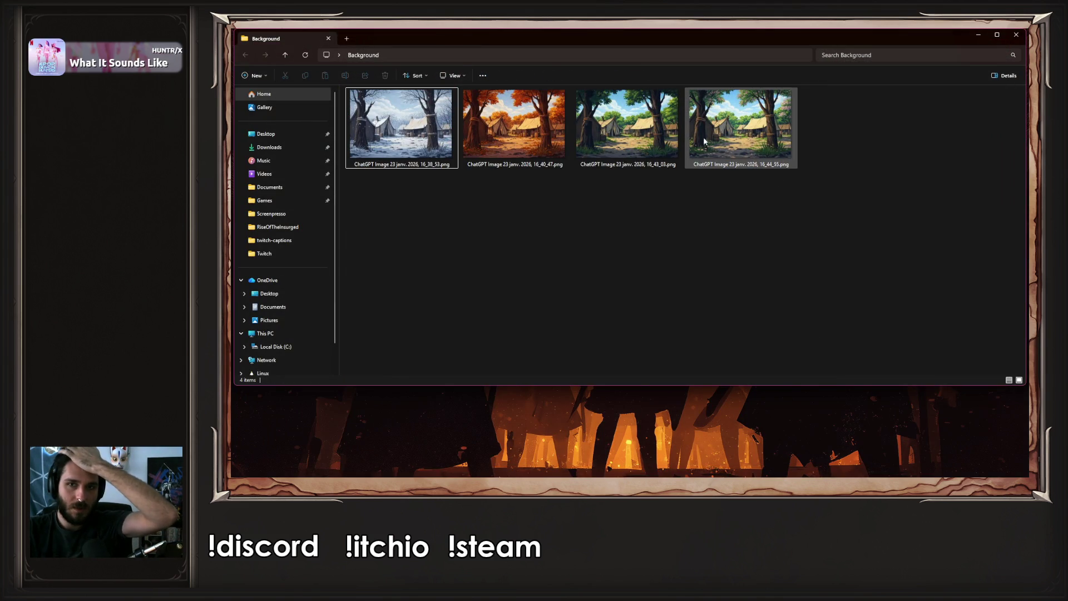
Reposition and resize the Background Explorer window to uncover the desktop
mouse_move(640, 46)
left_mouse_down()
mouse_move(656, 295)
mouse_move(450, 286)
mouse_move(232, 311)
left_mouse_up()
left_click(473, 300)
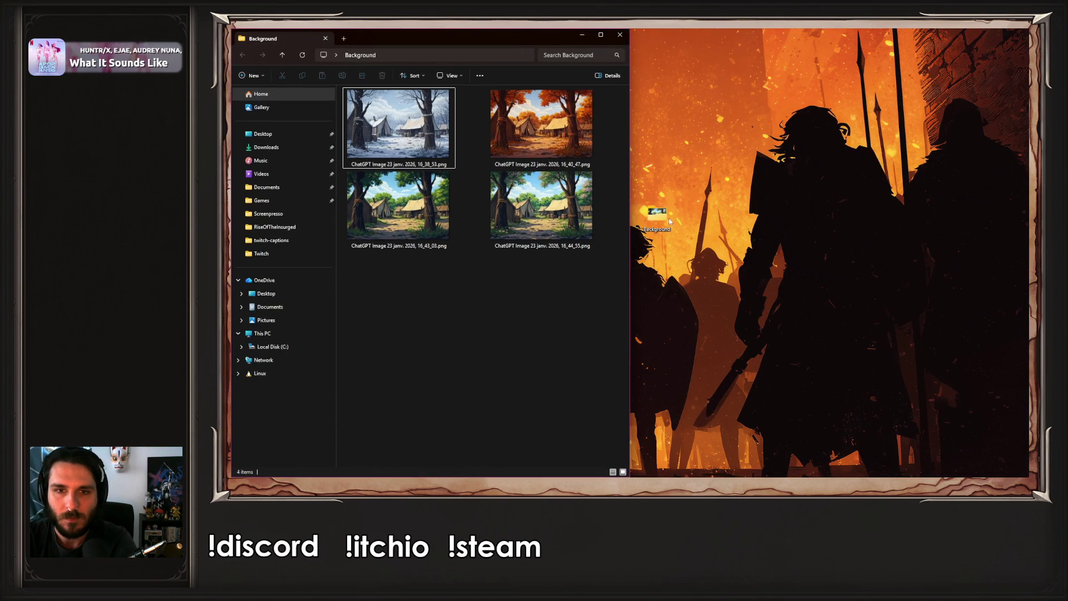
mouse_move(501, 36)
left_mouse_down()
mouse_move(824, 294)
mouse_move(823, 470)
mouse_move(523, 233)
mouse_move(1029, 294)
mouse_move(1029, 161)
mouse_move(927, 28)
left_mouse_up()
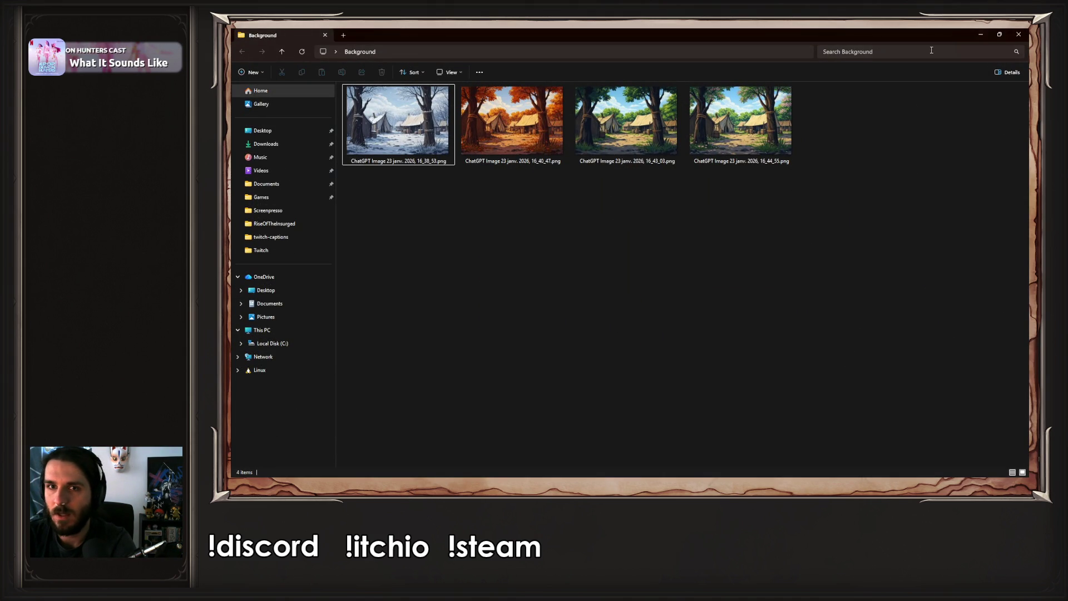
mouse_move(916, 34)
left_mouse_down()
mouse_move(710, 318)
mouse_move(723, 330)
left_mouse_up()
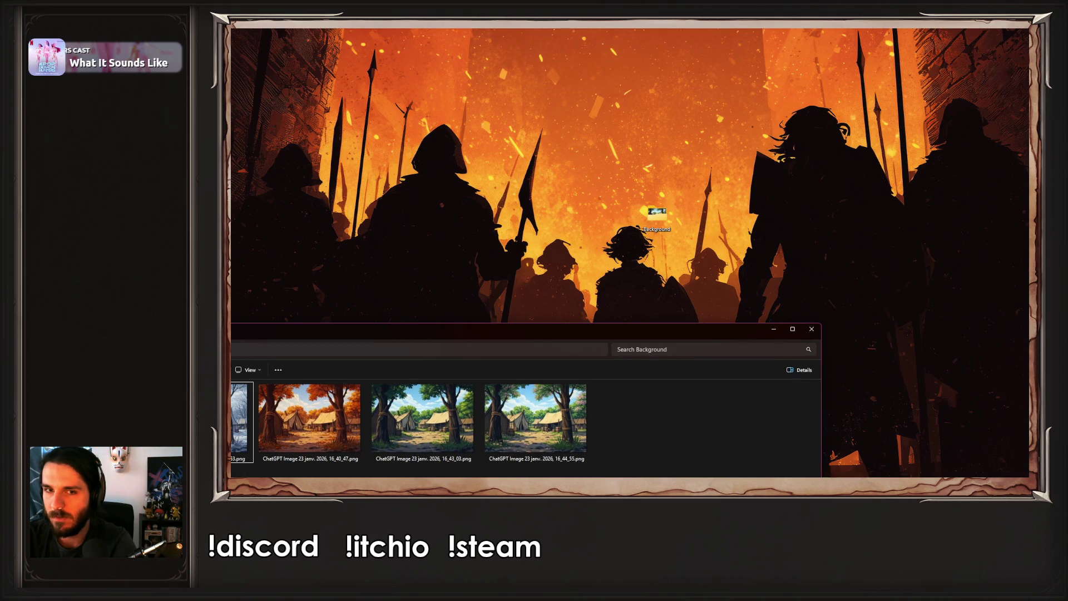
Move the Background folder icon to the desktop's top-right and push the Explorer window out of view
left_click(859, 186)
mouse_move(661, 243)
left_mouse_down()
mouse_move(987, 120)
mouse_move(999, 106)
left_mouse_up()
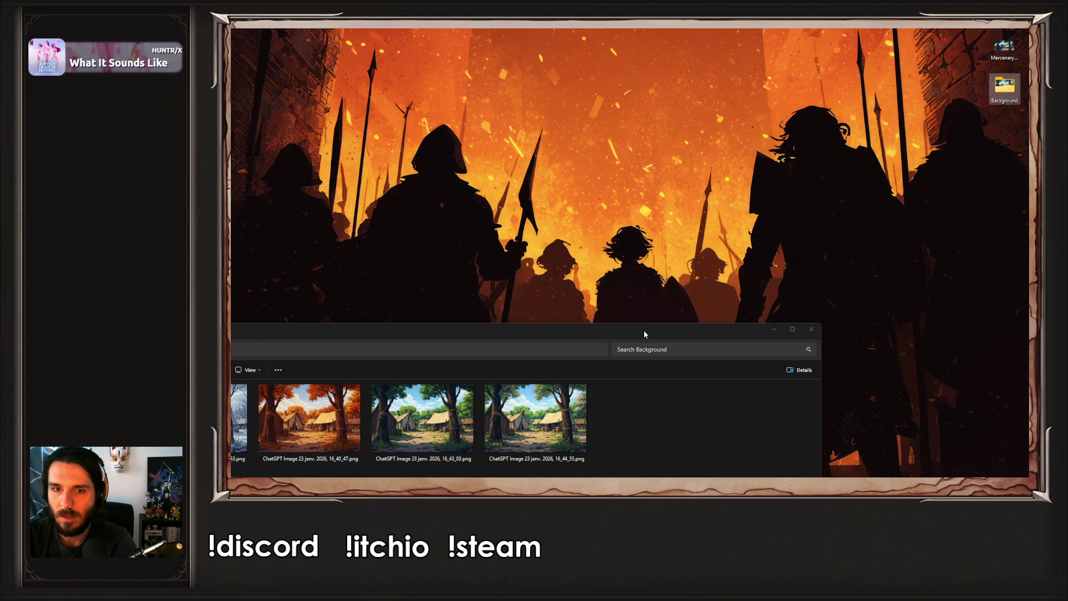
left_click_drag(645, 334, 1029, 33)
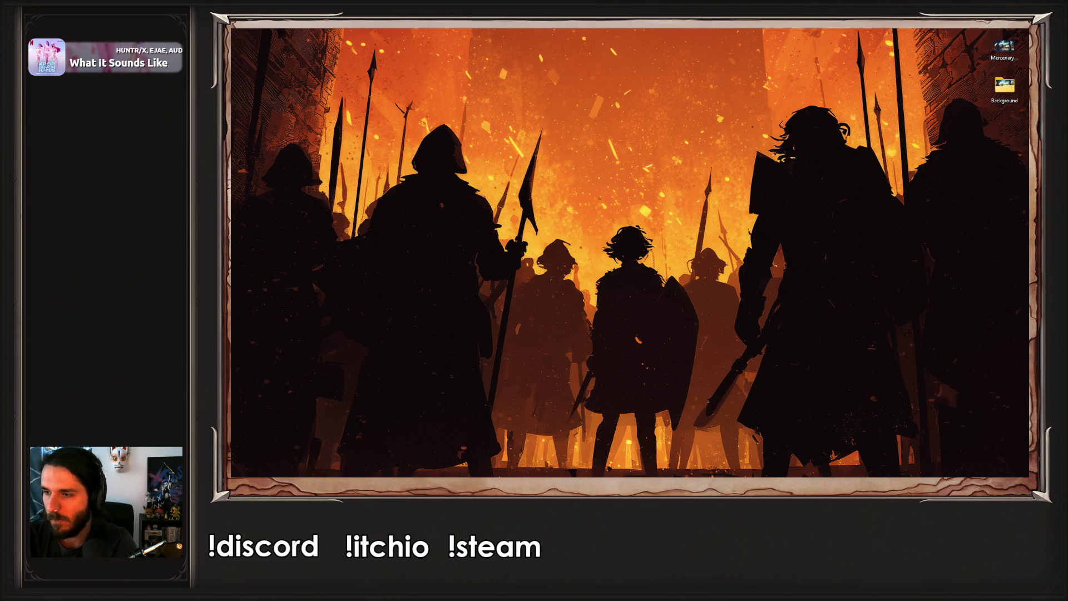
key("alt+Tab")
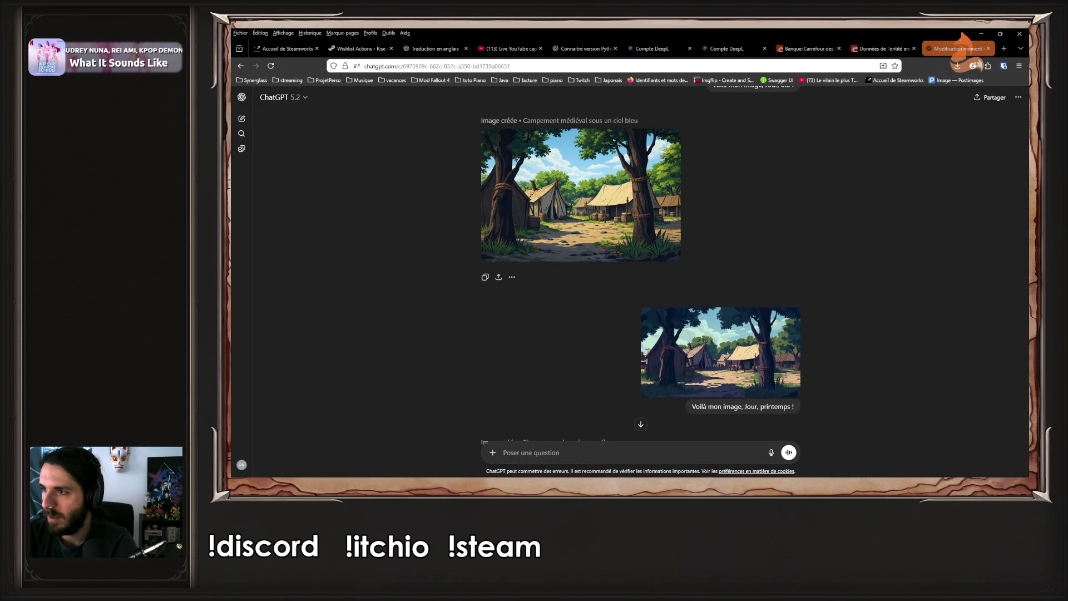
Send the spring daytime image with the prompt 'Voilà mon image, nuit, printemps !' for a night version
key("ctrl+v")
scroll(776, 317, "down", 5)
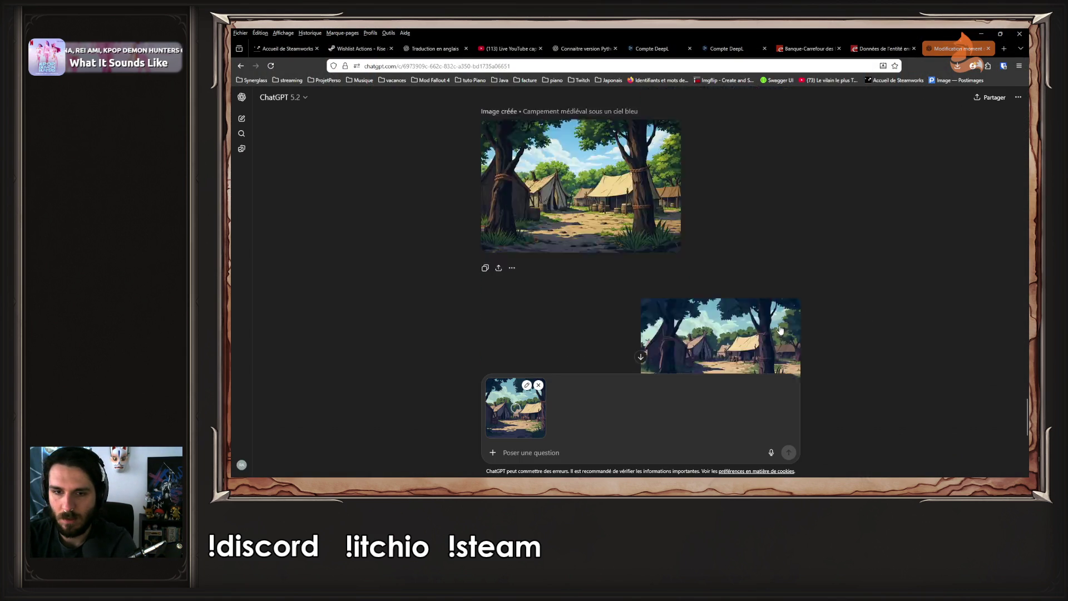
scroll(777, 321, "up", 2)
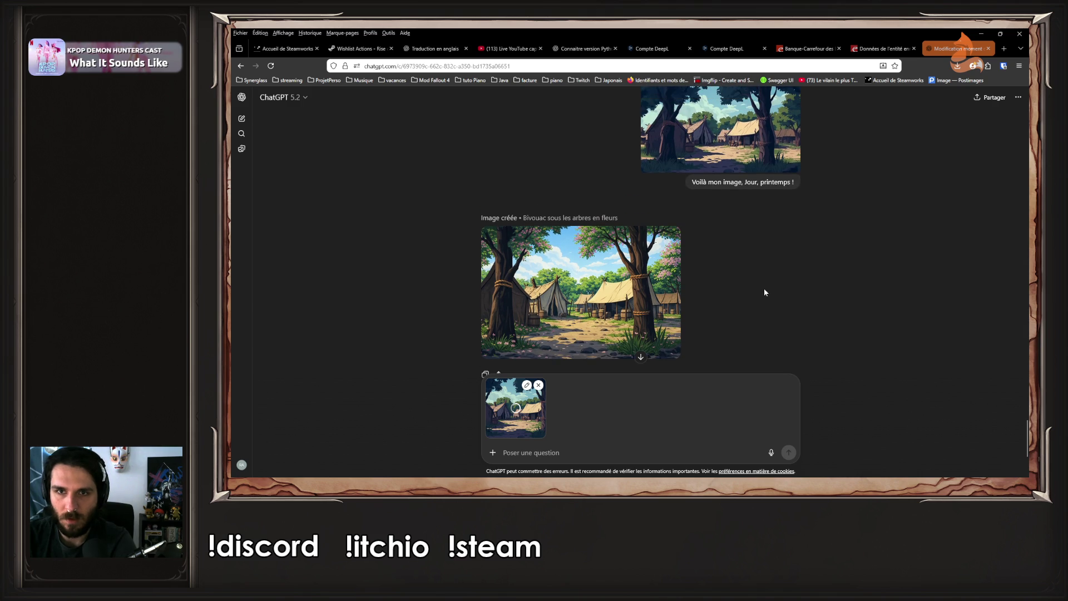
triple_click(700, 182)
key("ctrl+c")
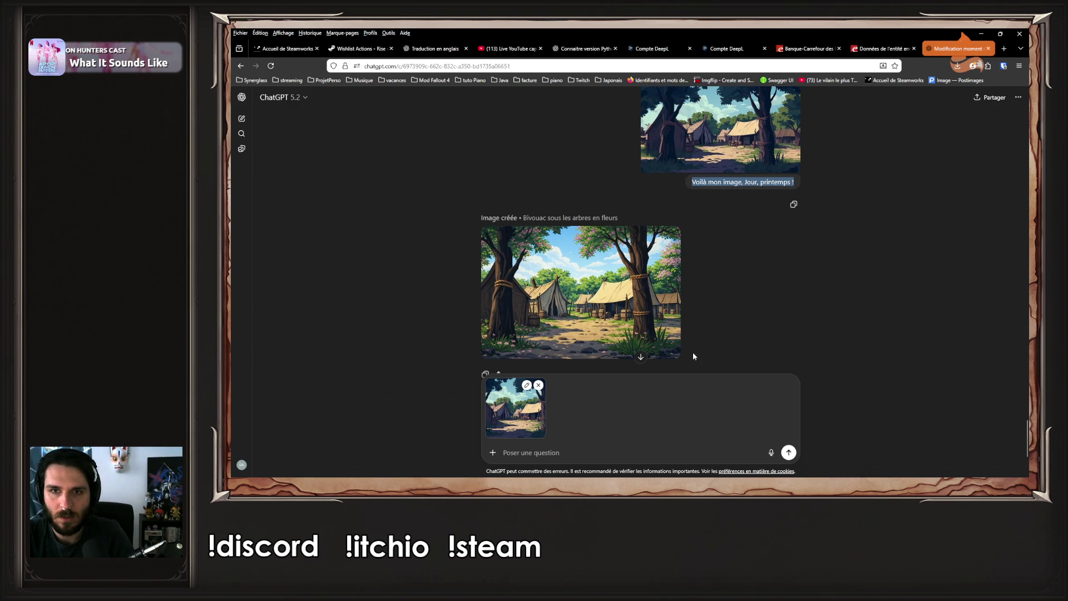
left_click(545, 455)
key("ctrl+v")
double_click(560, 453)
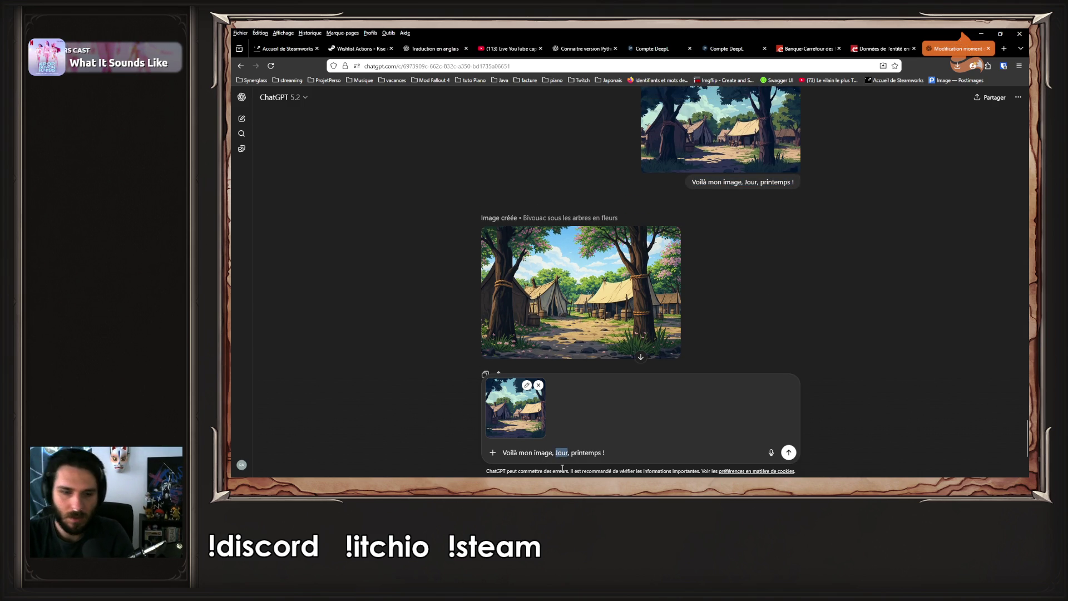
type("nuit")
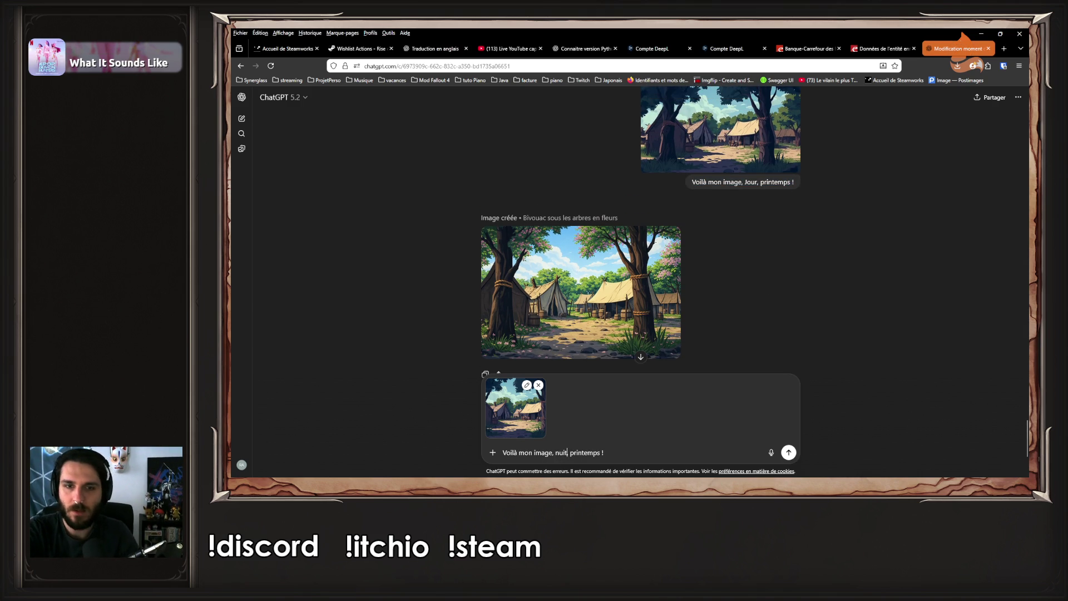
key("Return")
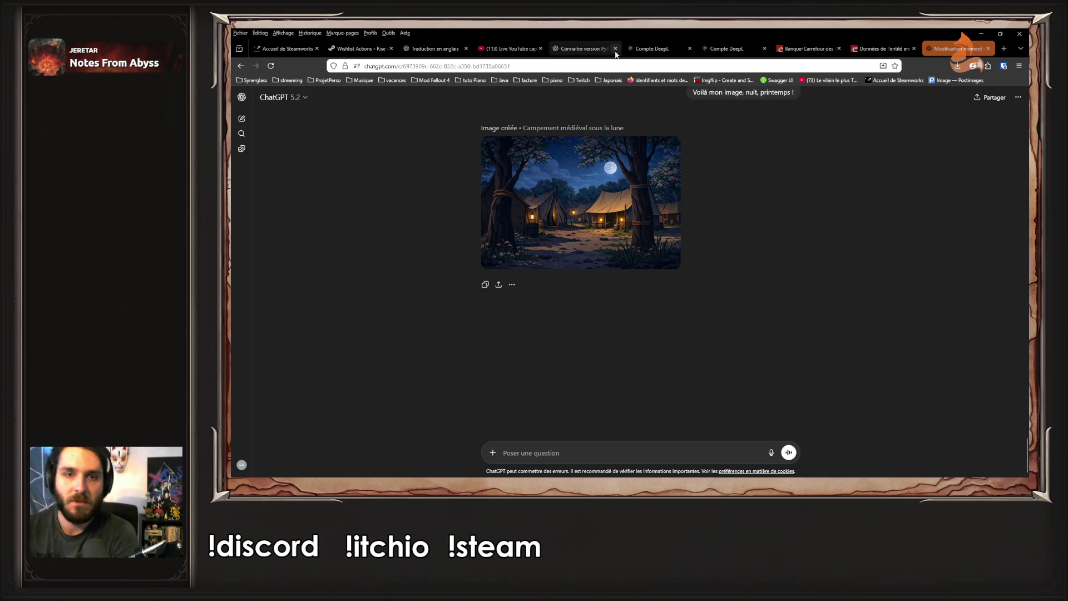
Open the finished night image 'Campement médiéval sous la lune' at full size
left_click(659, 162)
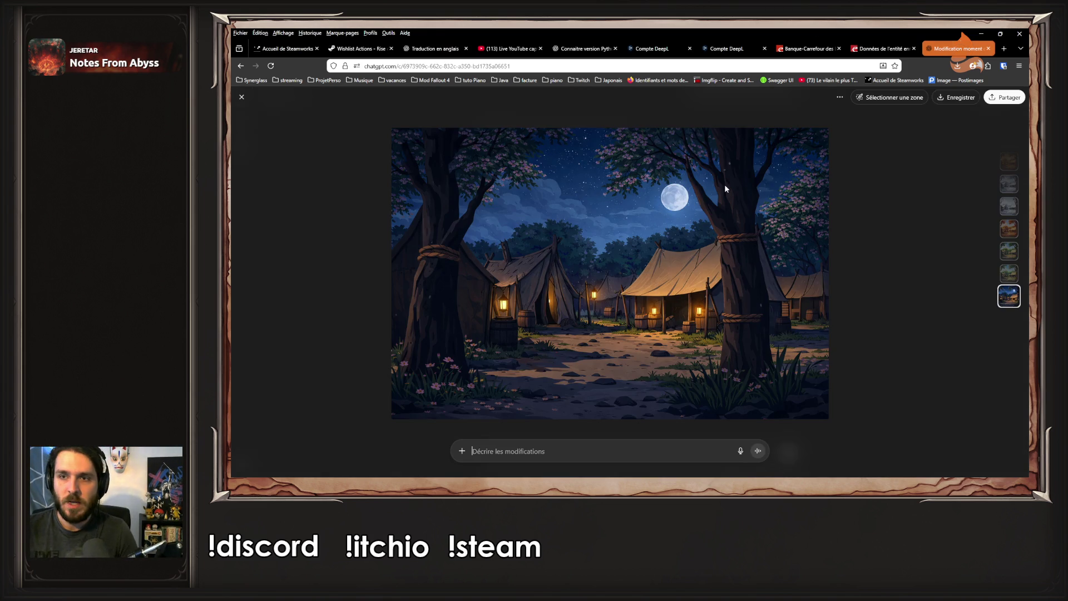
Download the night camp image as a PNG, then open the desktop's Background folder
left_click(950, 106)
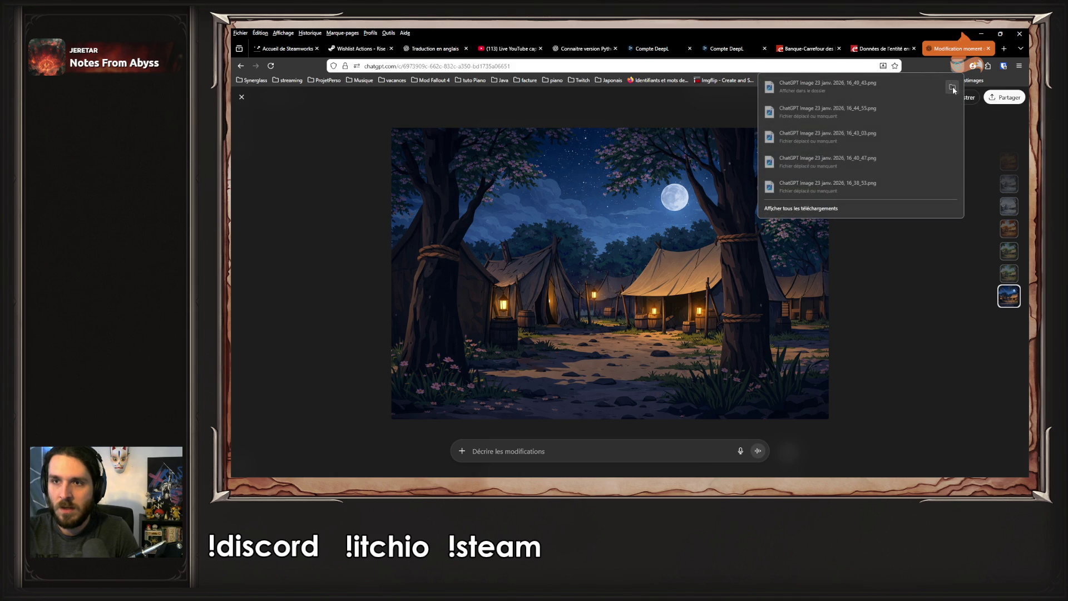
left_click(952, 88)
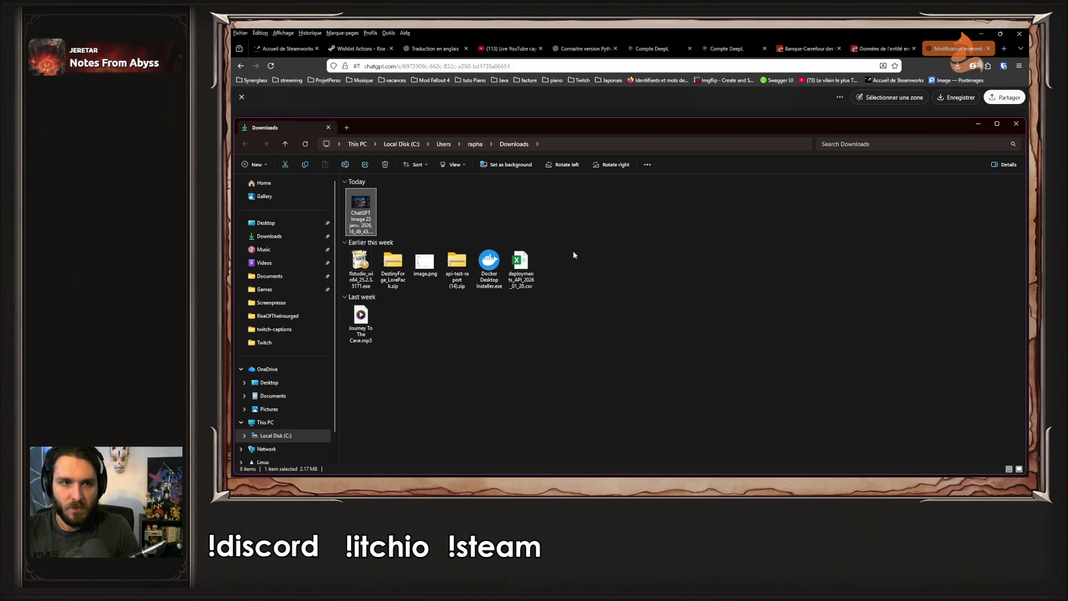
left_click(977, 124)
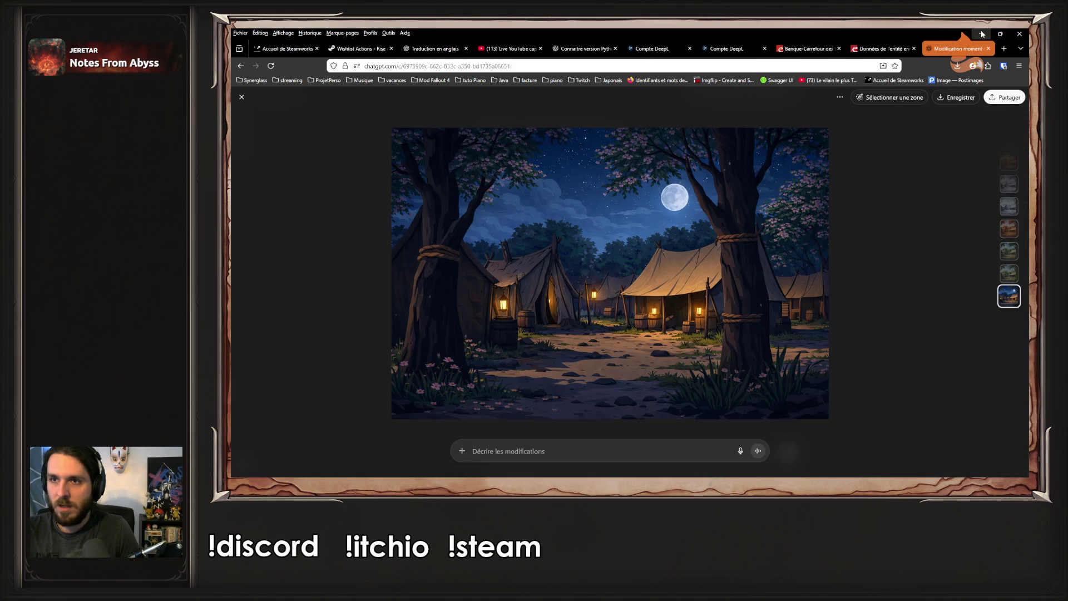
left_click(982, 34)
double_click(1005, 84)
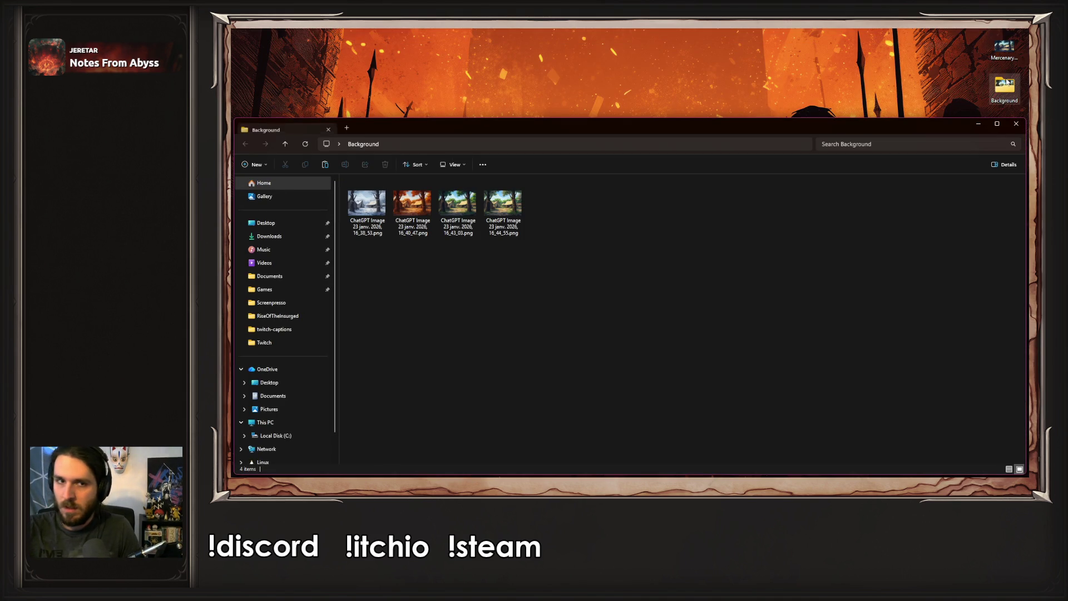
Create a new subfolder named 'spring' inside Background
right_click(712, 240)
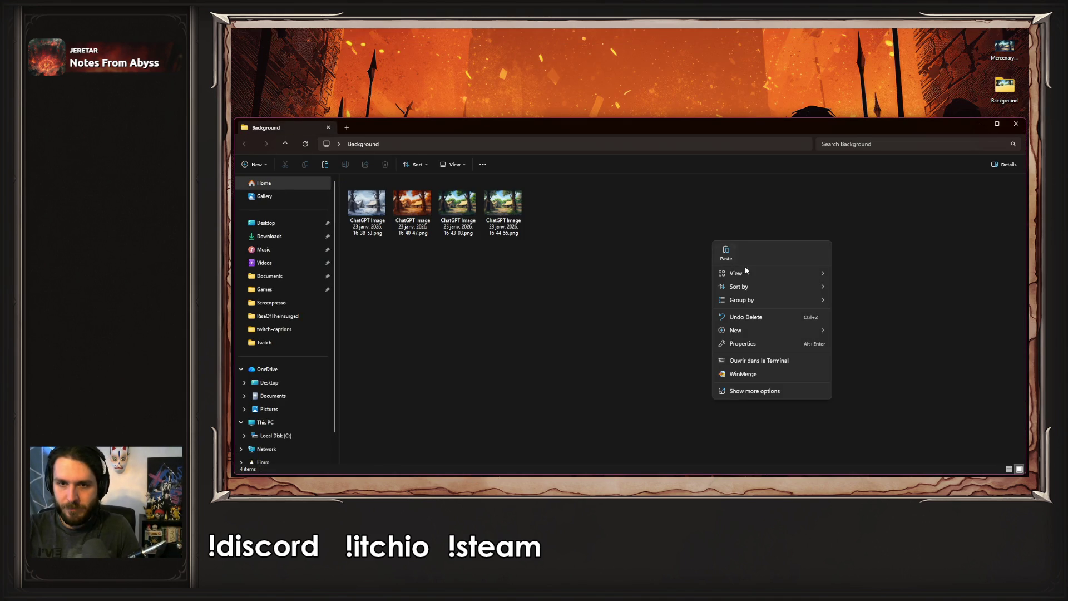
left_click(779, 343)
left_click(548, 323)
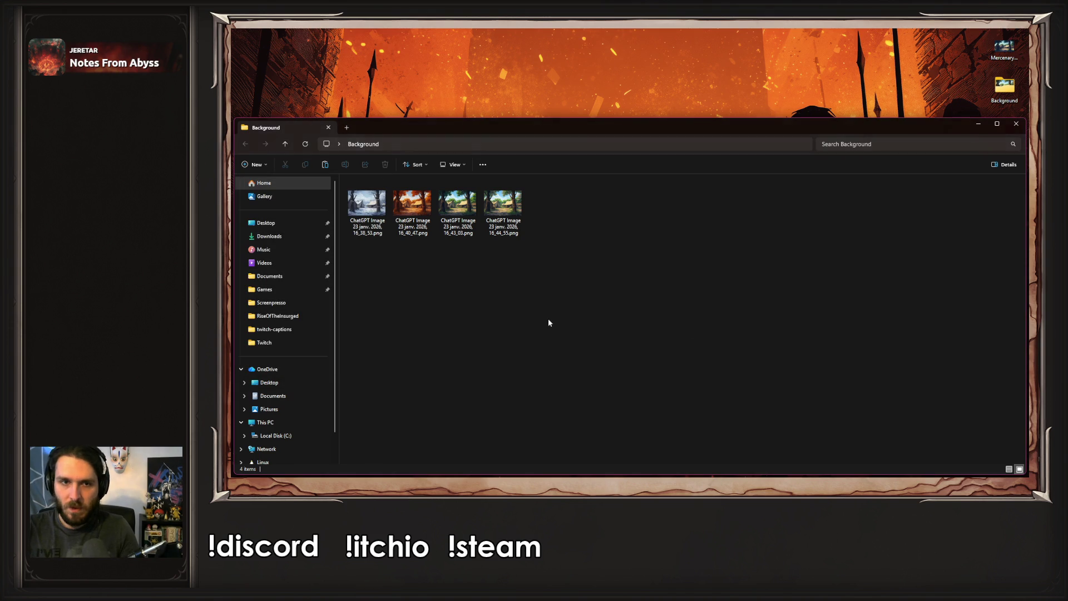
right_click(674, 305)
mouse_move(727, 236)
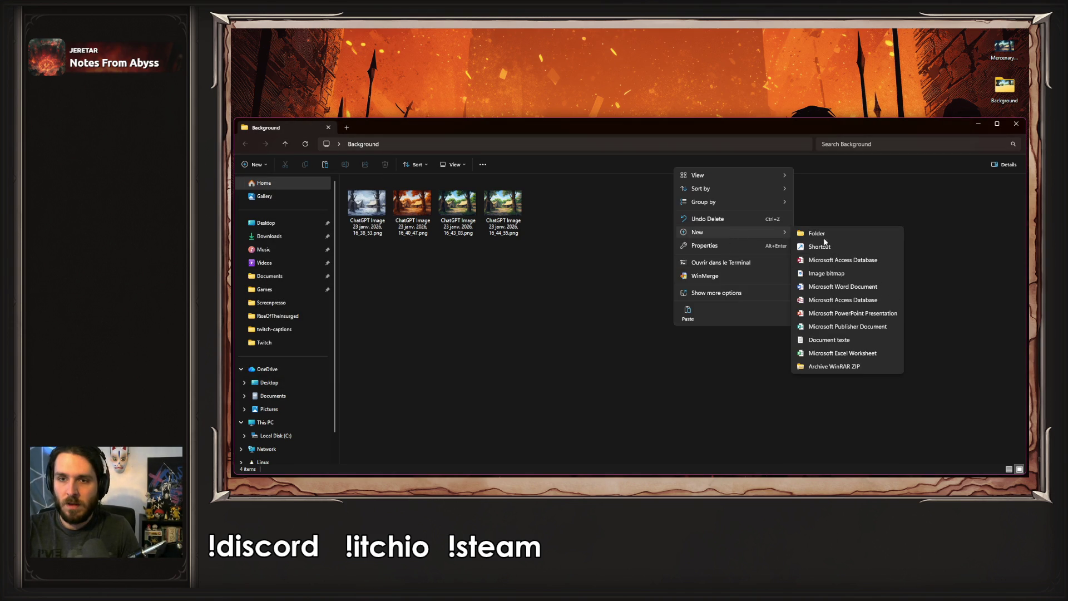
left_click(825, 236)
type("winte")
key("BackSpace")
key("BackSpace")
key("BackSpace")
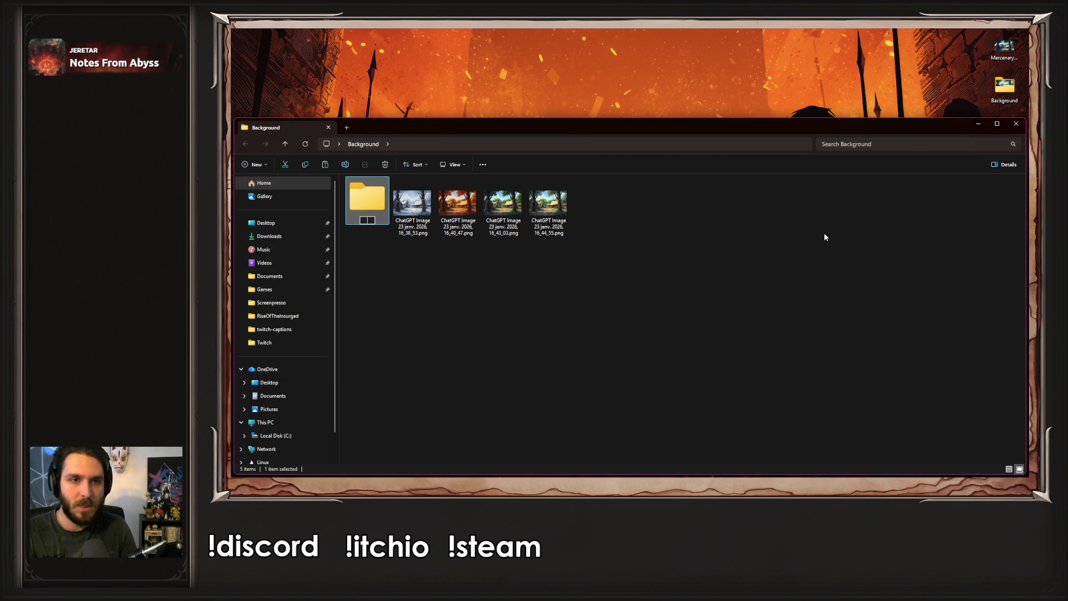
type("spring")
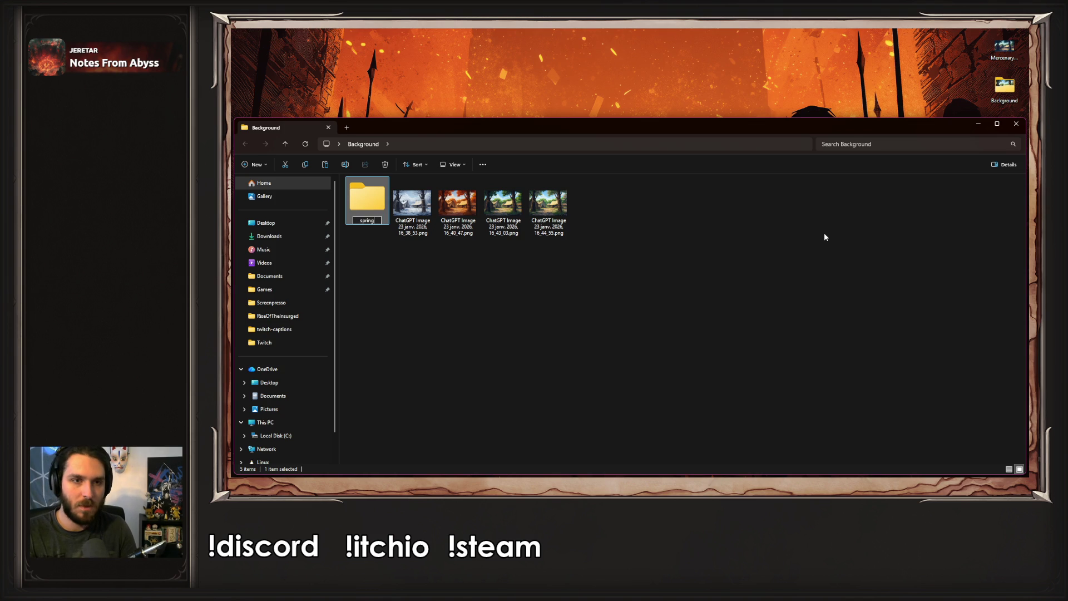
key("Return")
key("Return")
Put the night and daytime spring camp images into the spring folder
key("ctrl+v")
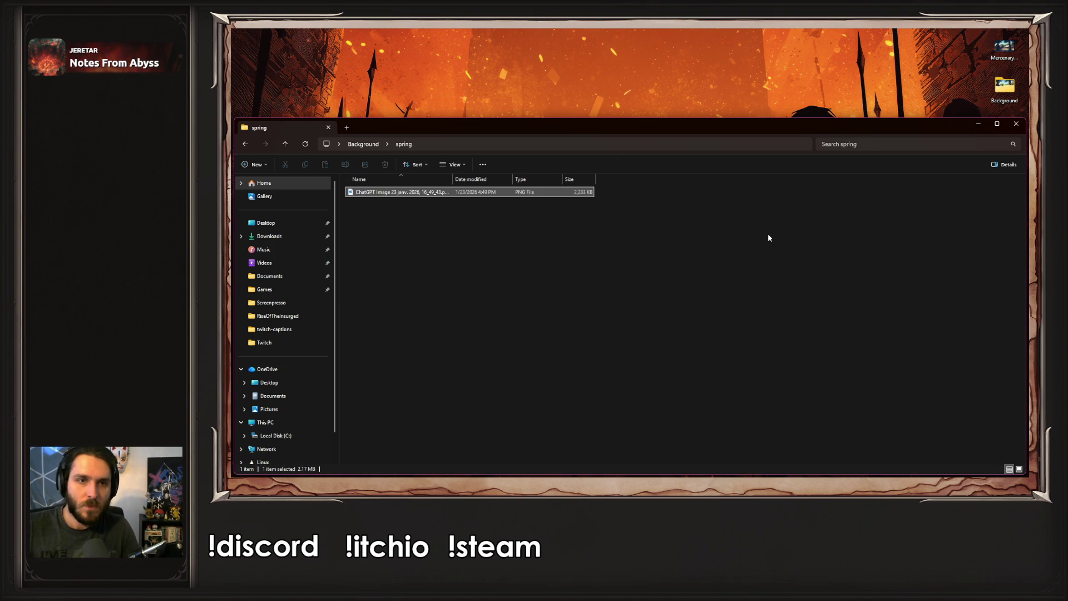
left_click(362, 144)
left_click(547, 217)
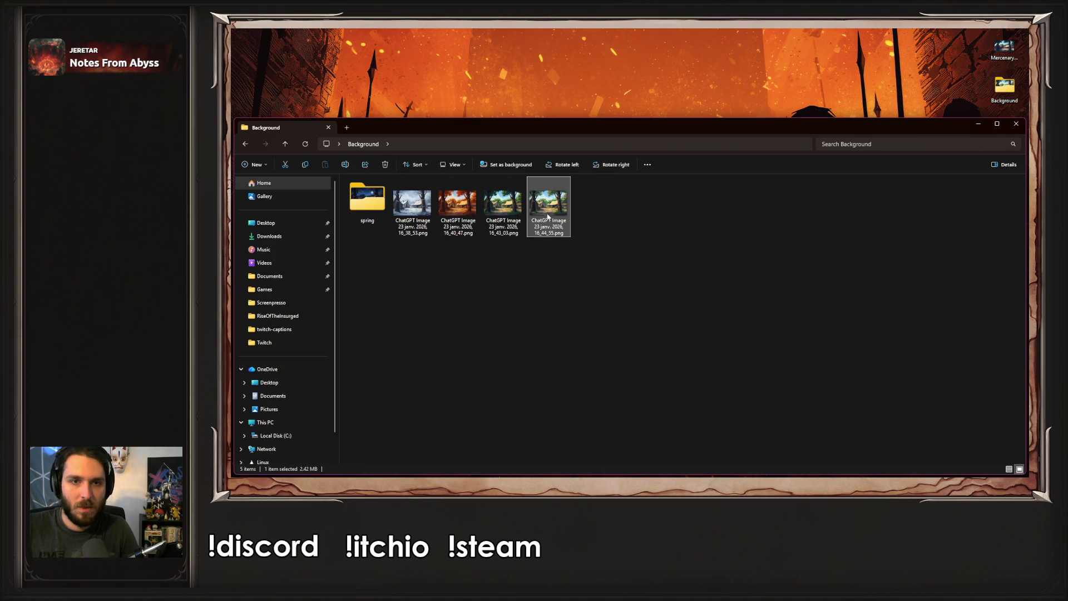
double_click(367, 200)
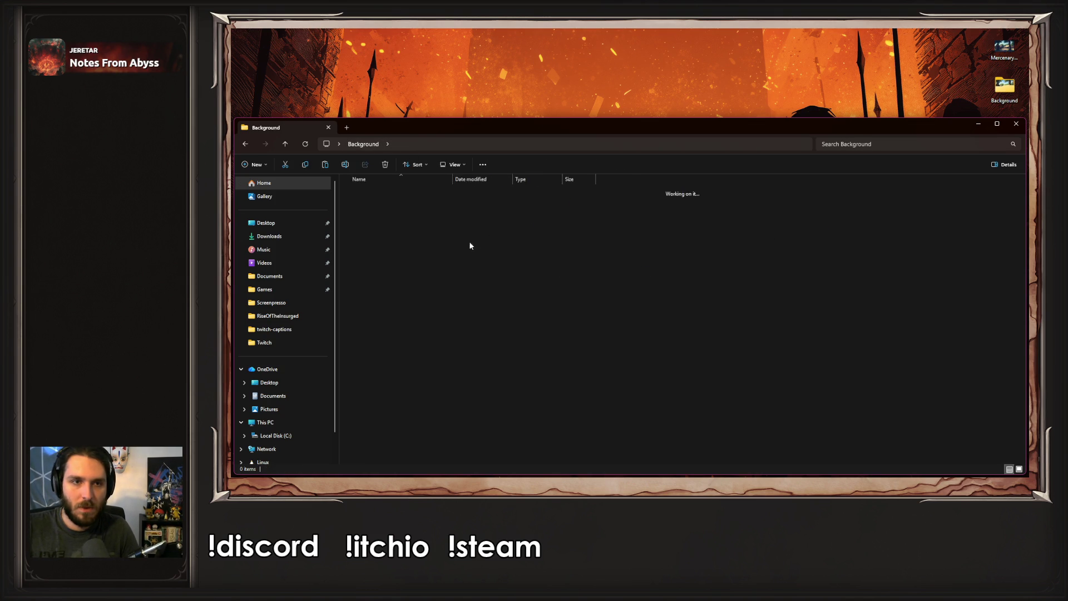
key("ctrl+v")
Compare the night and day spring images in Photos, then close it and minimize Explorer
double_click(367, 205)
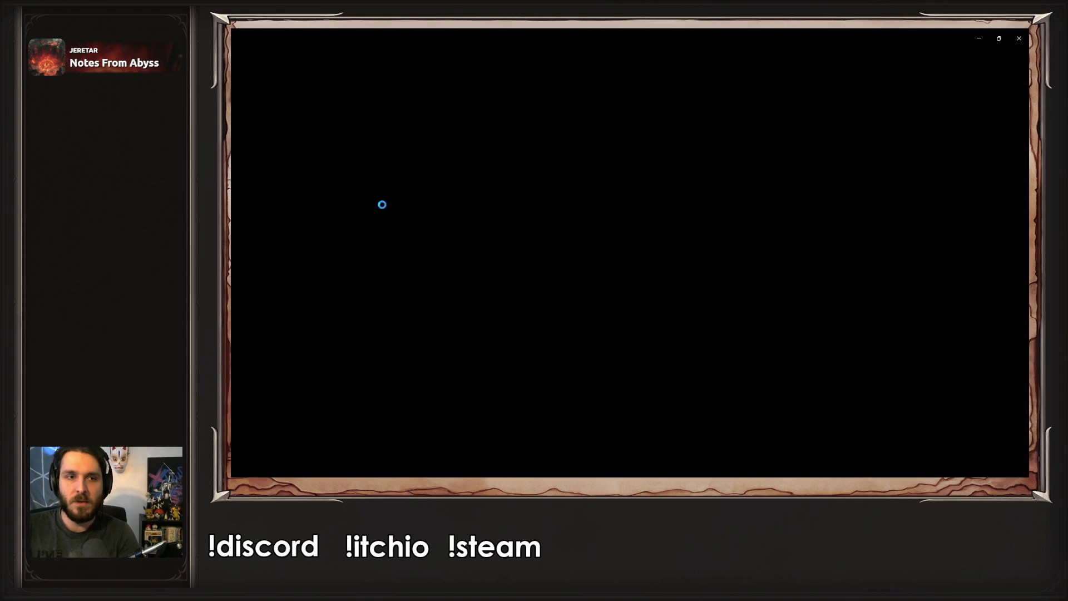
key("Left")
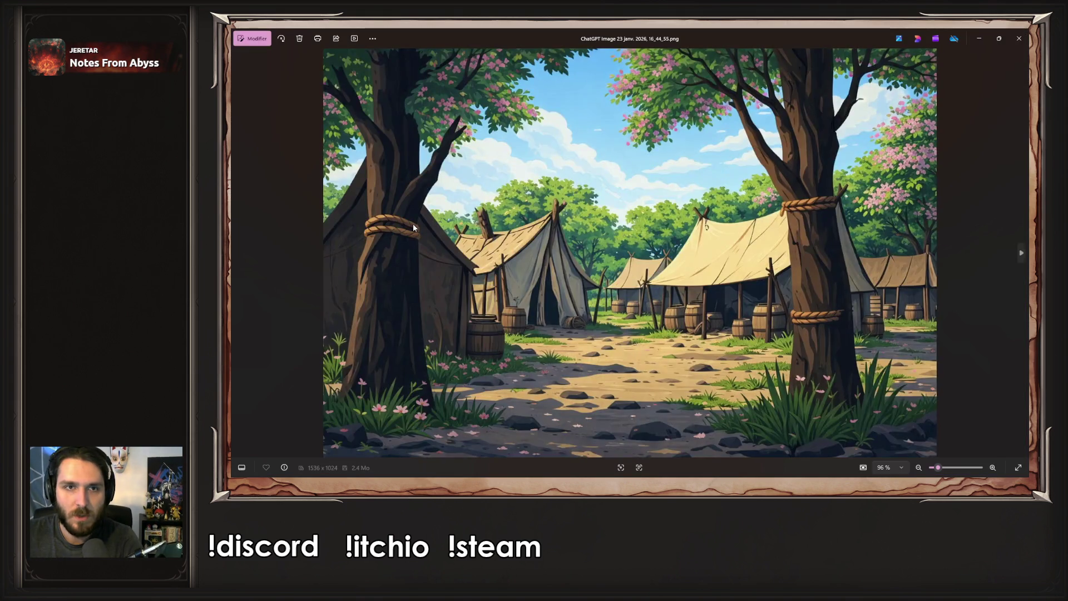
key("Right")
key("Left")
key("Right")
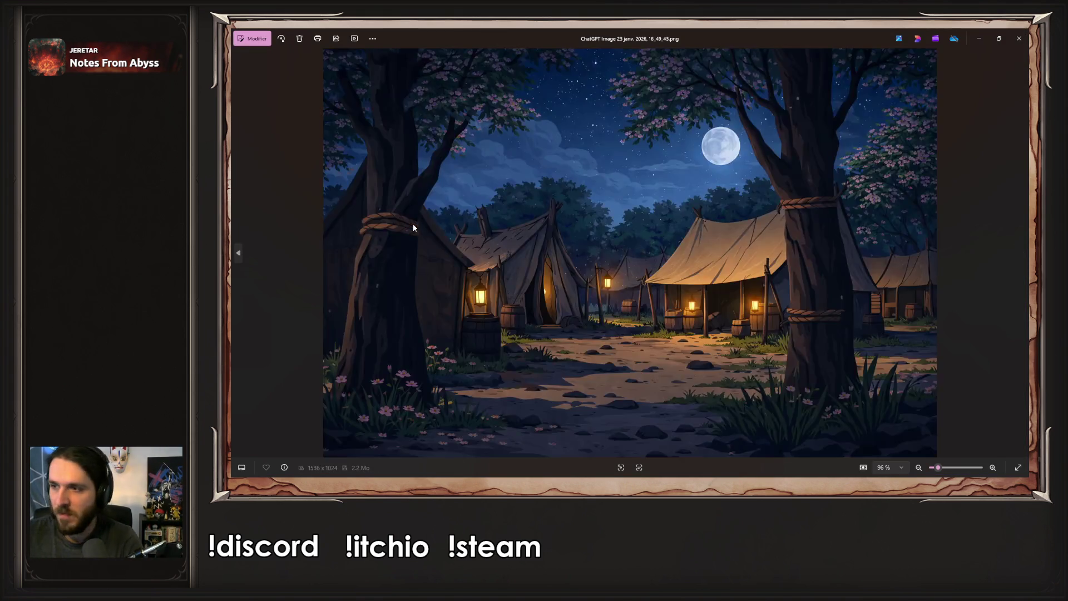
key("Left")
key("Right")
key("Left")
key("Right")
key("Left")
key("Right")
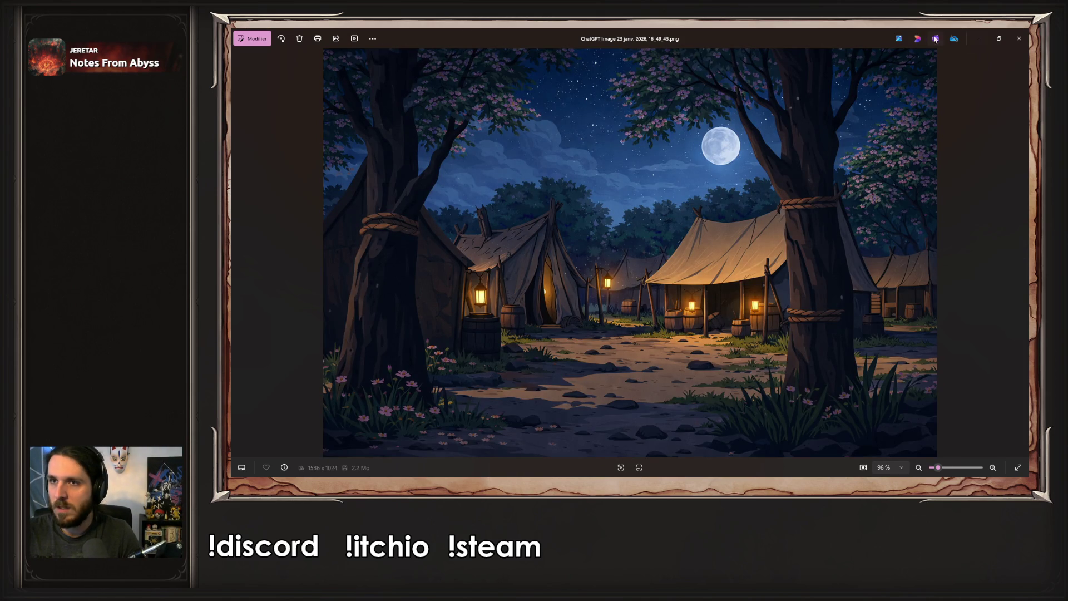
left_click(1018, 39)
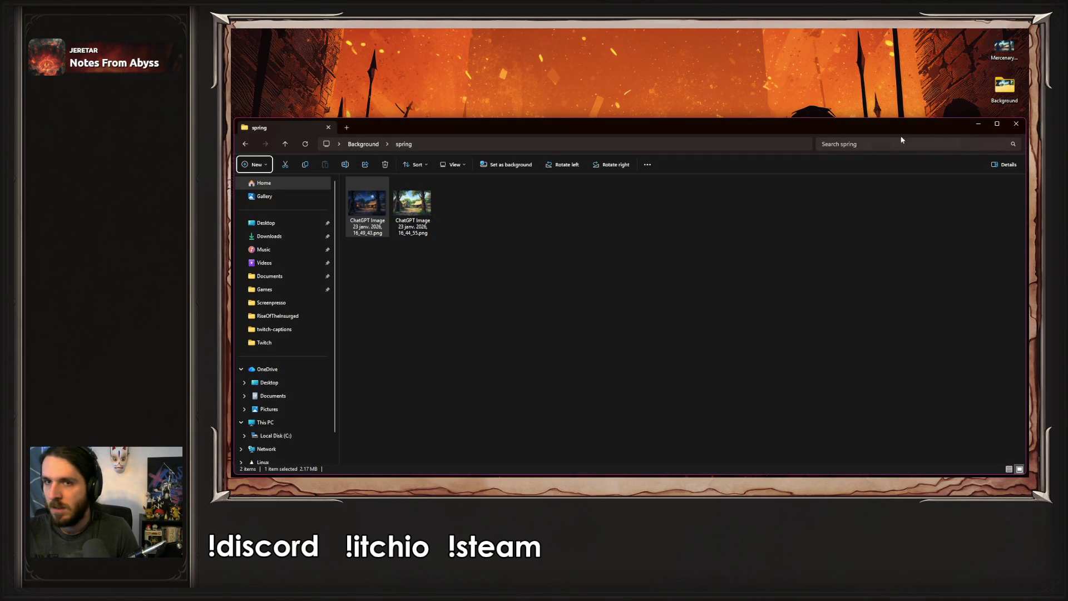
left_click(972, 124)
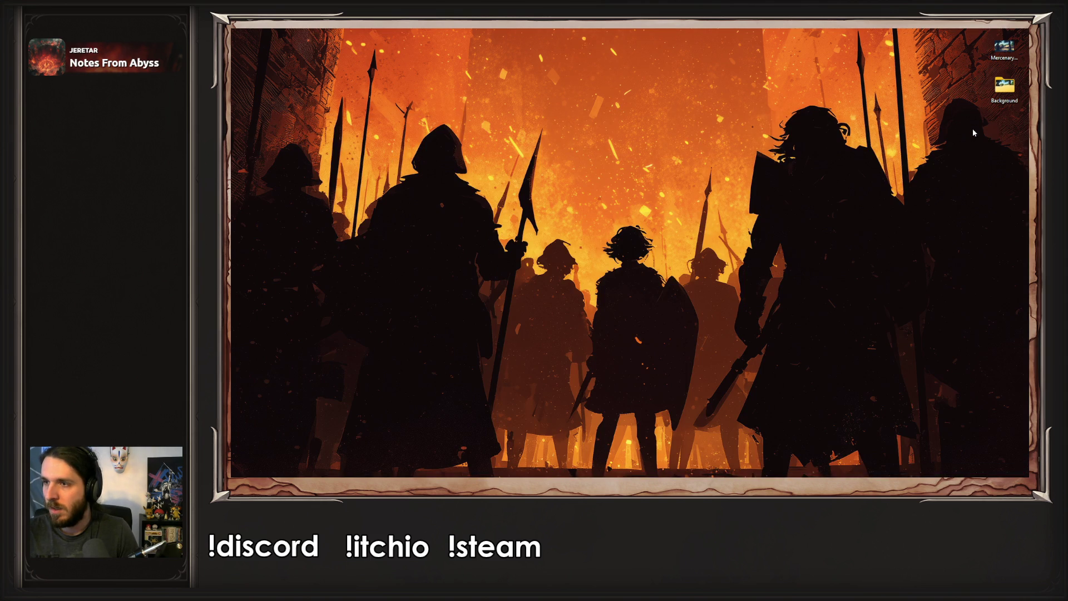
Send the daytime image with the prompt 'Voilà mon image, levé de soleil, printemps !'
key("alt+Tab")
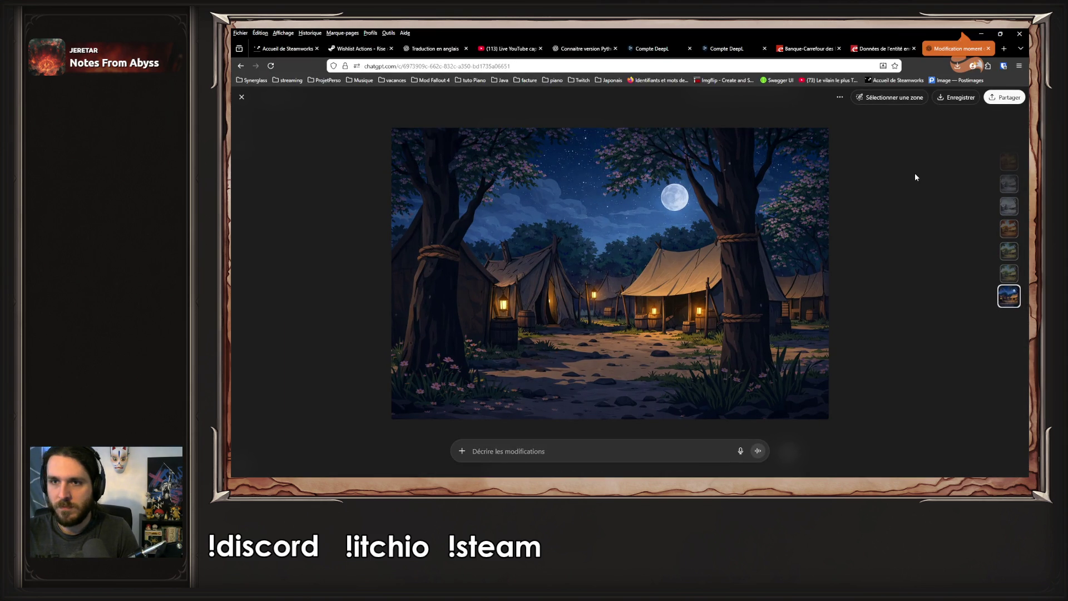
key("Escape")
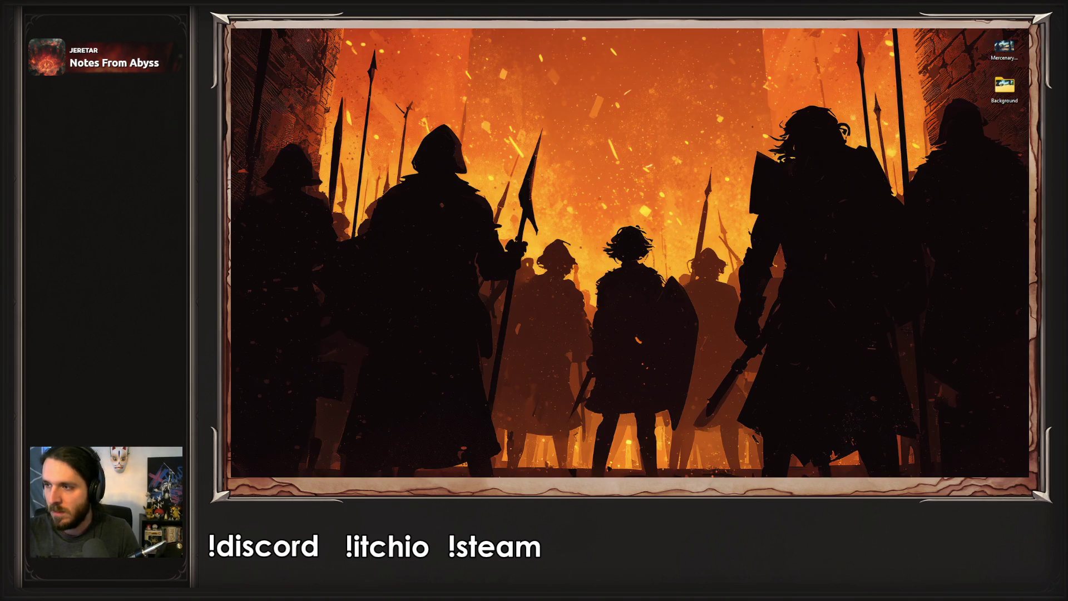
scroll(718, 333, "up", 4)
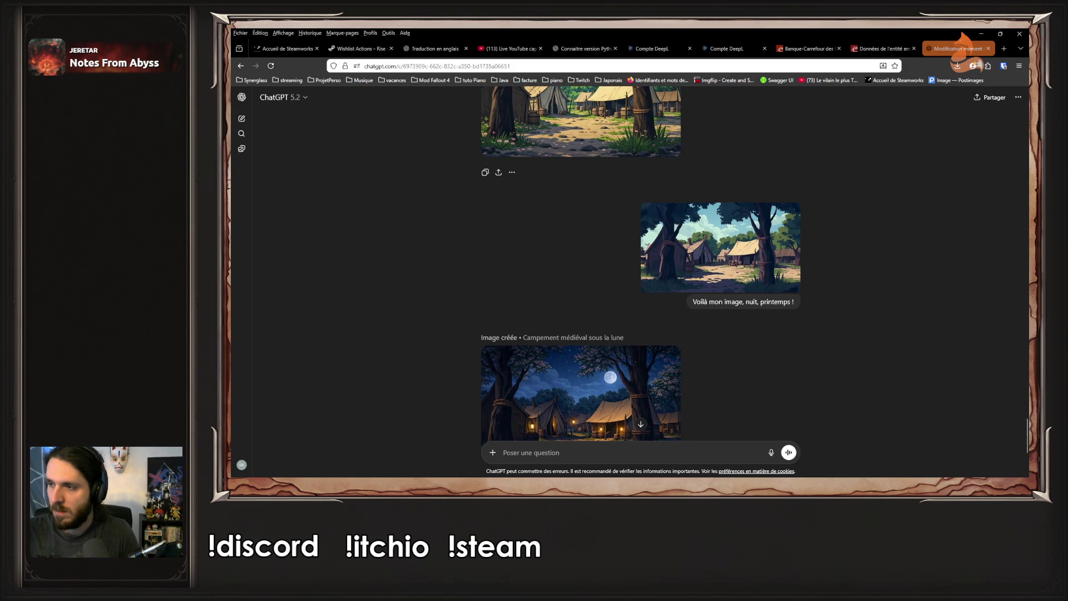
key("ctrl+v")
triple_click(743, 302)
key("ctrl+c")
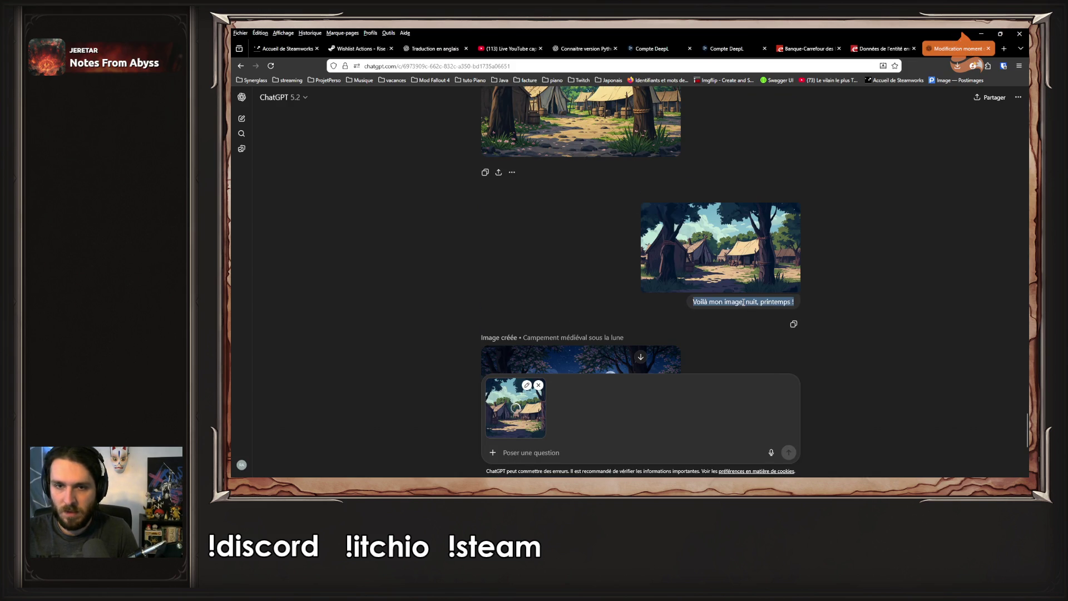
left_click(552, 457)
key("ctrl+v")
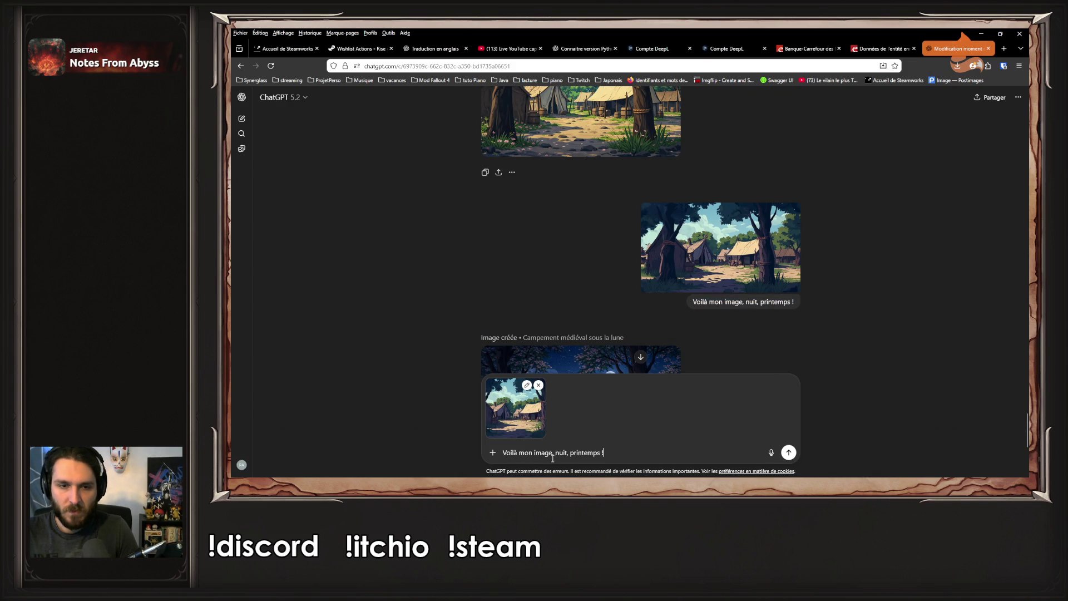
double_click(560, 452)
type("levé de s")
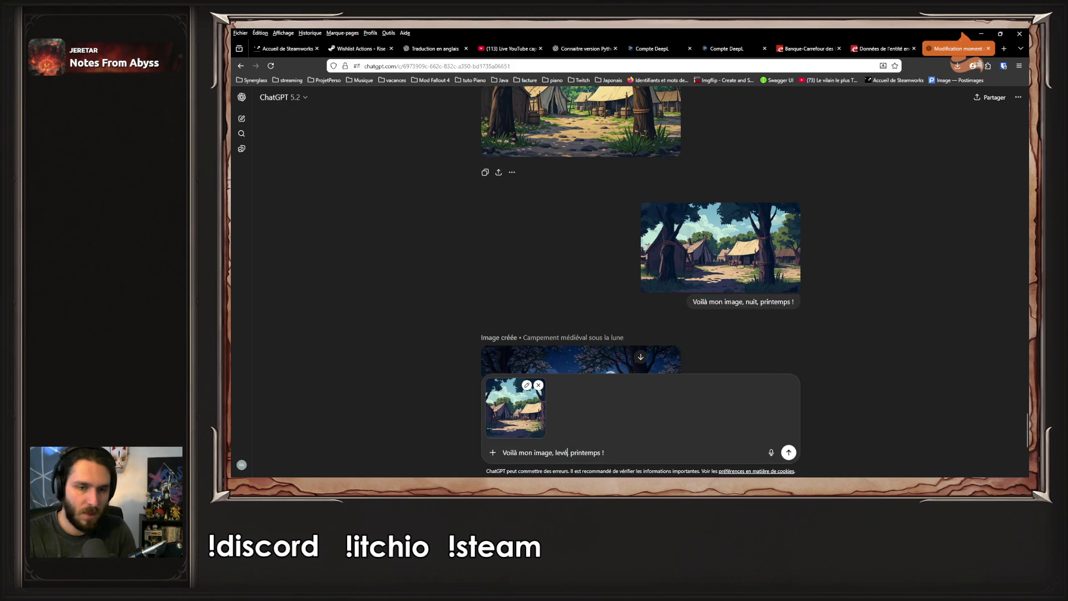
type("oleil,")
key("Return")
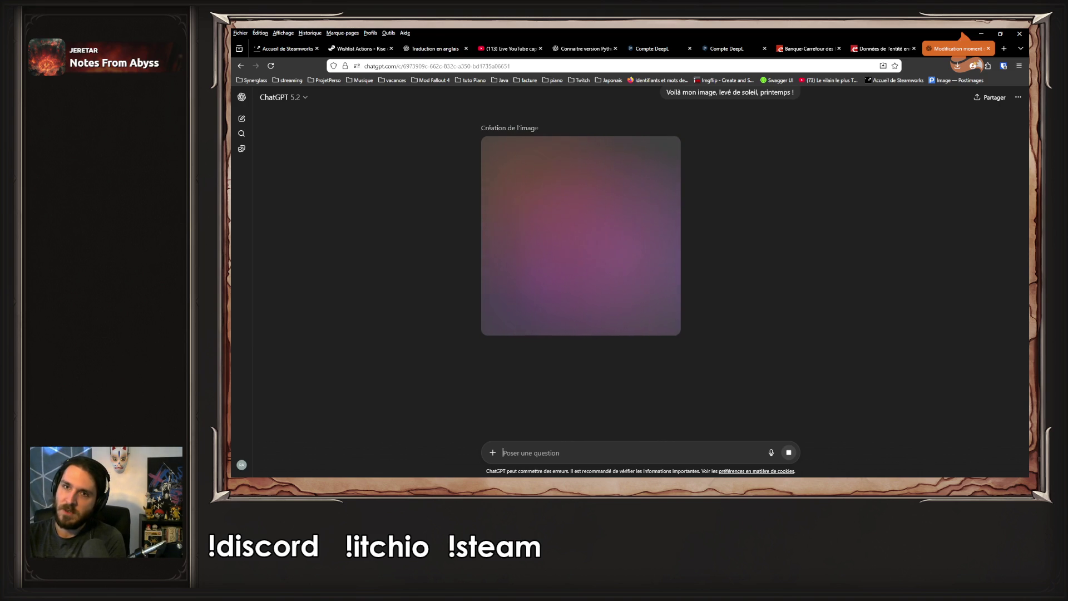
While it generates, enlarge and close the attached village image and the night camp image
scroll(828, 233, "up", 2)
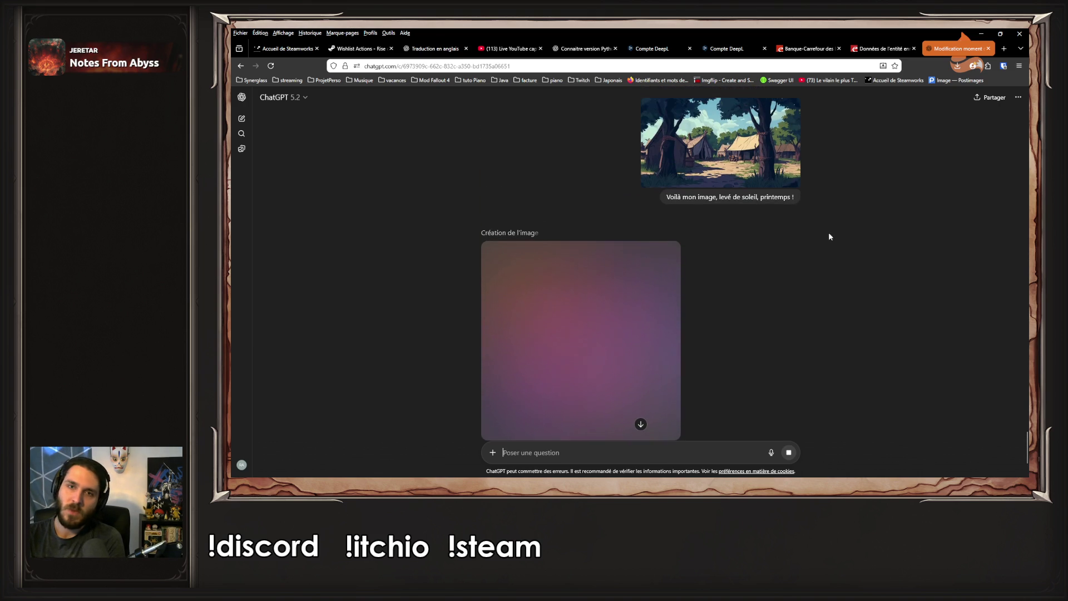
left_click(746, 151)
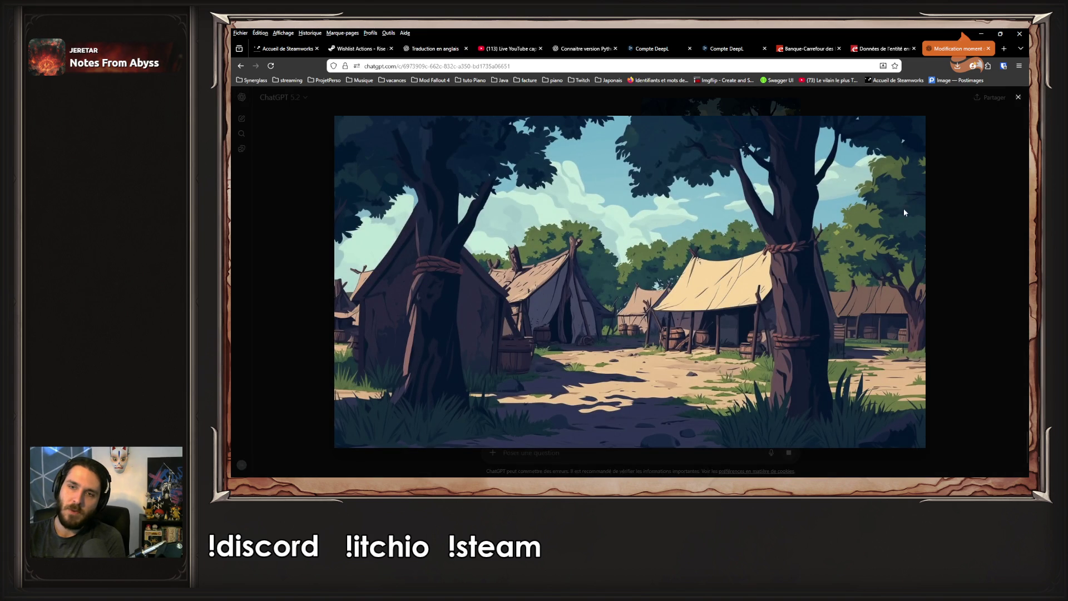
left_click(946, 239)
scroll(908, 241, "up", 1)
left_click(541, 222)
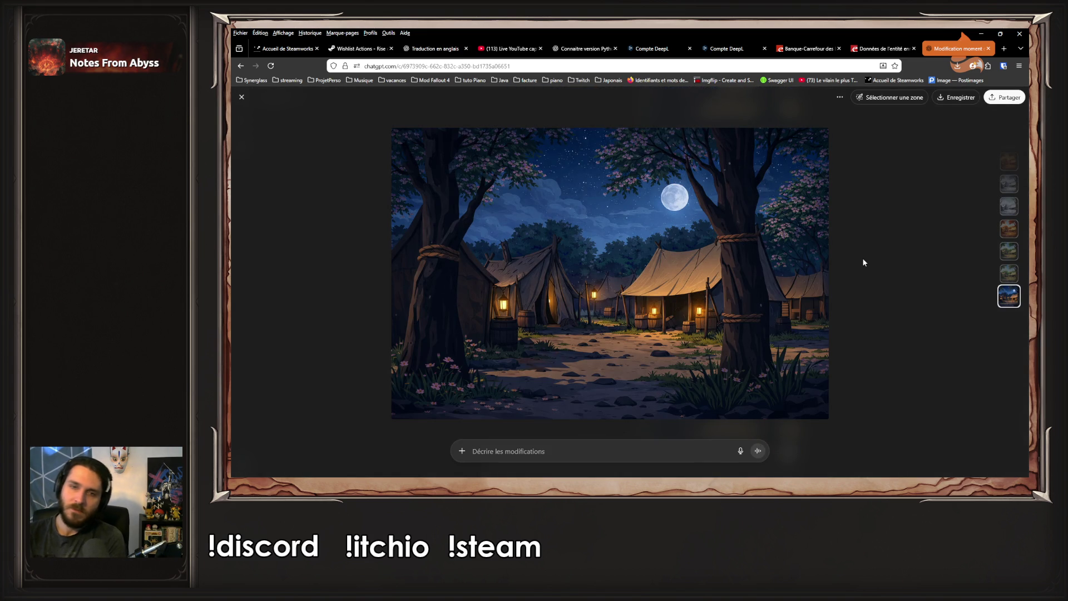
key("Escape")
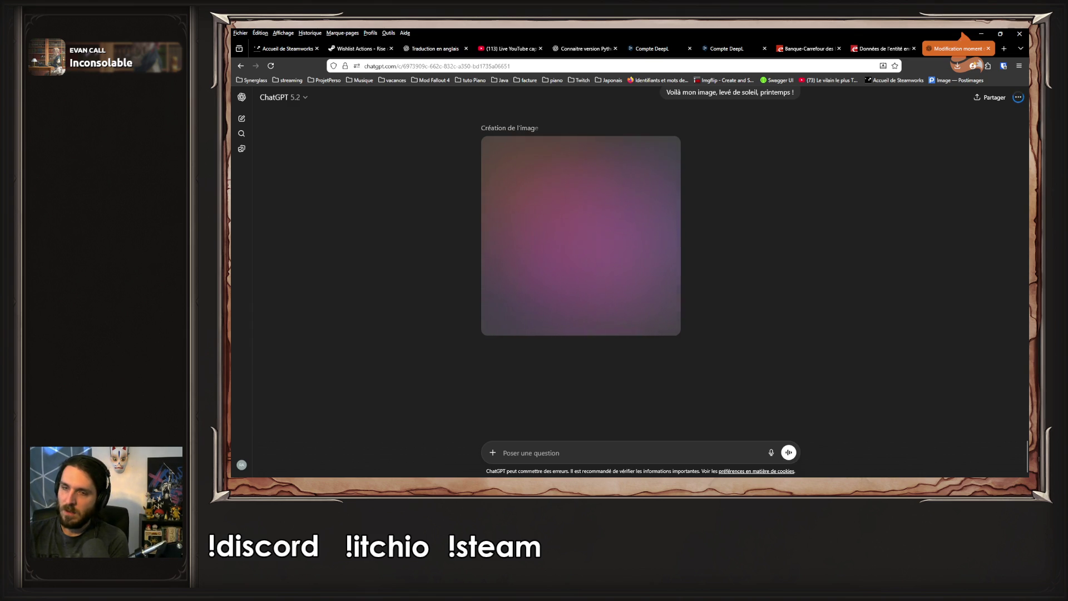
left_click(350, 49)
left_click(270, 65)
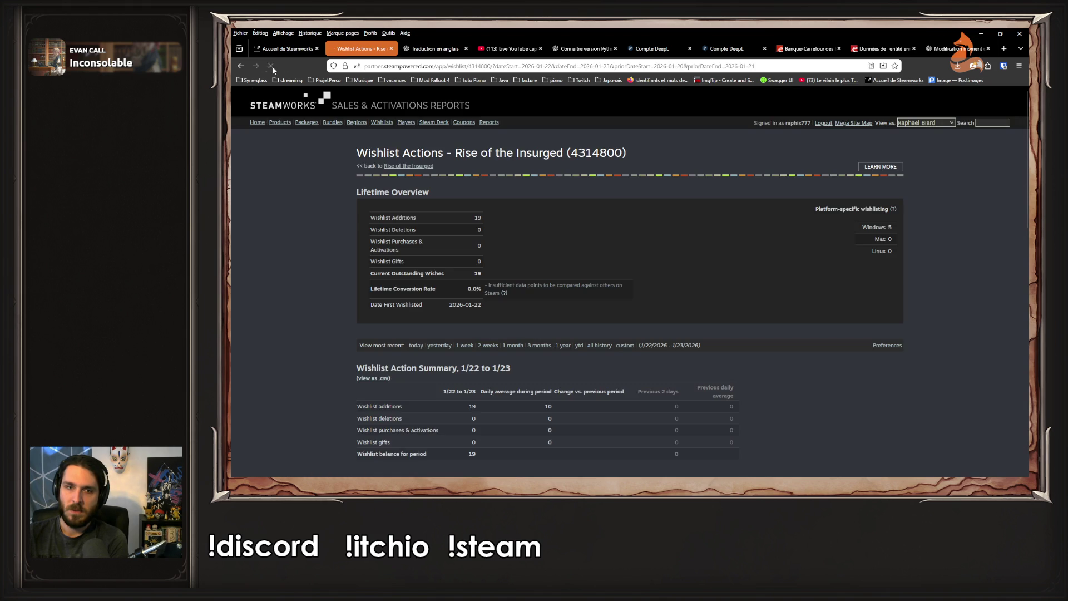
scroll(290, 172, "down", 10)
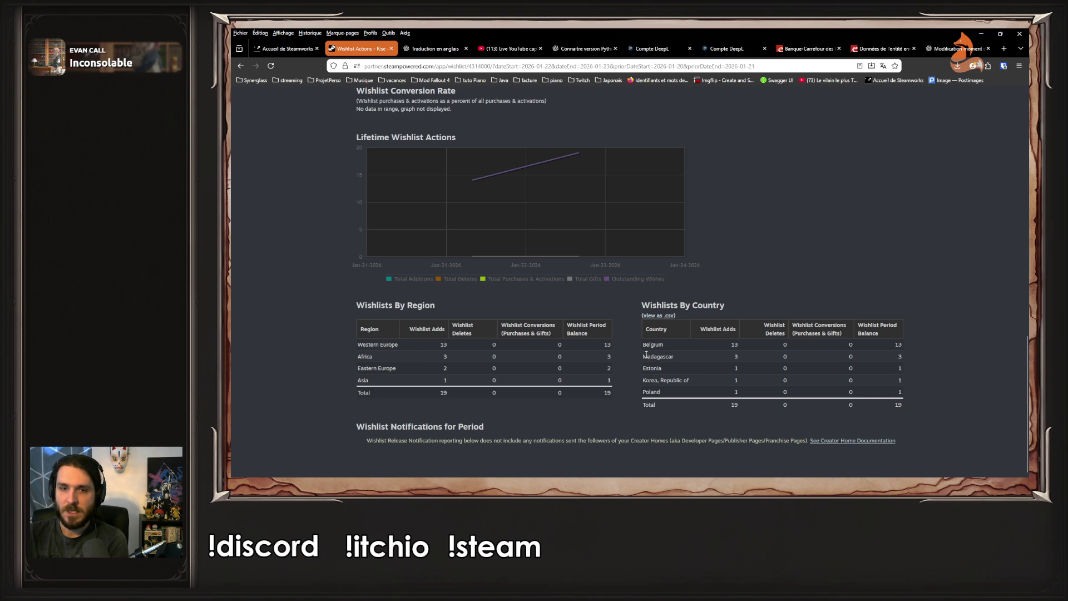
left_click_drag(647, 380, 689, 380)
left_click(665, 399)
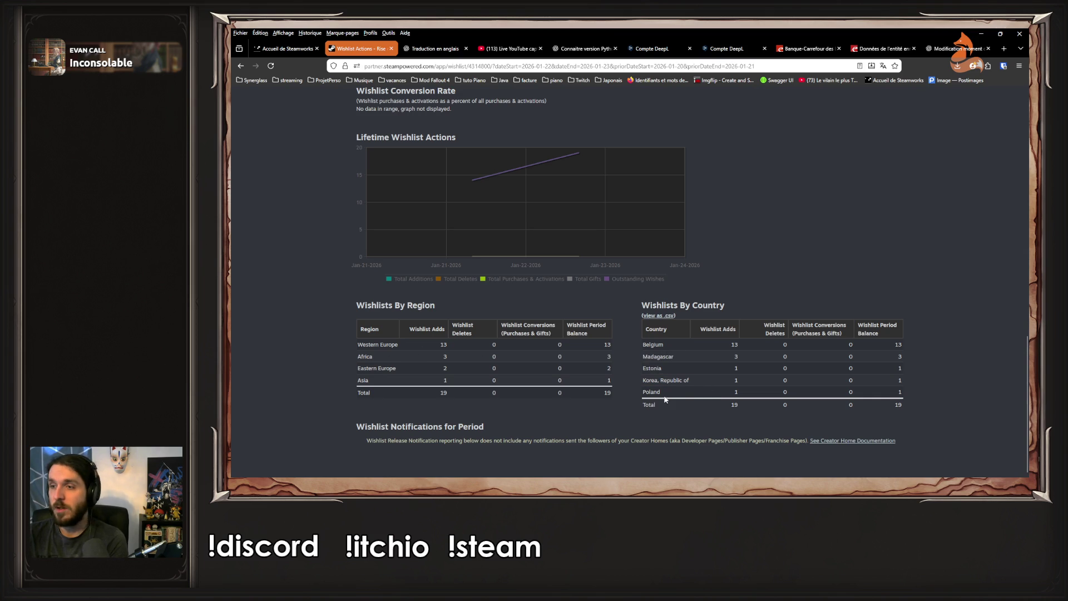
left_click(956, 48)
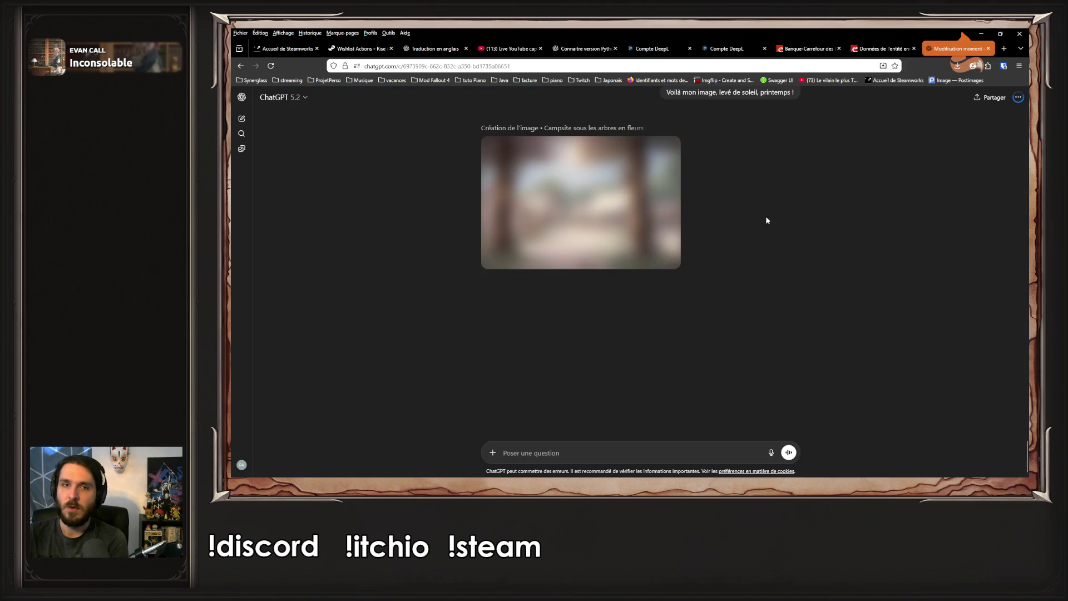
Download the spring sunrise camp PNG, copy it from Downloads, and minimize windows to the desktop
scroll(768, 237, "up", 1)
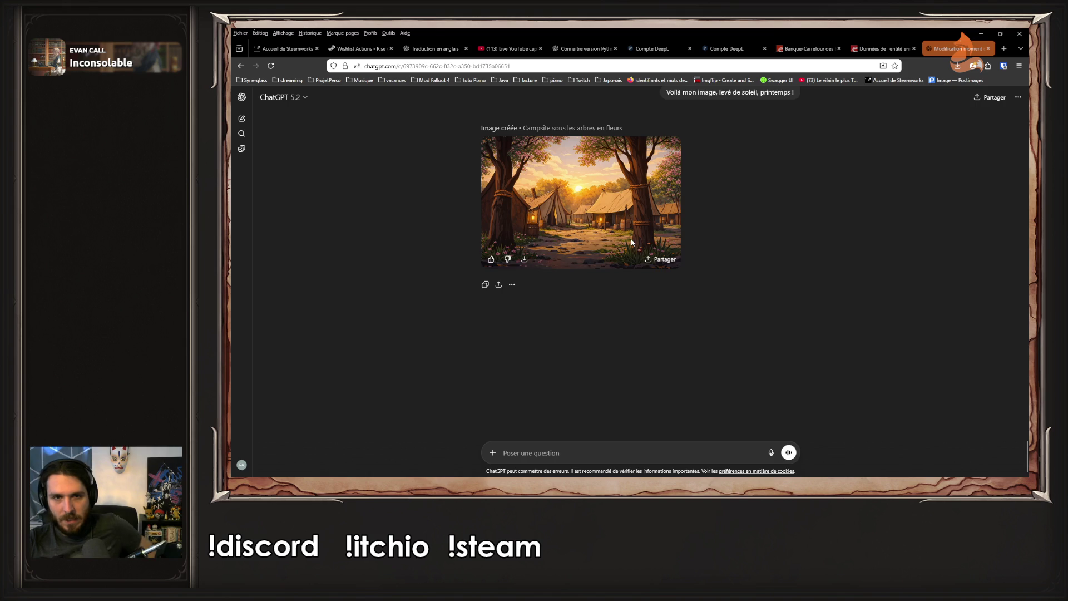
left_click(631, 243)
left_click(959, 101)
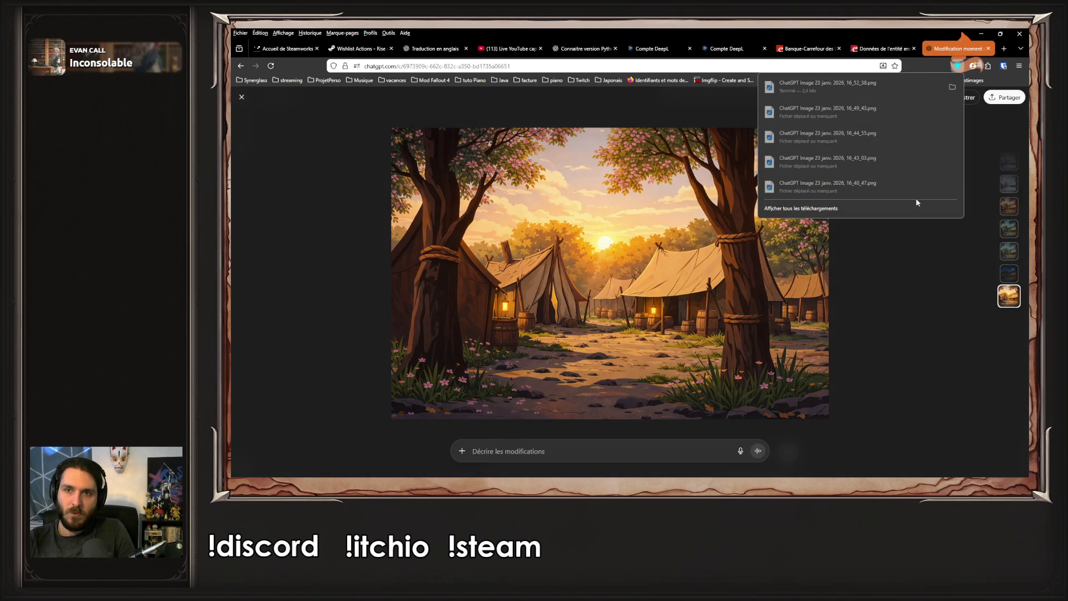
left_click(943, 97)
key("ctrl+c")
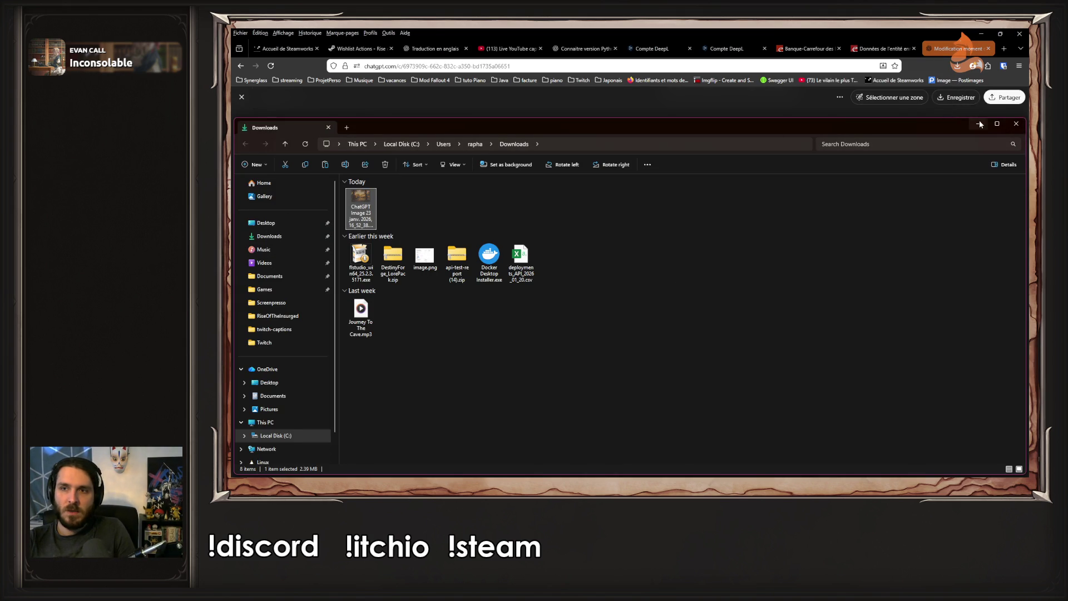
left_click(979, 123)
left_click(982, 34)
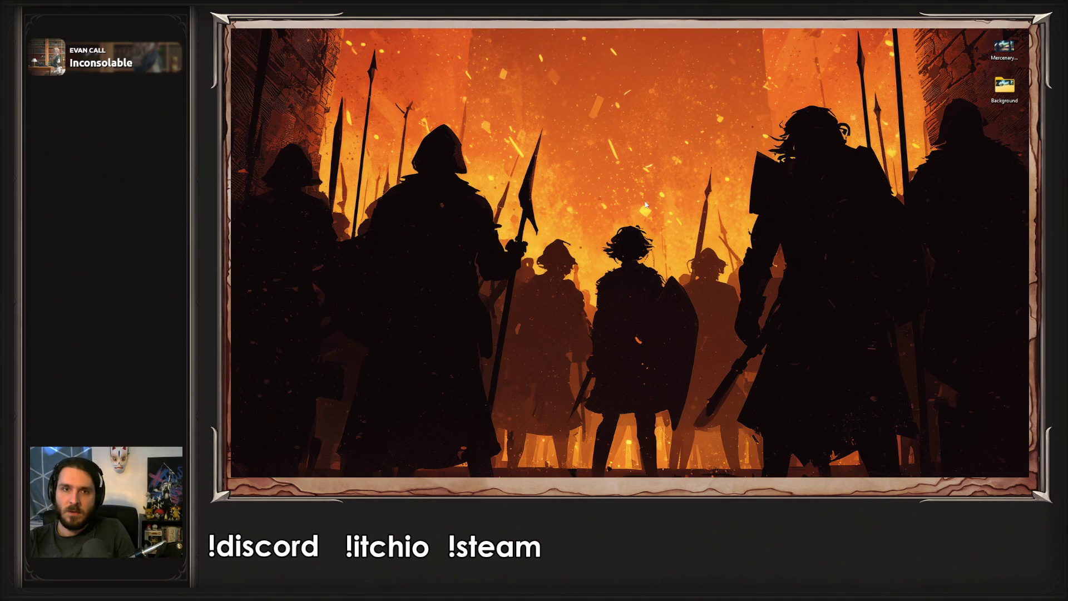
Paste the sunrise camp image into the Background > spring folder
key("Return")
double_click(366, 204)
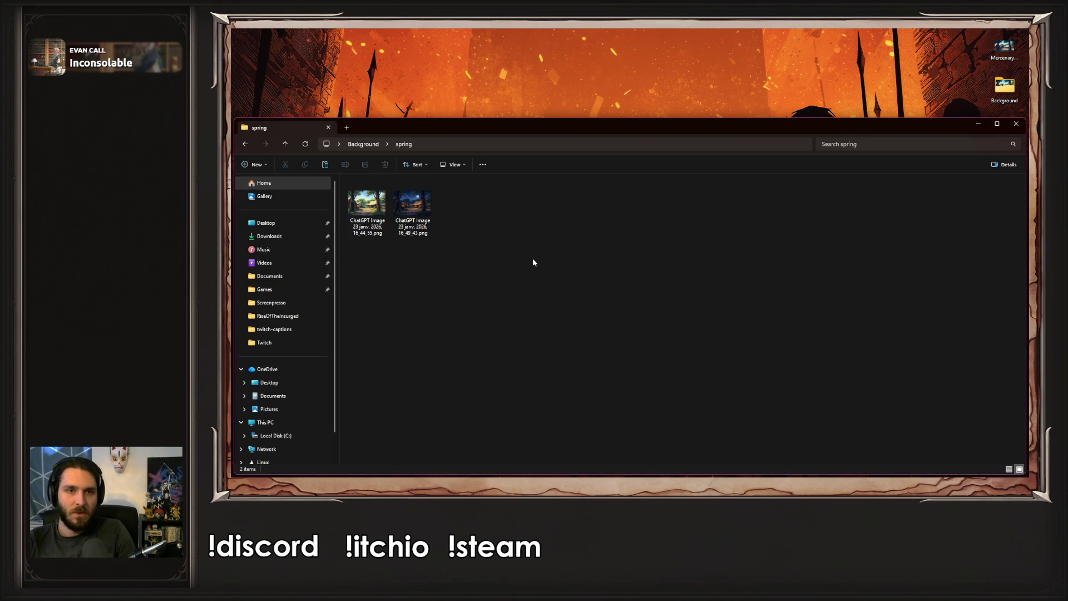
key("ctrl+v")
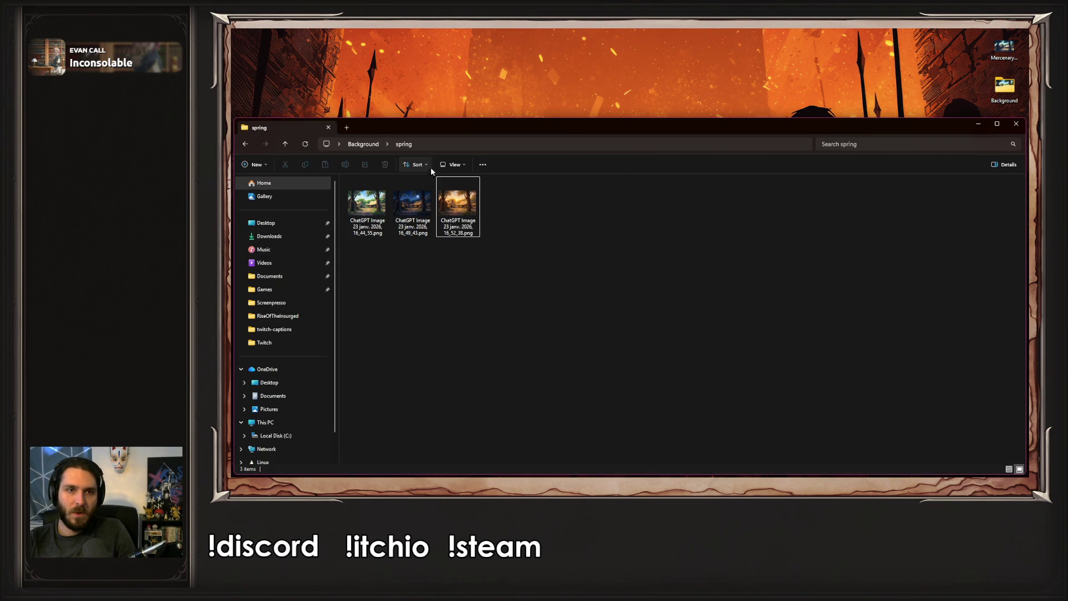
Compare the day, night and sunrise spring images in Photos, then return to the ChatGPT chat
double_click(383, 212)
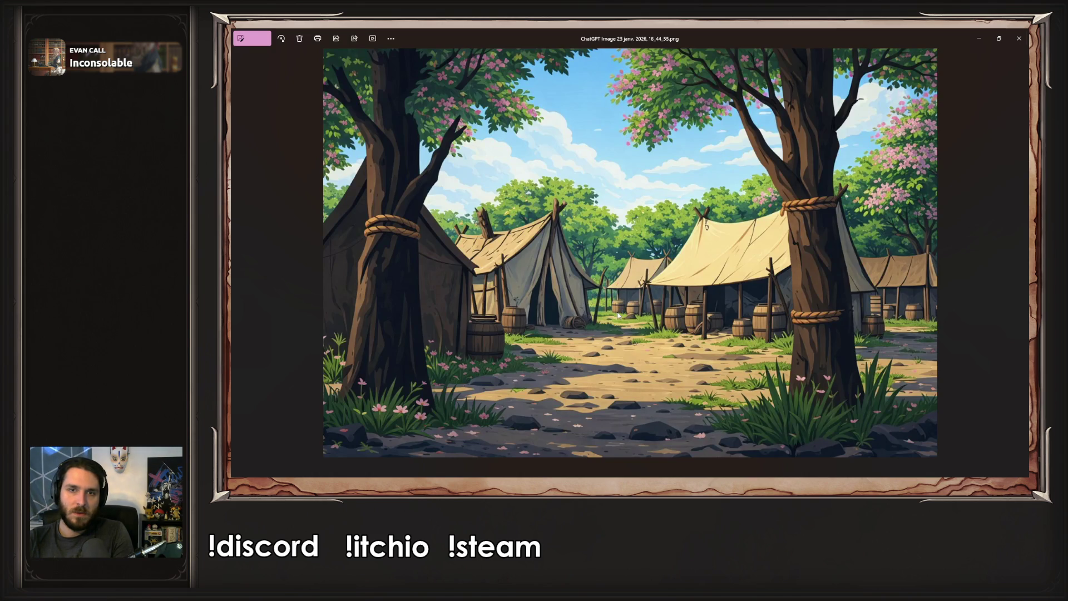
key("Right")
key("Left")
key("Left")
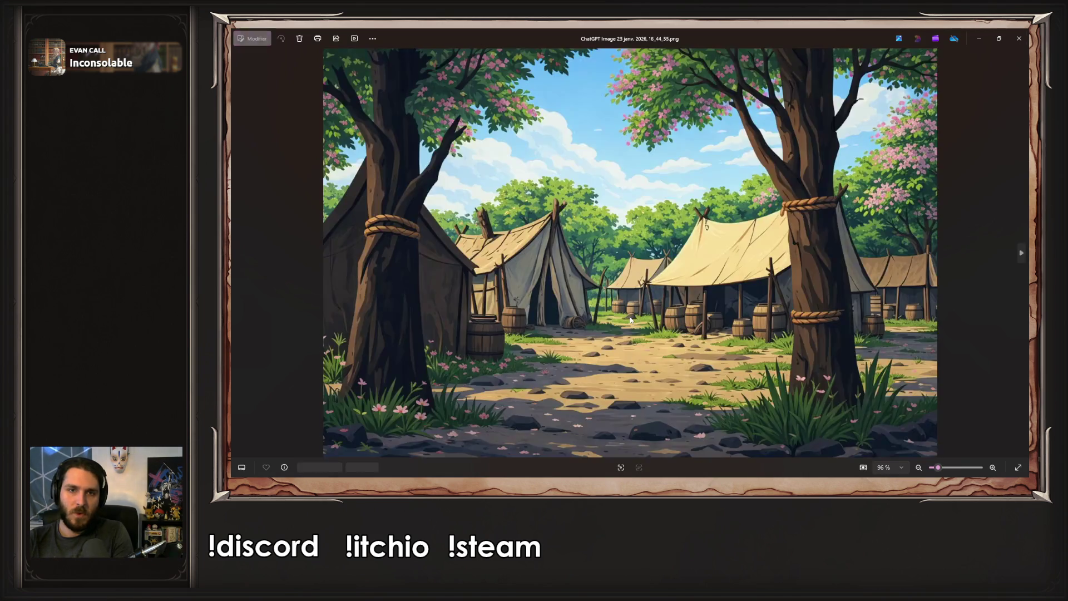
key("Left")
key("Left")
key("Left")
key("Right")
key("Right")
key("Right")
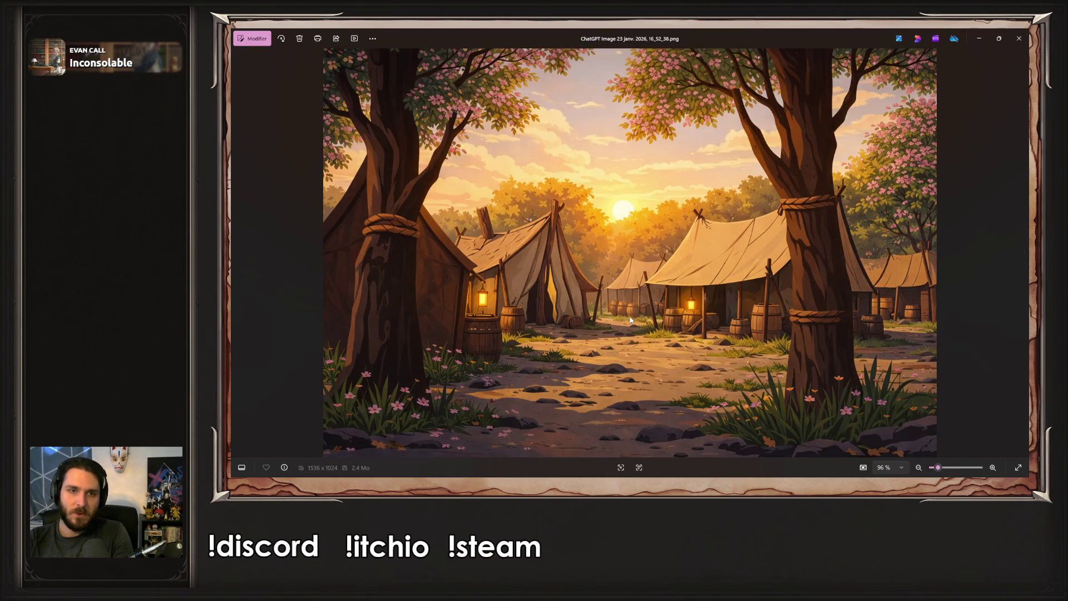
key("Left")
key("Left")
key("Escape")
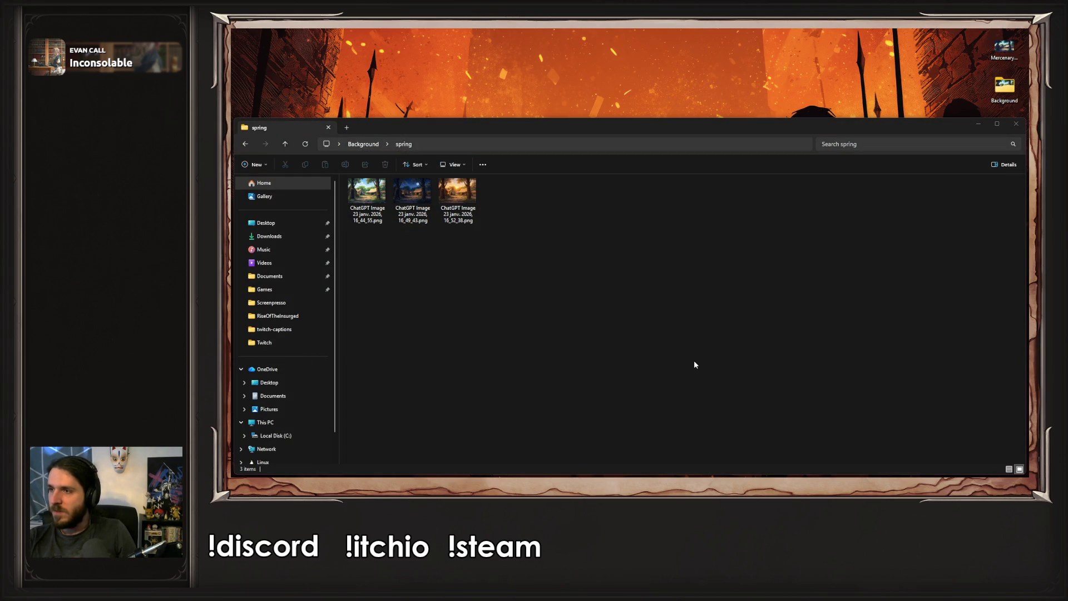
key("alt+Tab")
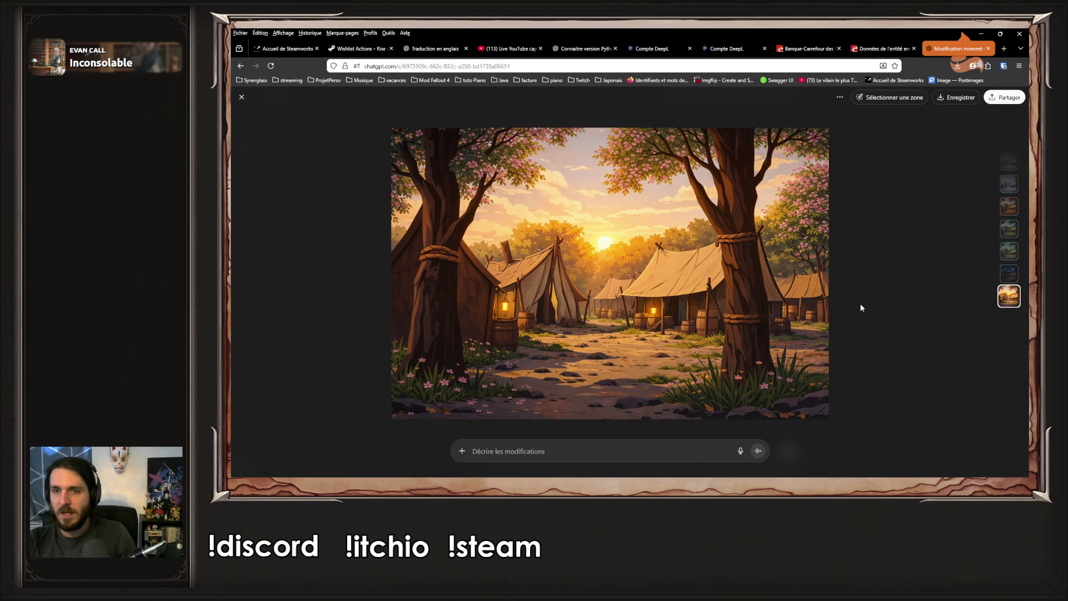
key("Escape")
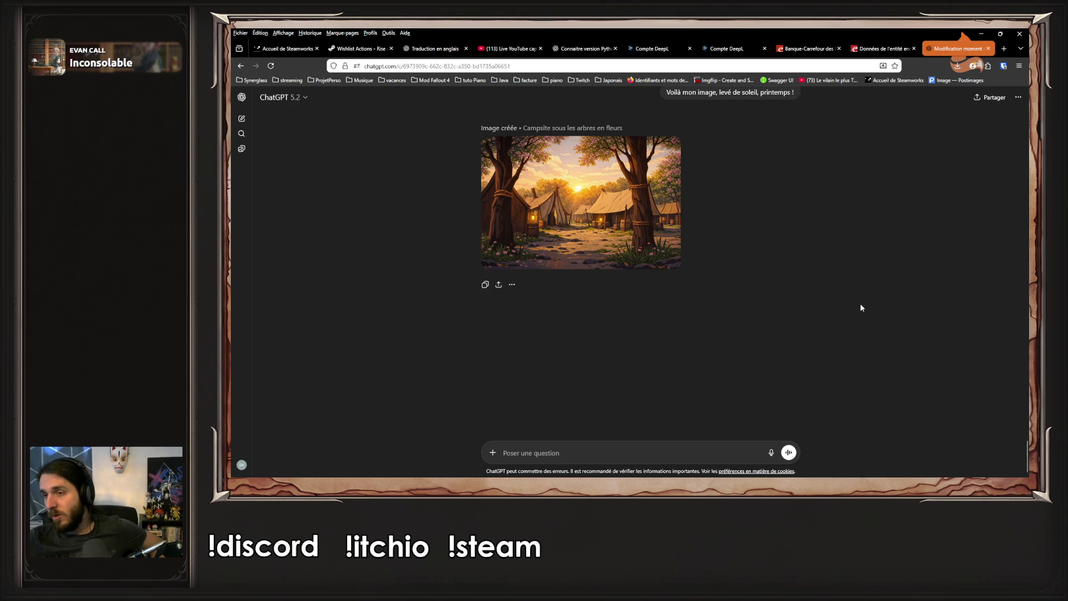